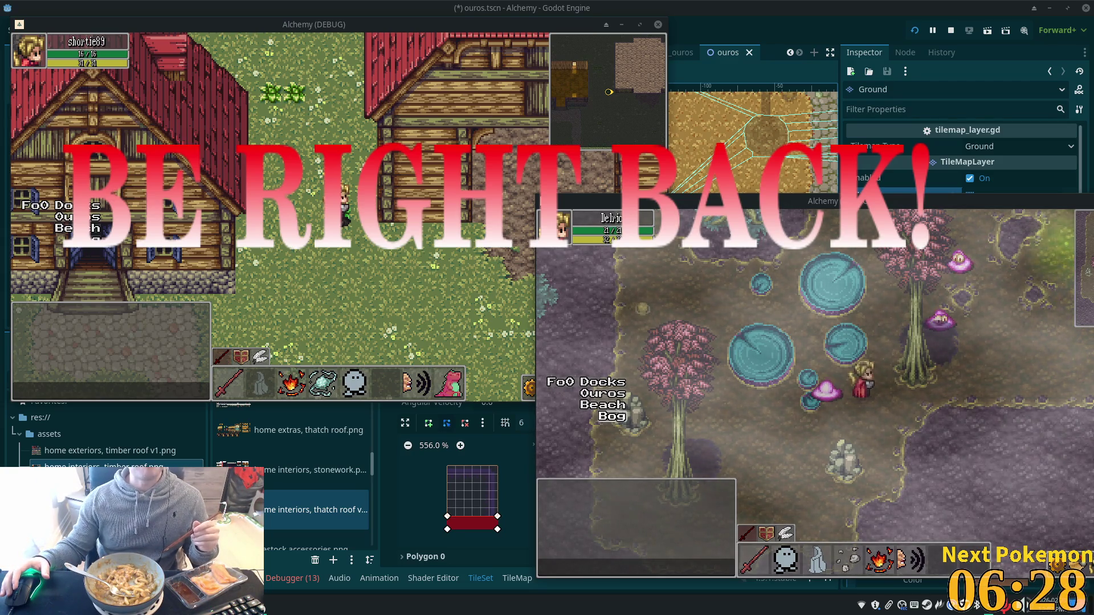
- Play through the village maps in the running game windows, then close them with F8
left_click(365, 287)
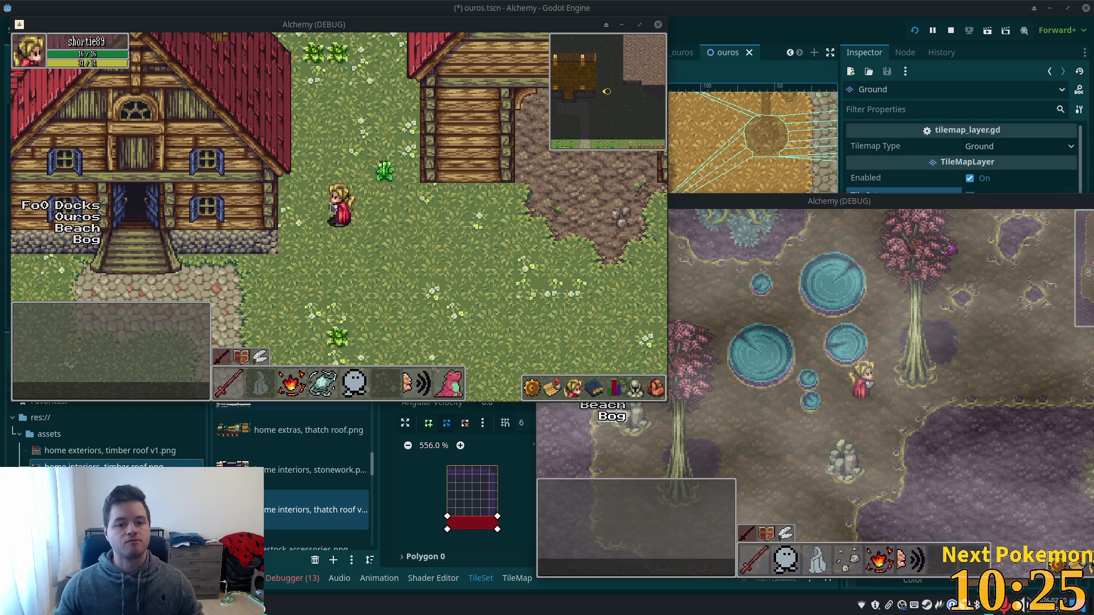
key("F8")
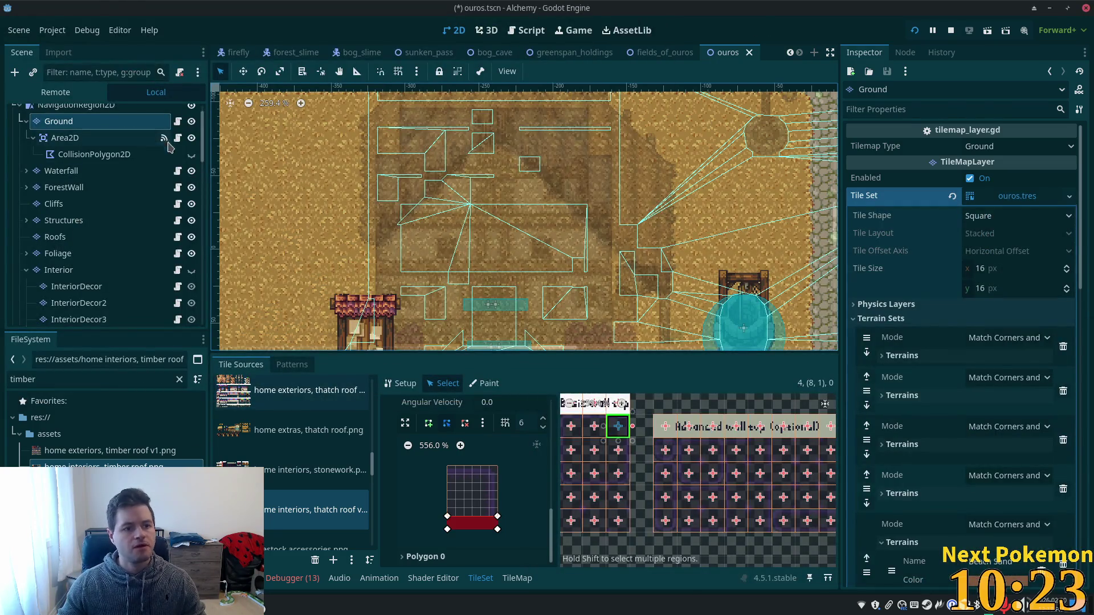
- Open the greenspan_holdings scene
left_click(570, 56)
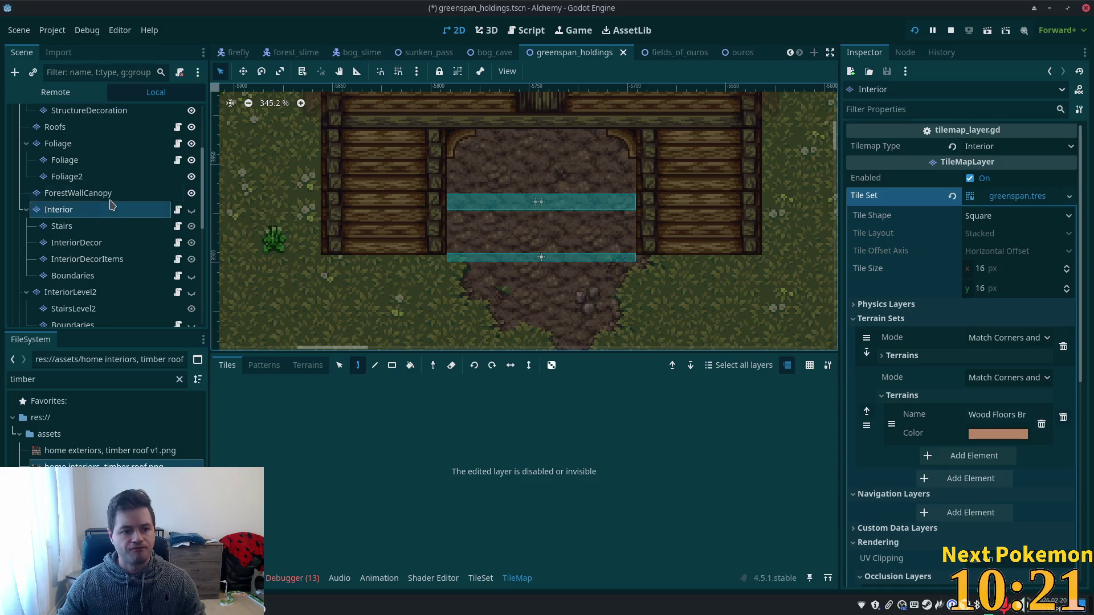
scroll(103, 223, "up", 2)
scroll(40, 285, "down", 3)
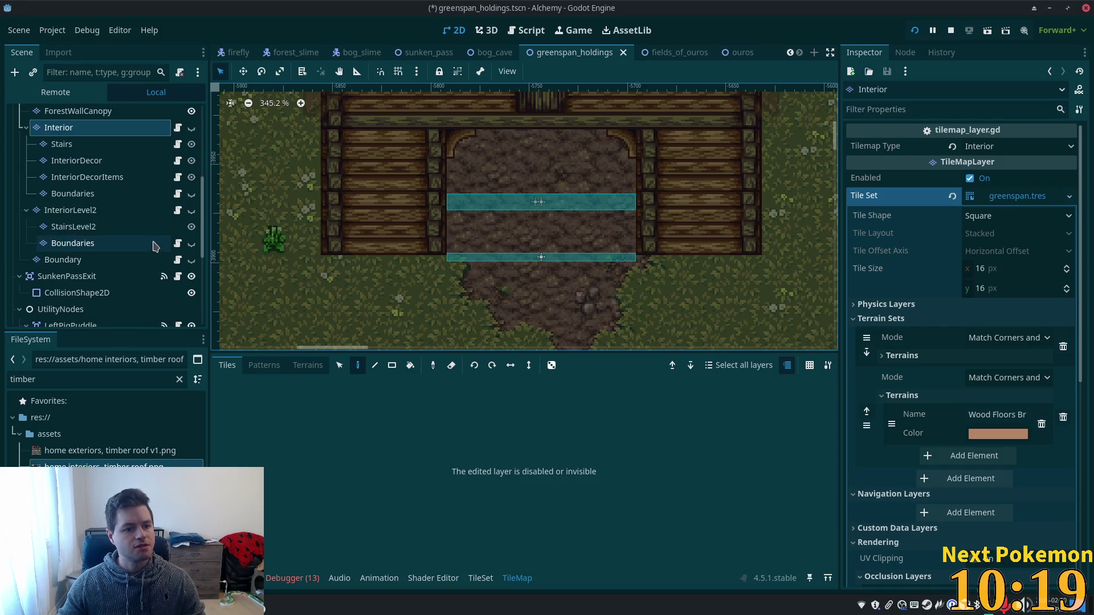
scroll(97, 244, "up", 3)
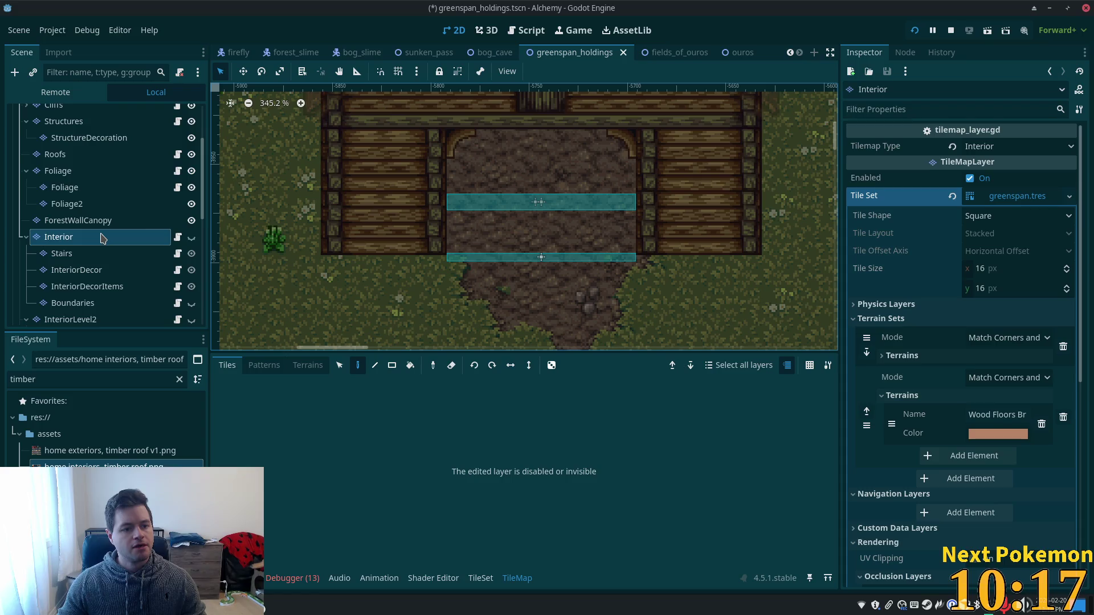
- Select and unhide the Interior layer, then choose the home interiors, timber roof tiles
left_click(119, 205)
left_click(69, 237)
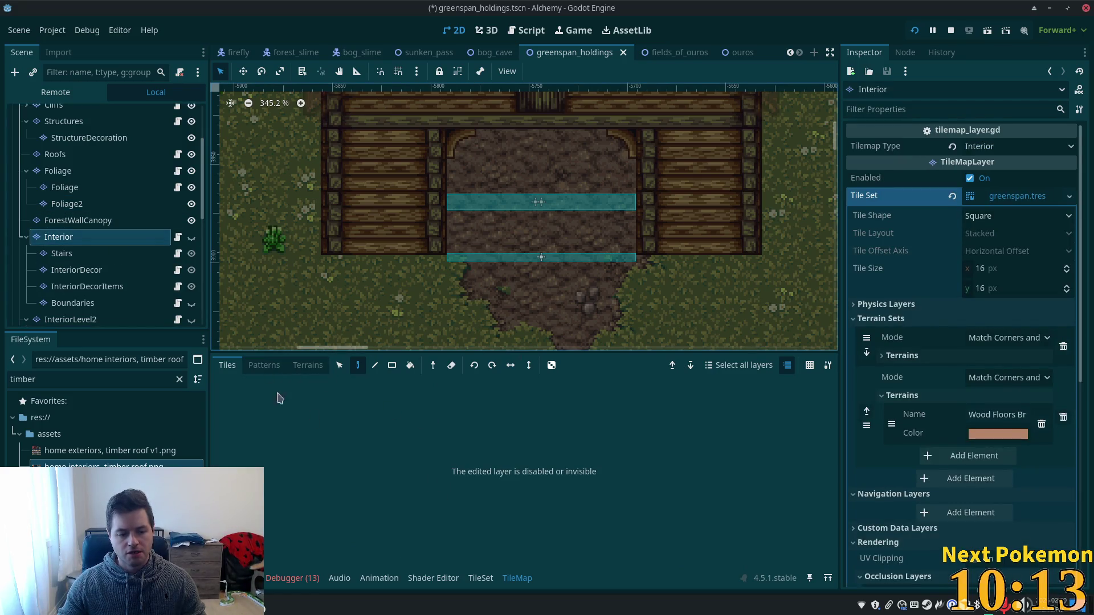
left_click(191, 237)
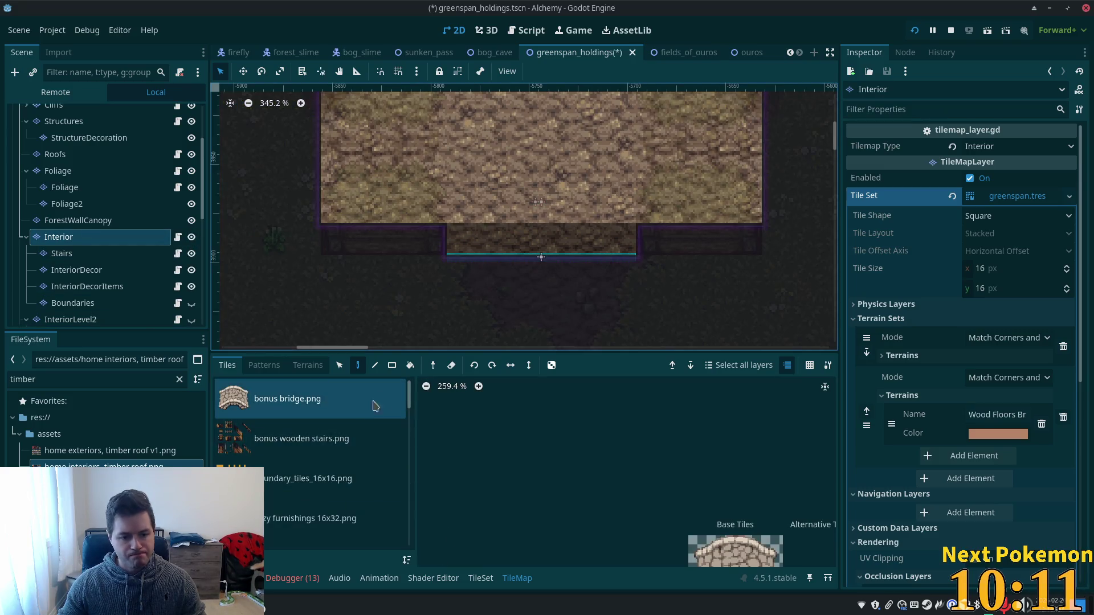
scroll(341, 422, "down", 5)
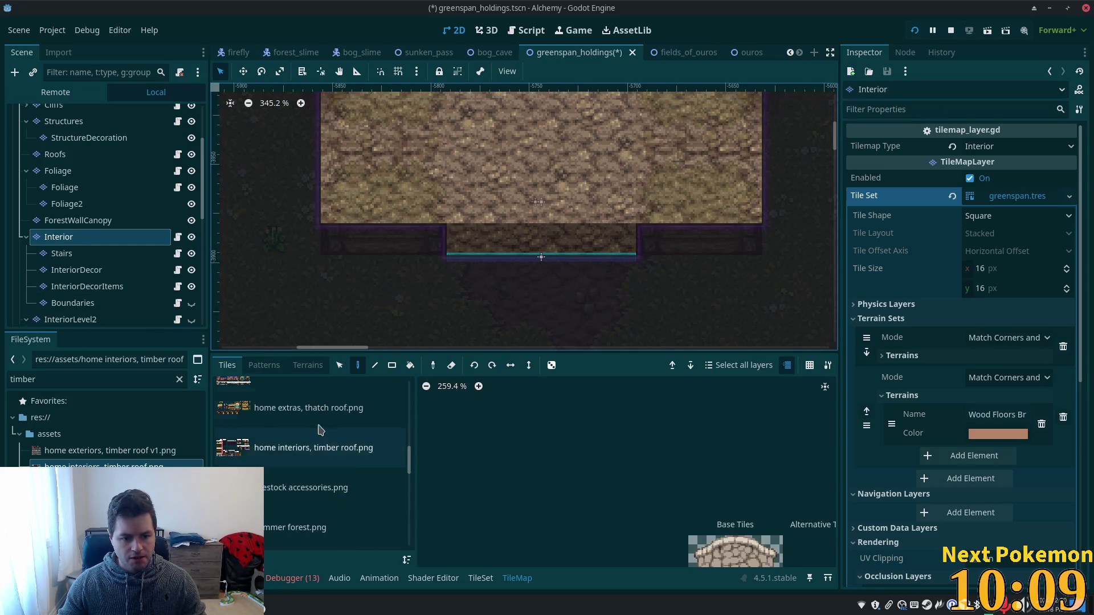
left_click(316, 446)
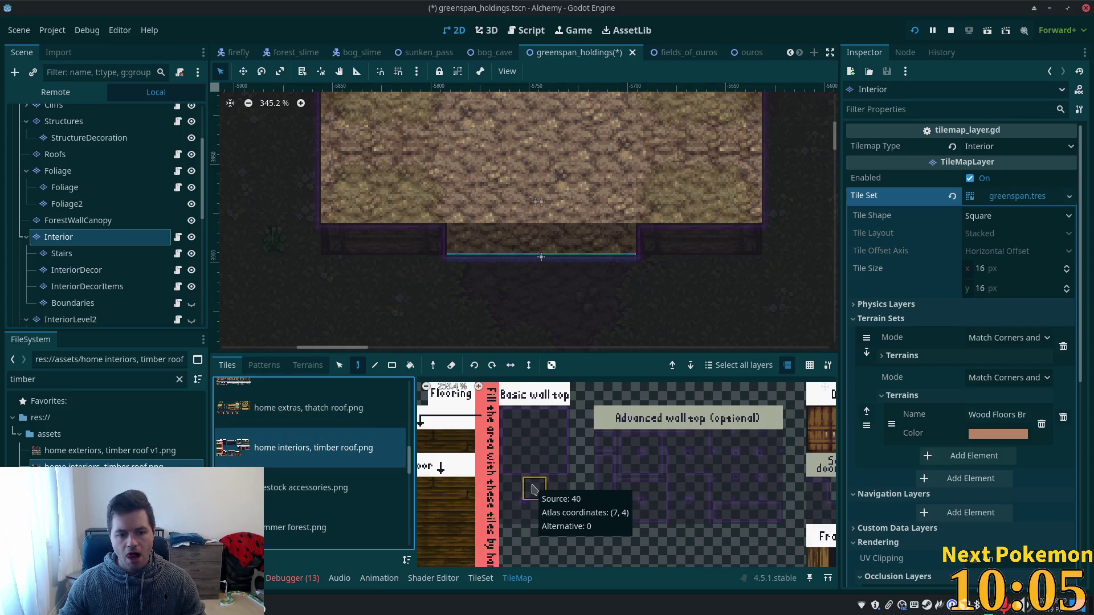
- In the TileSet editor, drag the basic wall-top tile's collision vertex to form an L along the top and left edges
left_click(481, 578)
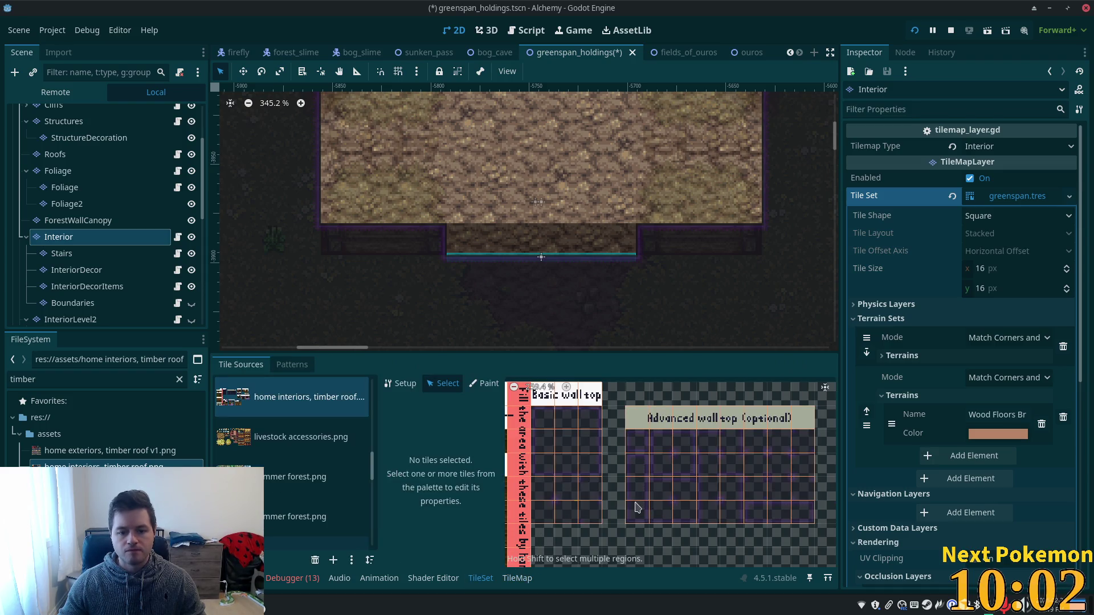
left_click(560, 428)
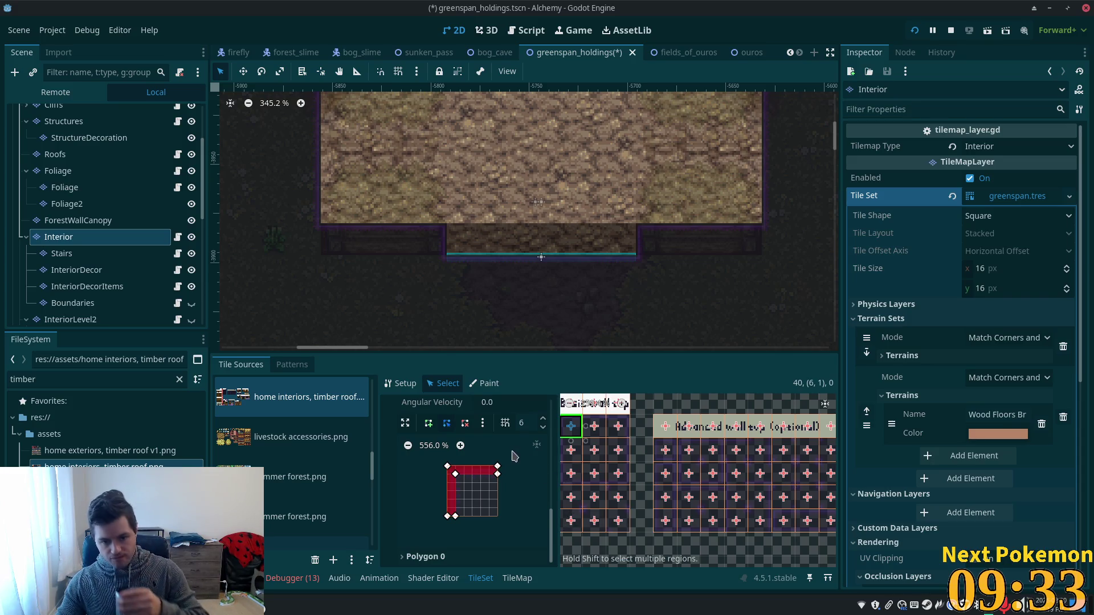
left_click_drag(471, 467, 472, 483)
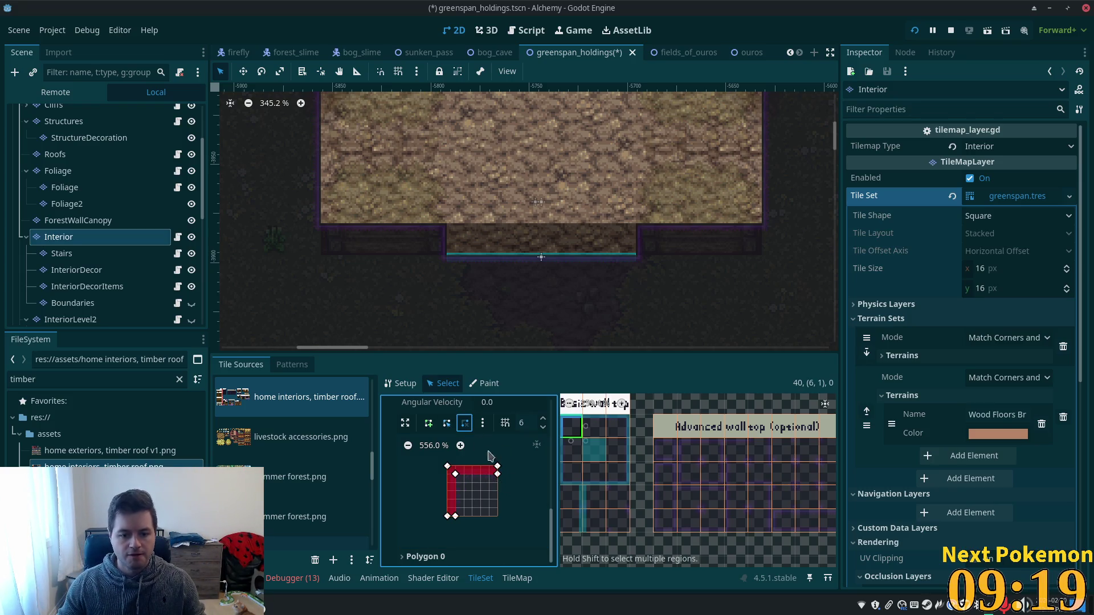
- Delete the wall-top tile's old L-shaped collision polygon points
right_click(497, 467)
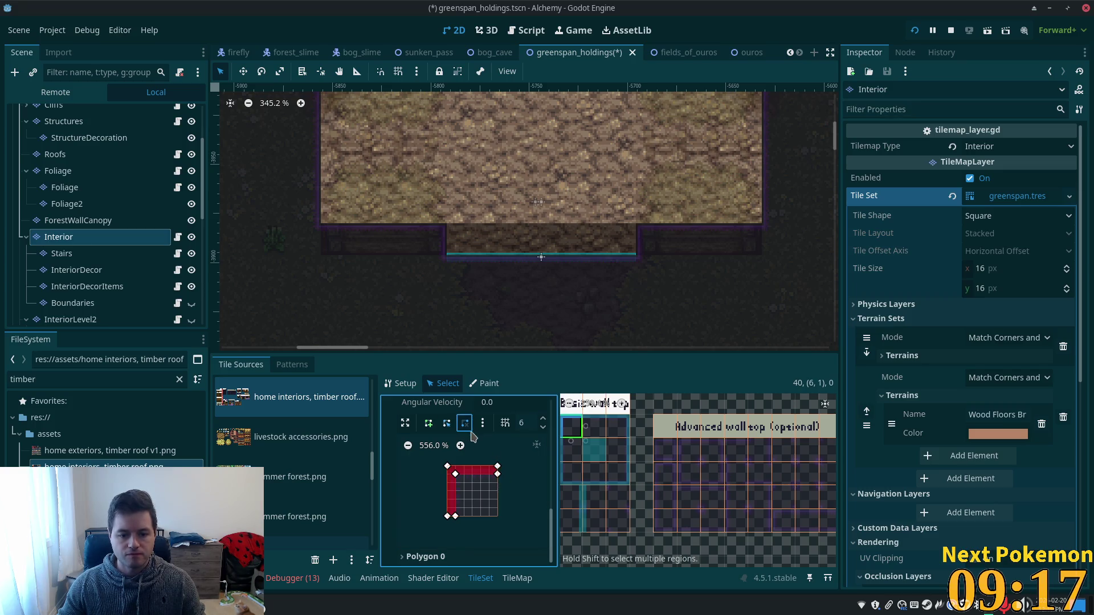
left_click(465, 423)
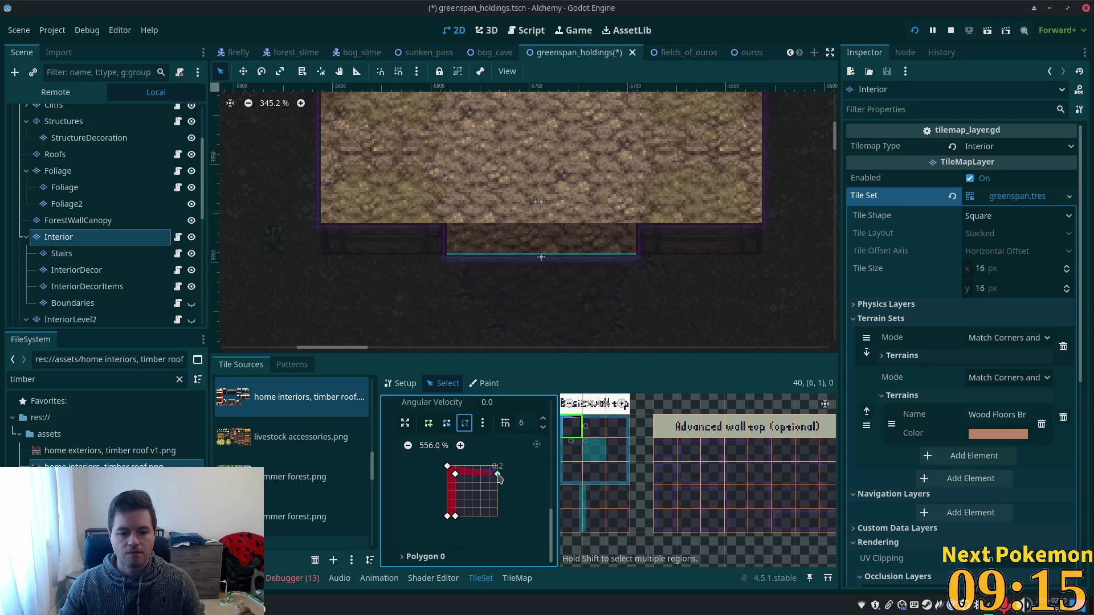
left_click(498, 475)
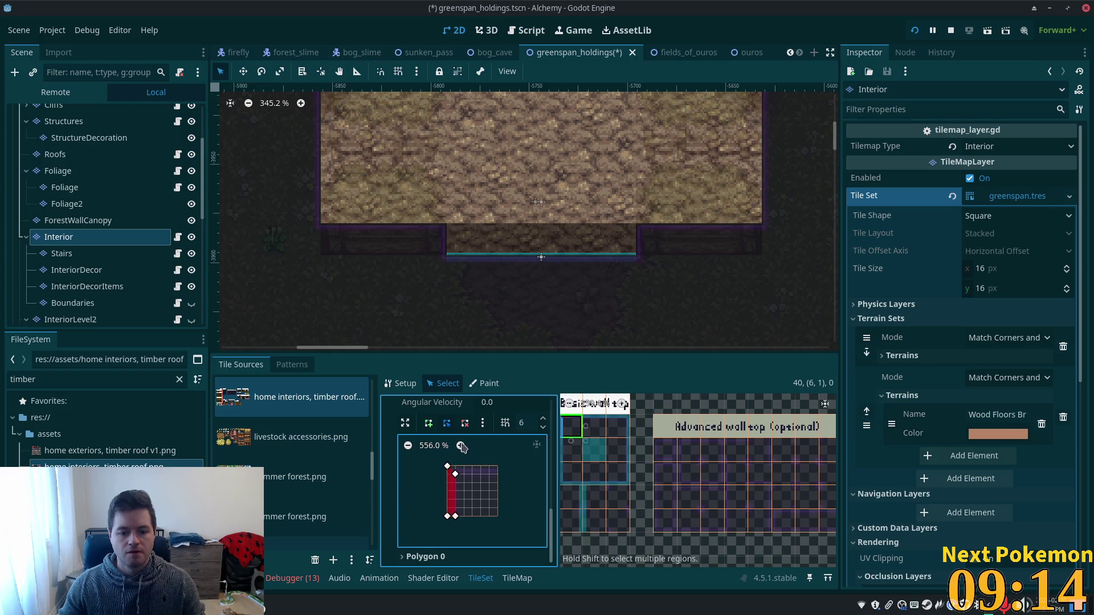
left_click(455, 474)
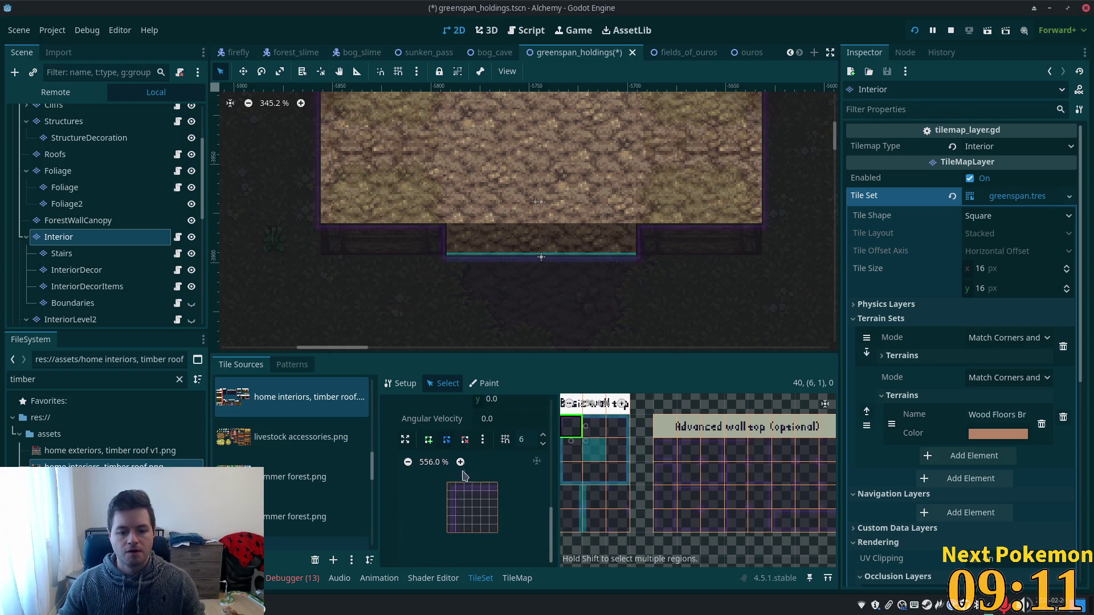
scroll(459, 473, "up", 1)
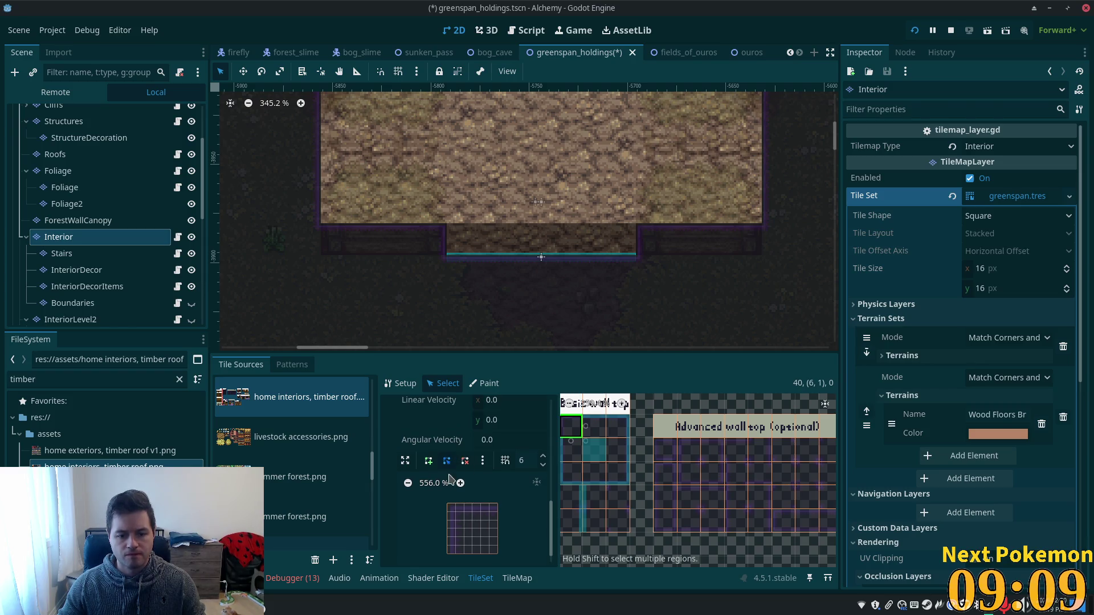
scroll(504, 491, "down", 1)
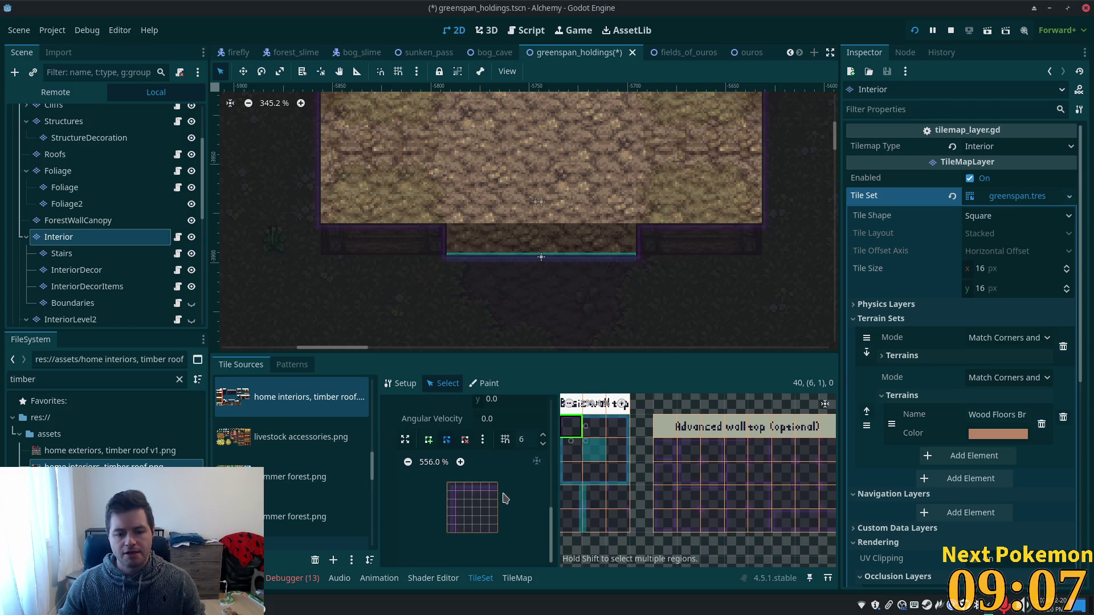
- Draw and close a new four-point collision rectangle along the tile's bottom edge
left_click(429, 438)
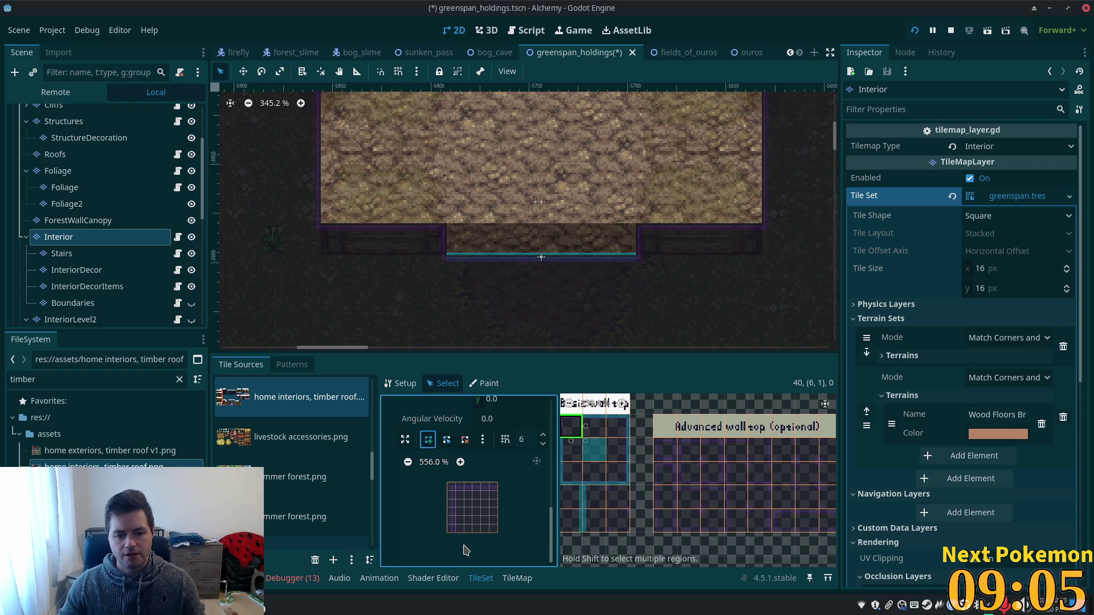
left_click(447, 533)
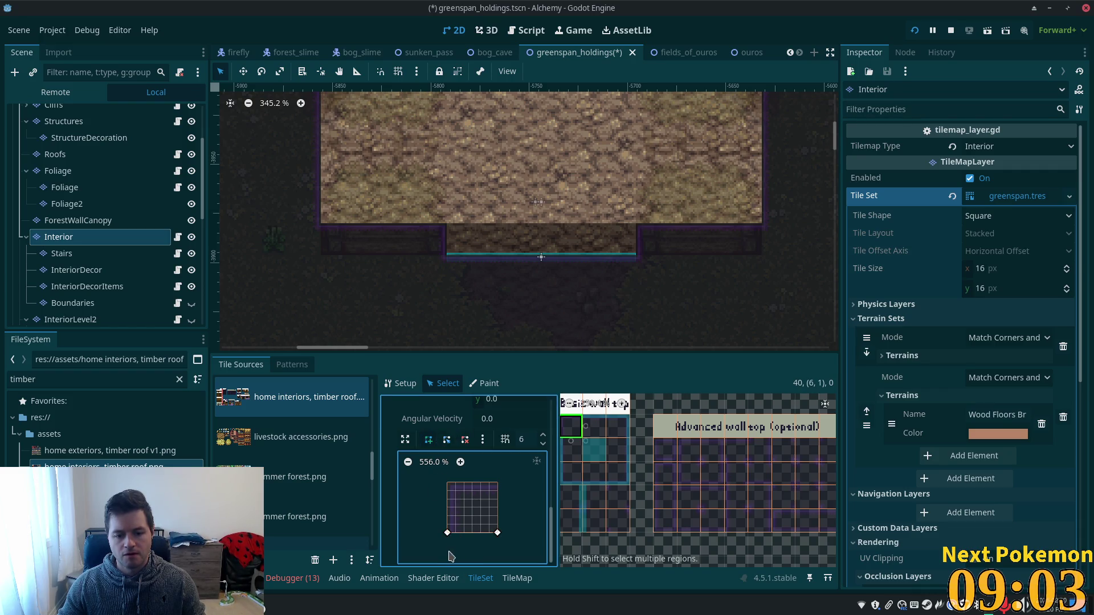
left_click_drag(505, 544, 508, 515)
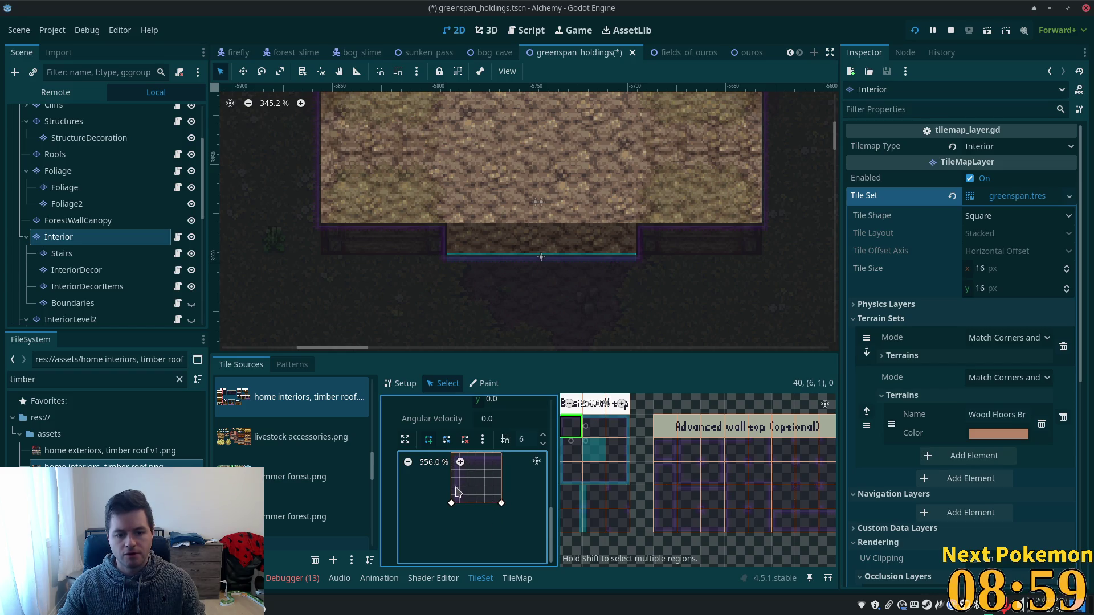
left_click(501, 527)
left_click_drag(503, 521, 504, 550)
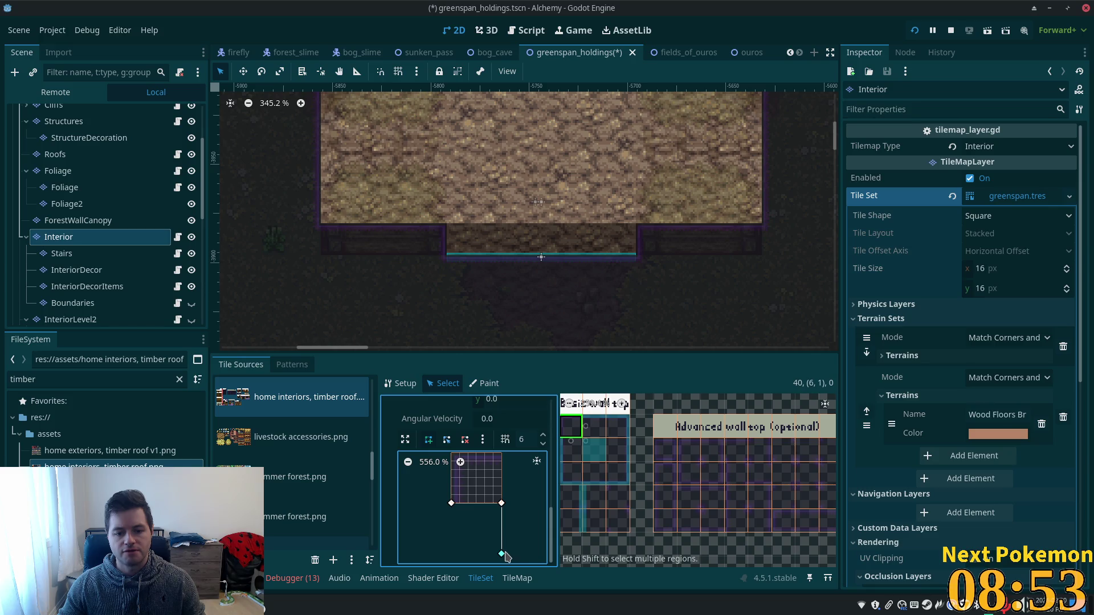
left_click(451, 554)
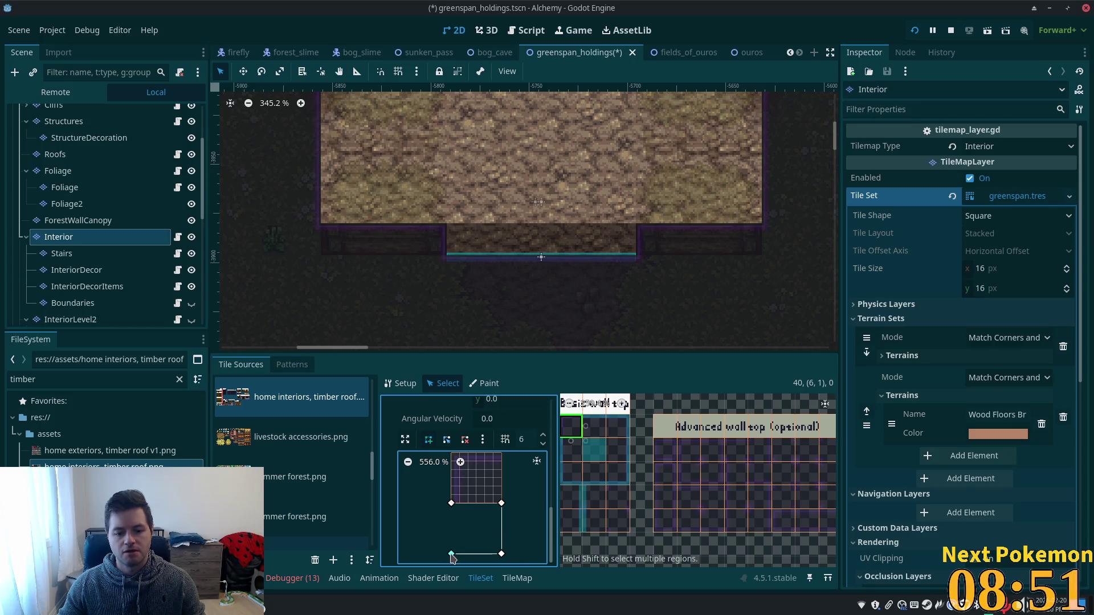
left_click(452, 505)
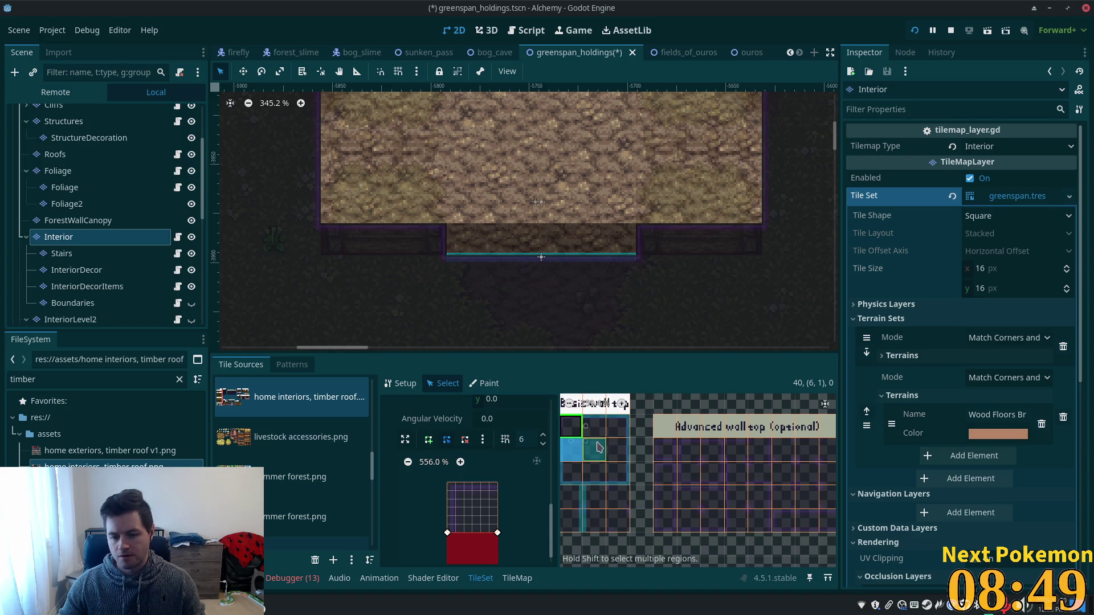
- Replace wall tile (7,1)'s collision with a polygon covering only its bottom strip
left_click(598, 430)
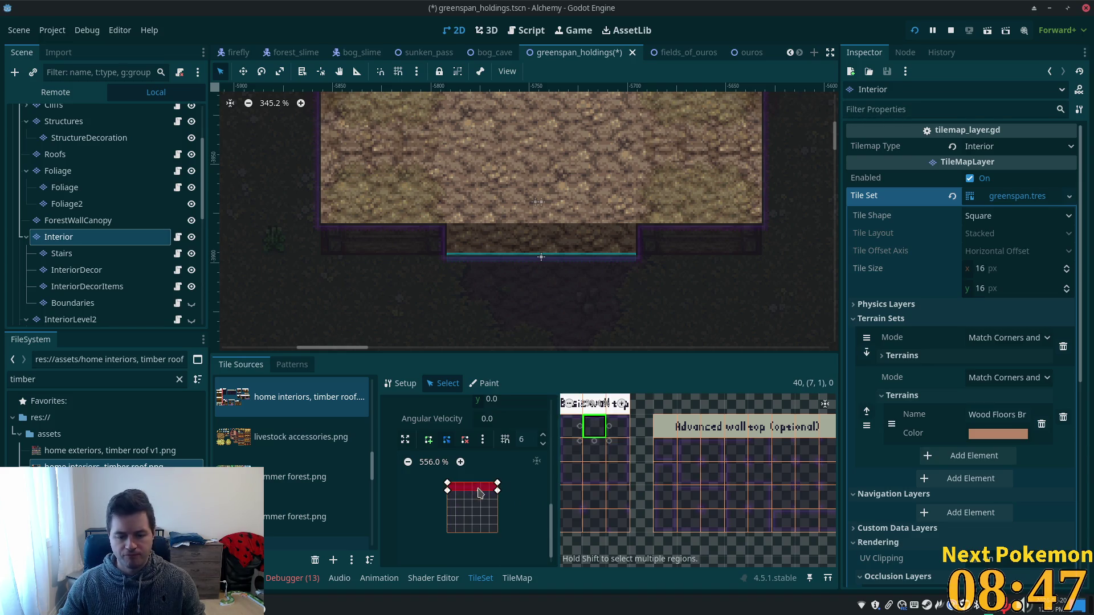
left_click(465, 439)
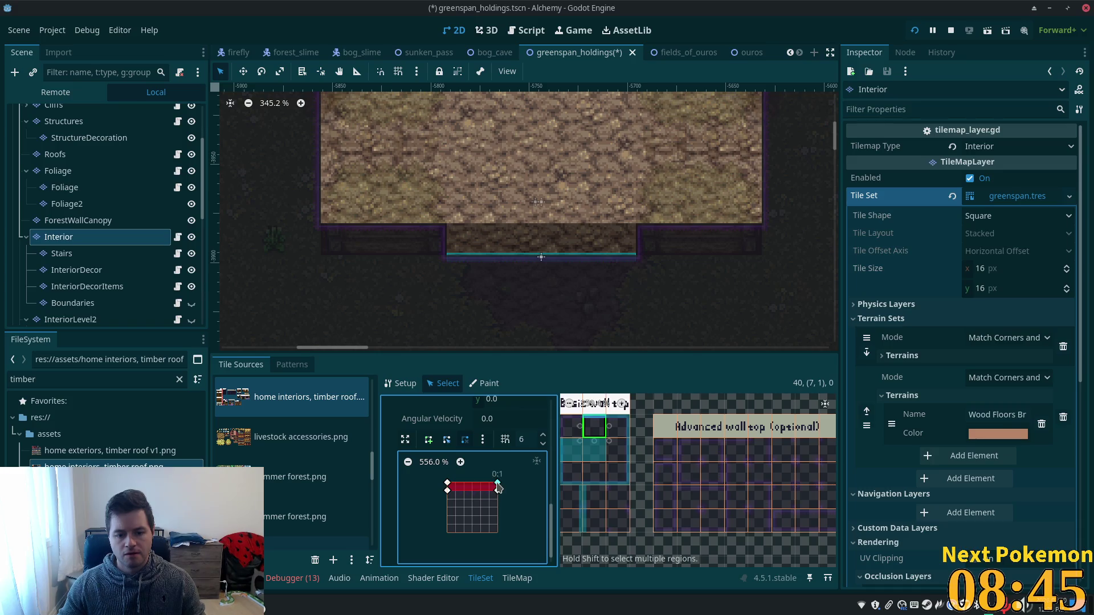
left_click(447, 486)
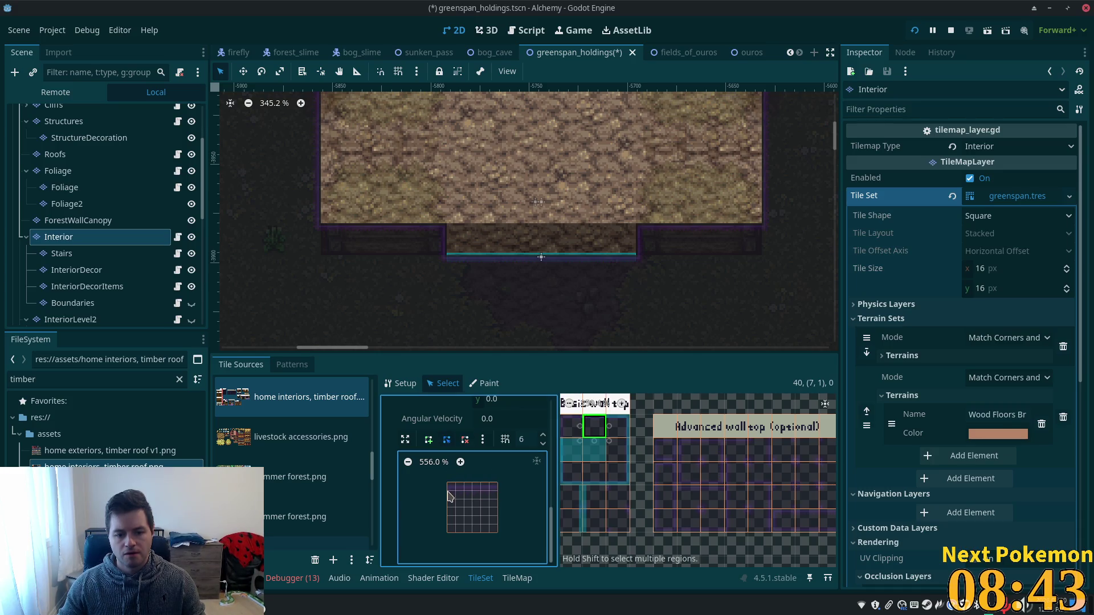
left_click(430, 440)
left_click(448, 534)
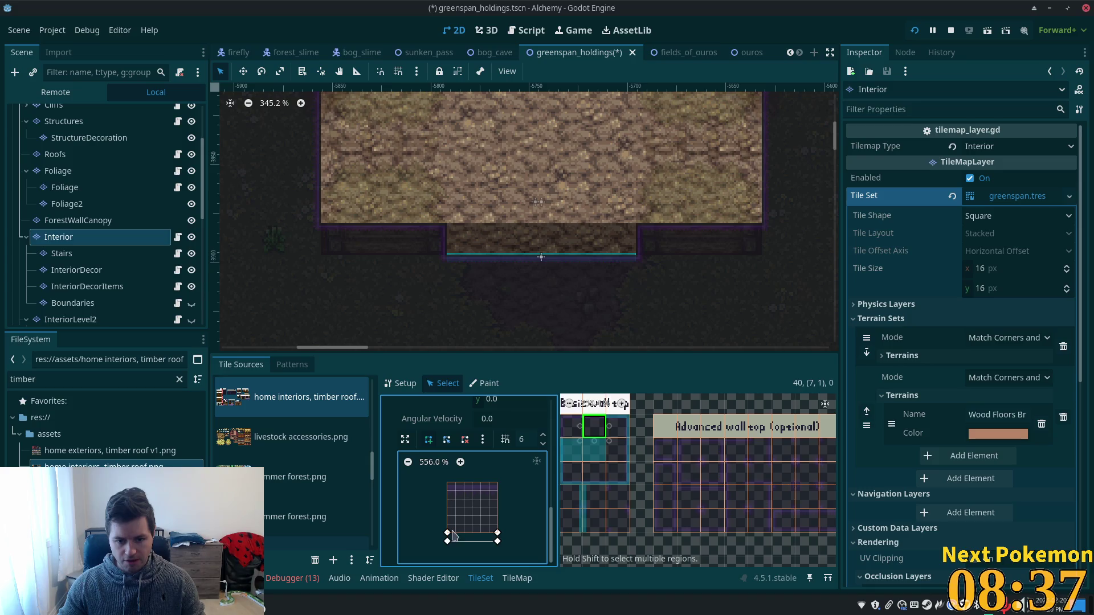
left_click(445, 533)
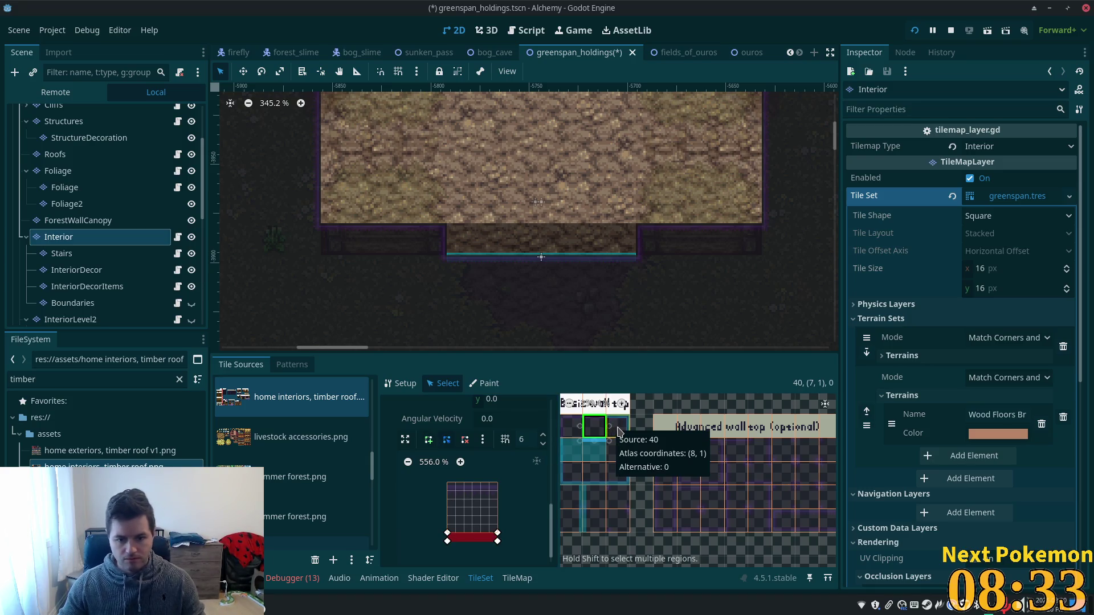
- Redraw wall tile (8,1)'s collision along its lower part, save greenspan_holdings, and run the game
left_click(618, 431)
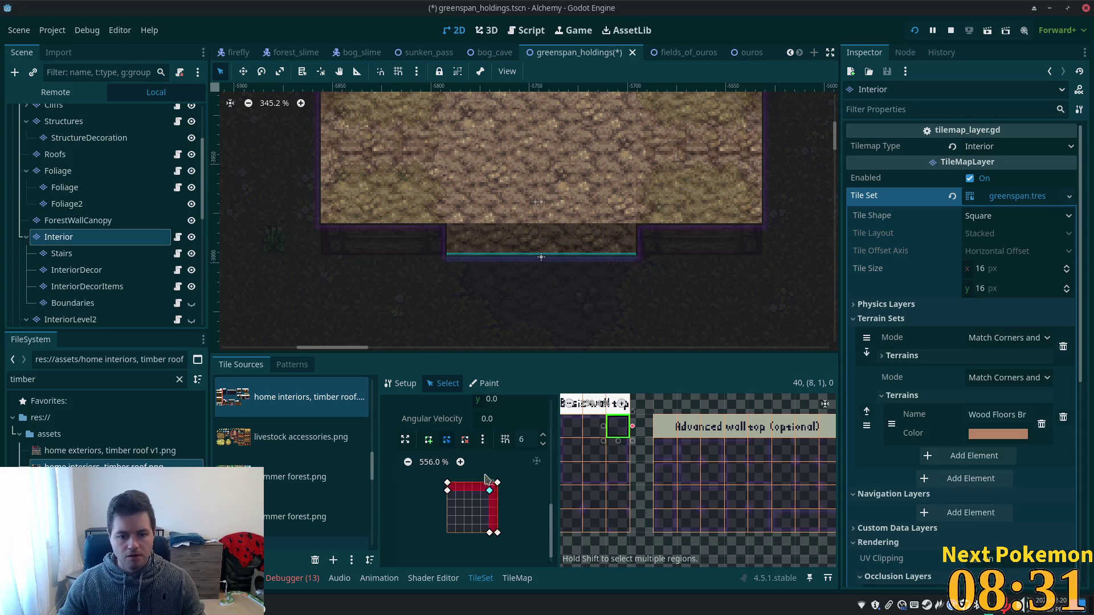
key("ctrl+z")
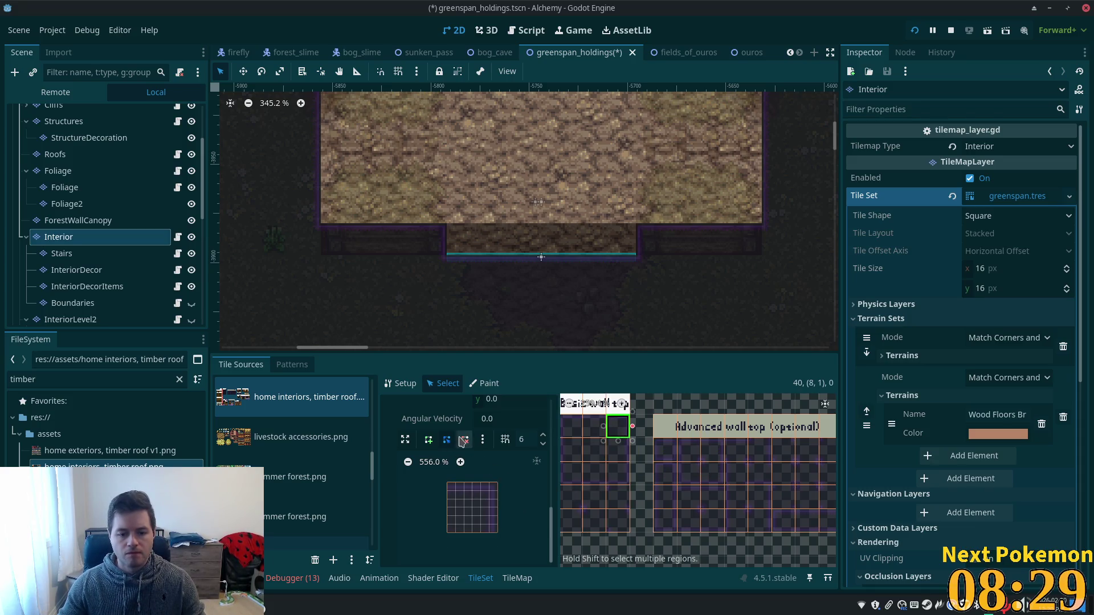
left_click(463, 440)
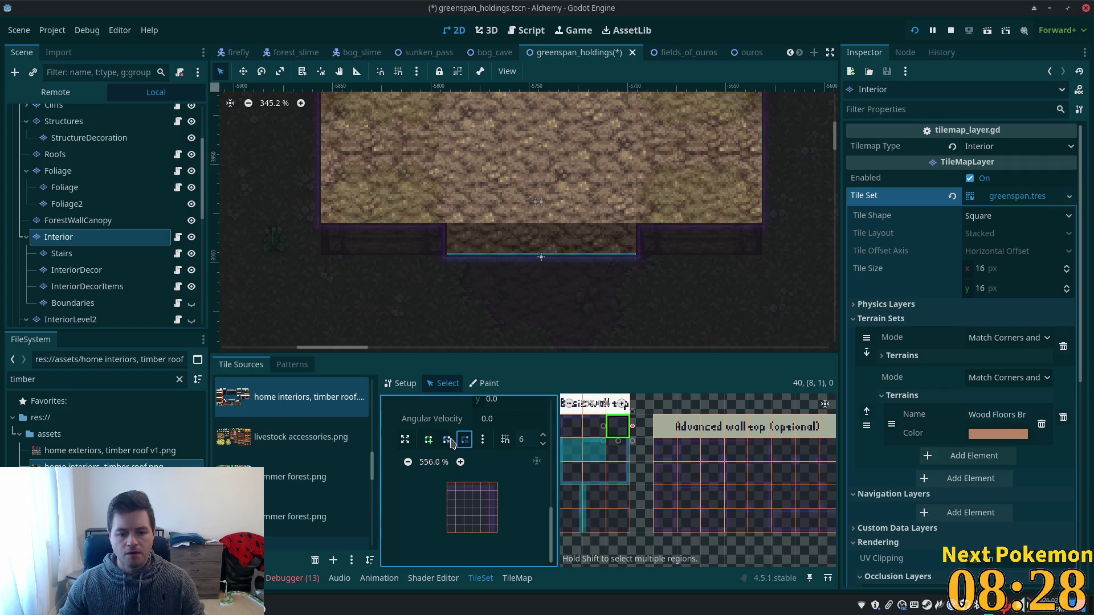
left_click(447, 532)
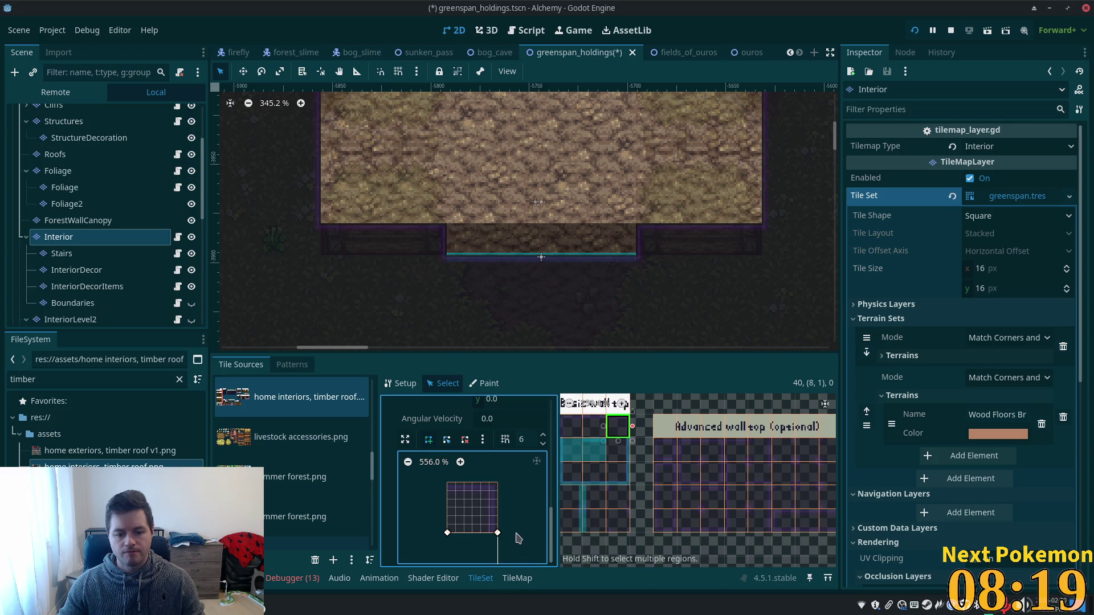
scroll(528, 532, "down", 4)
left_click_drag(456, 529, 462, 505)
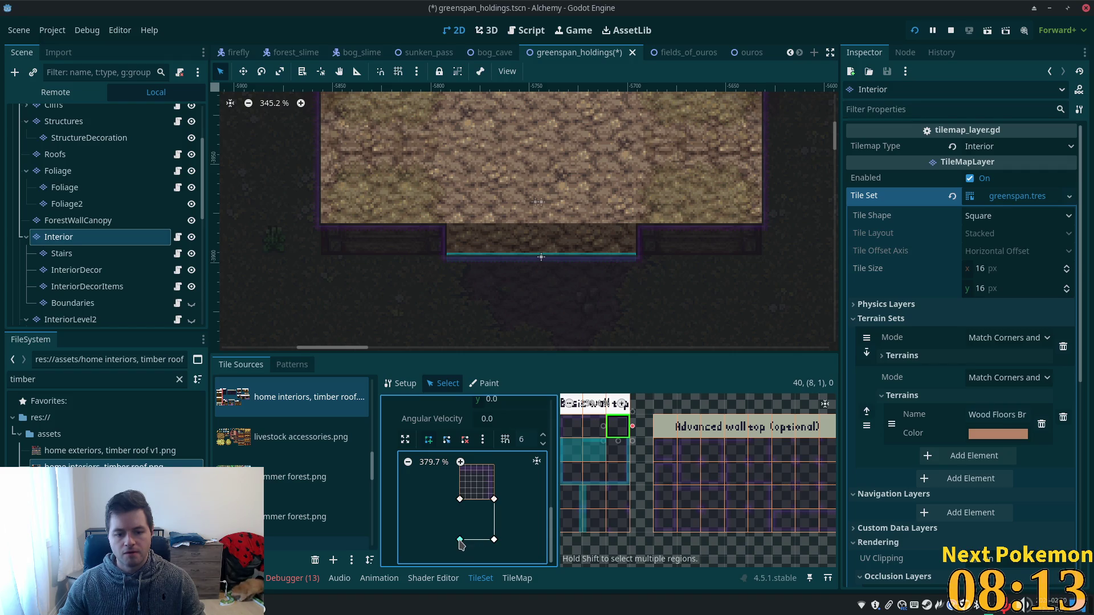
left_click(460, 539)
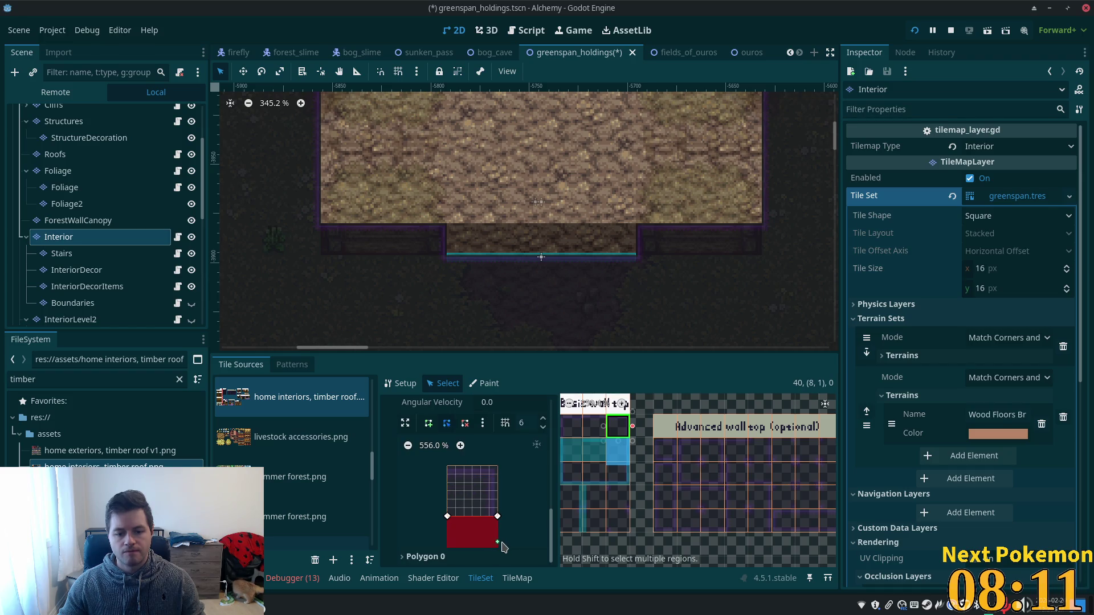
scroll(516, 524, "down", 2)
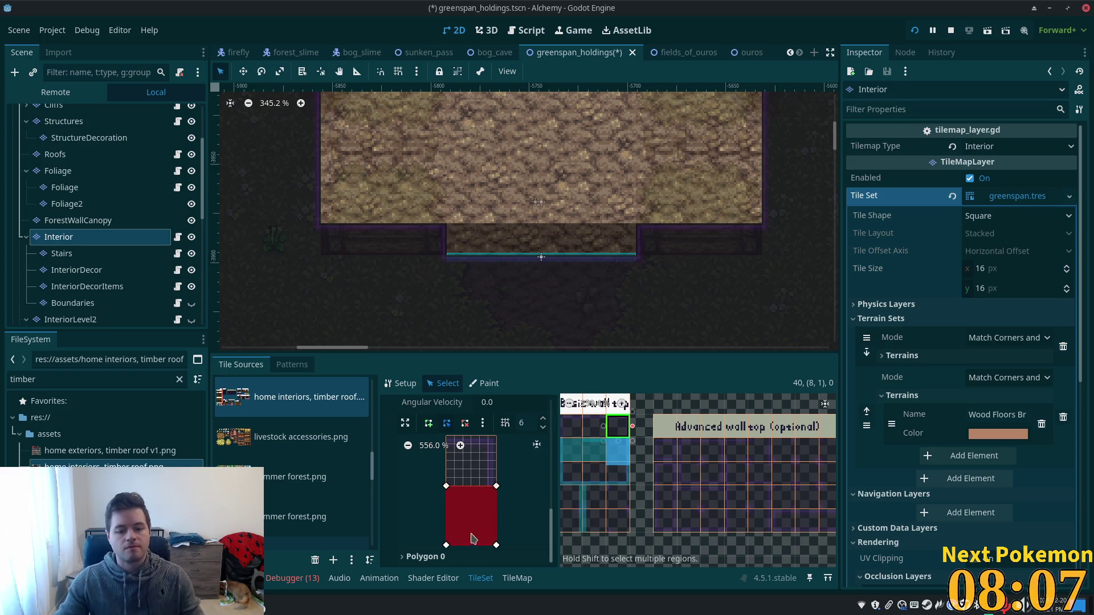
left_click_drag(496, 545, 448, 532)
key("ctrl+s")
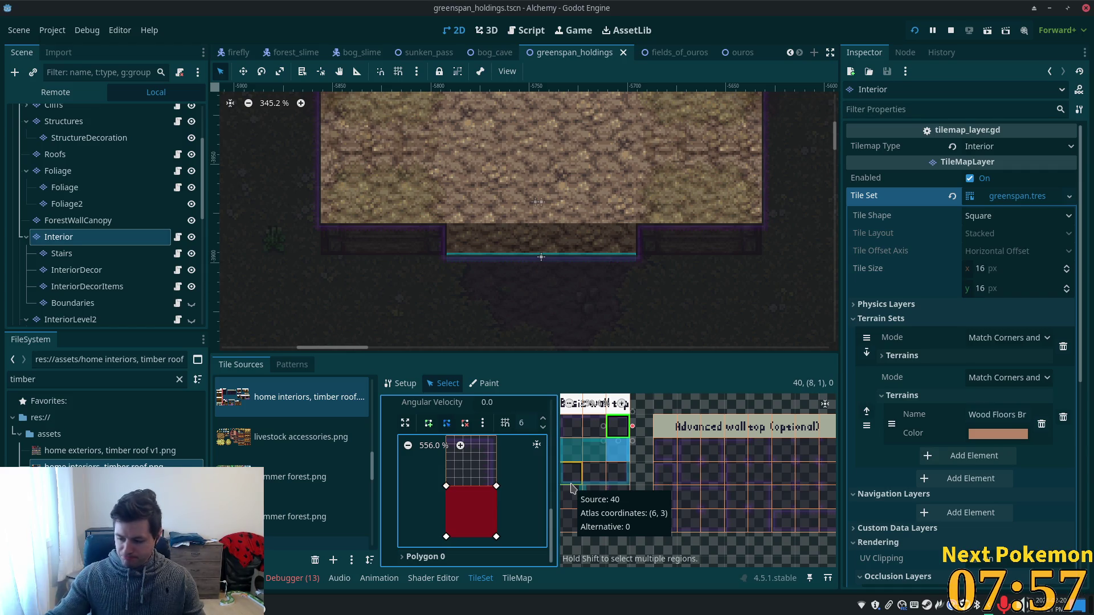
left_click(915, 31)
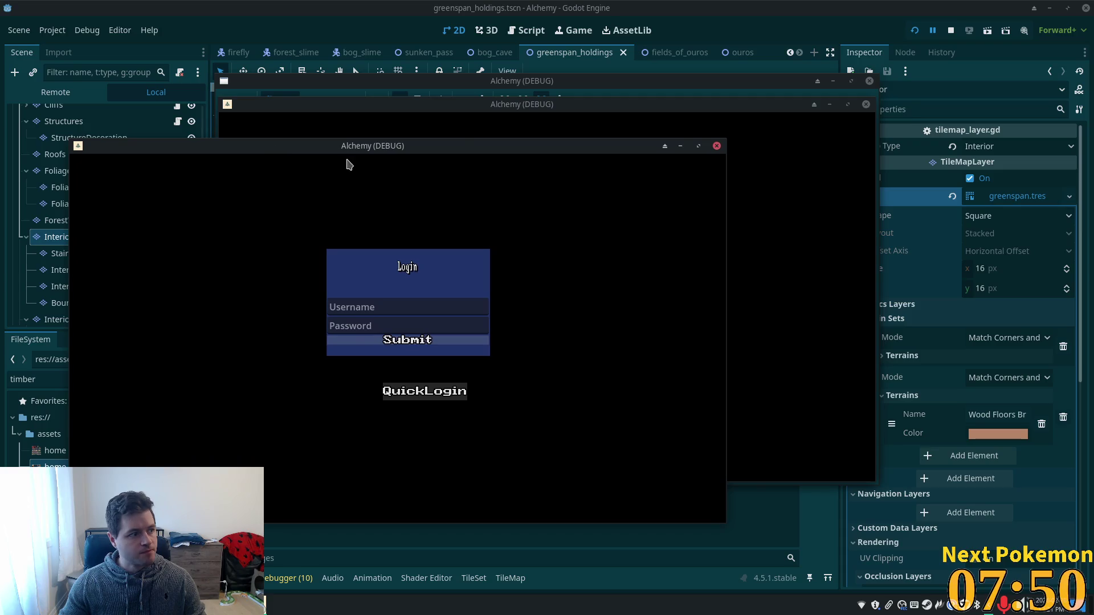
- In the Greenspan Holdings game window, walk the character out of the barn and back inside
mouse_move(670, 103)
left_mouse_down()
mouse_move(728, 124)
mouse_move(817, 185)
left_mouse_up()
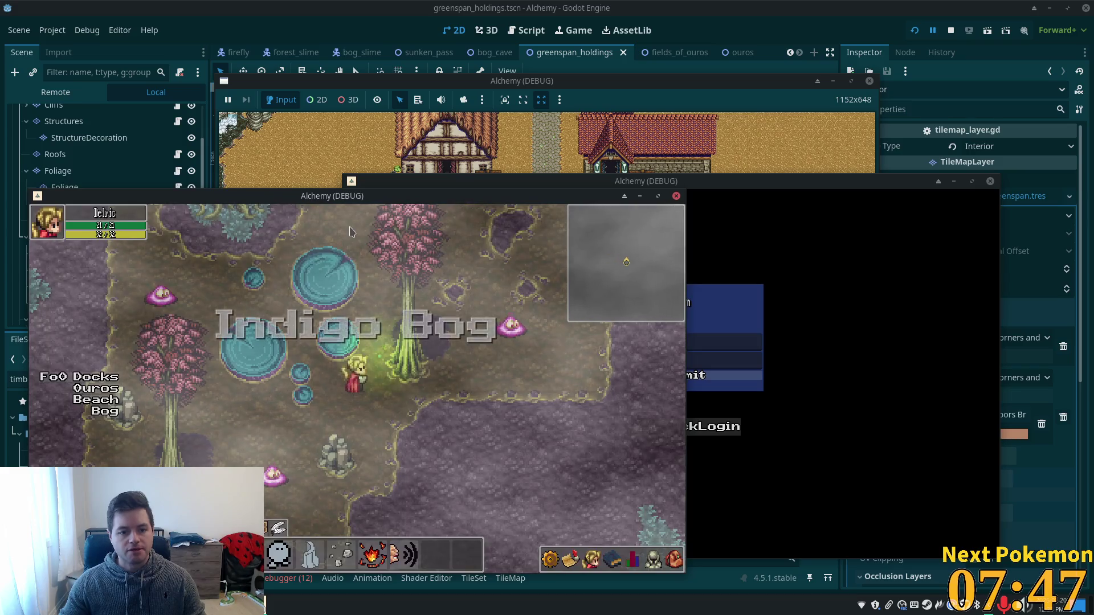
left_click(793, 375)
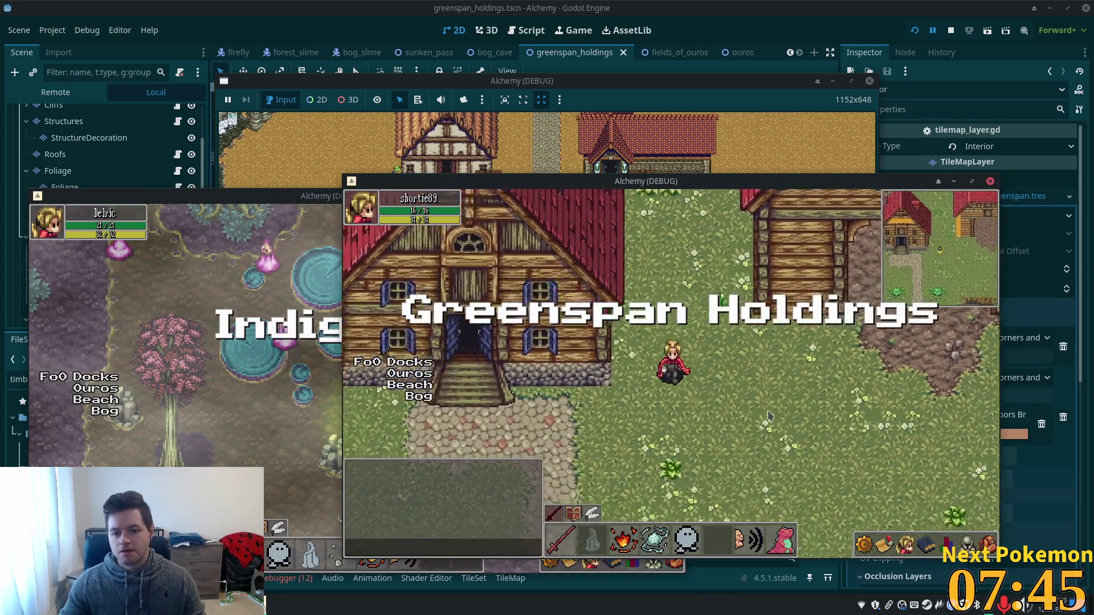
key("w")
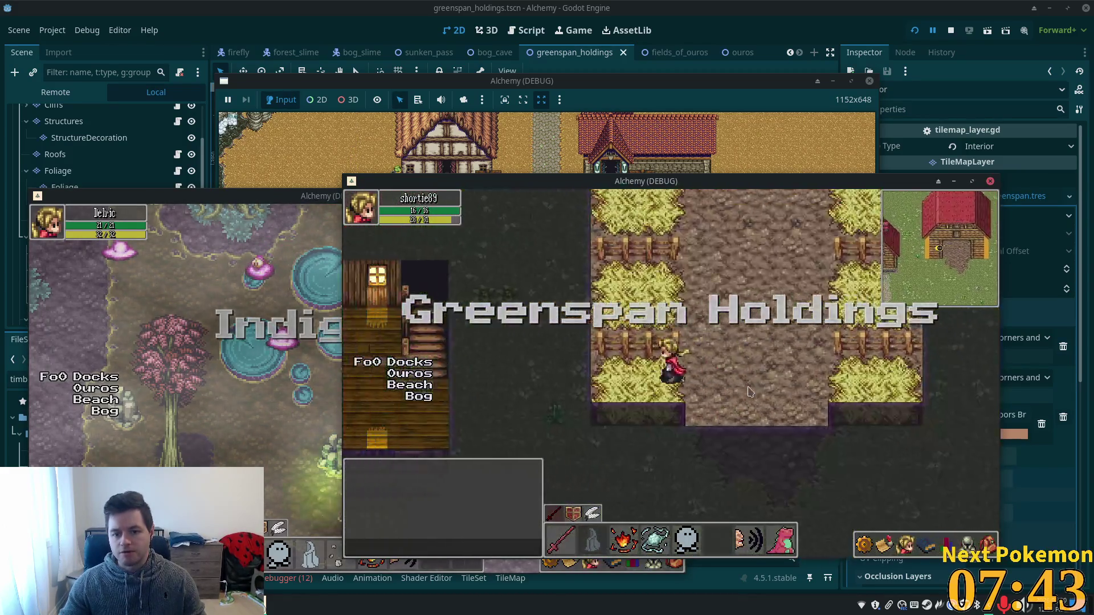
key("w")
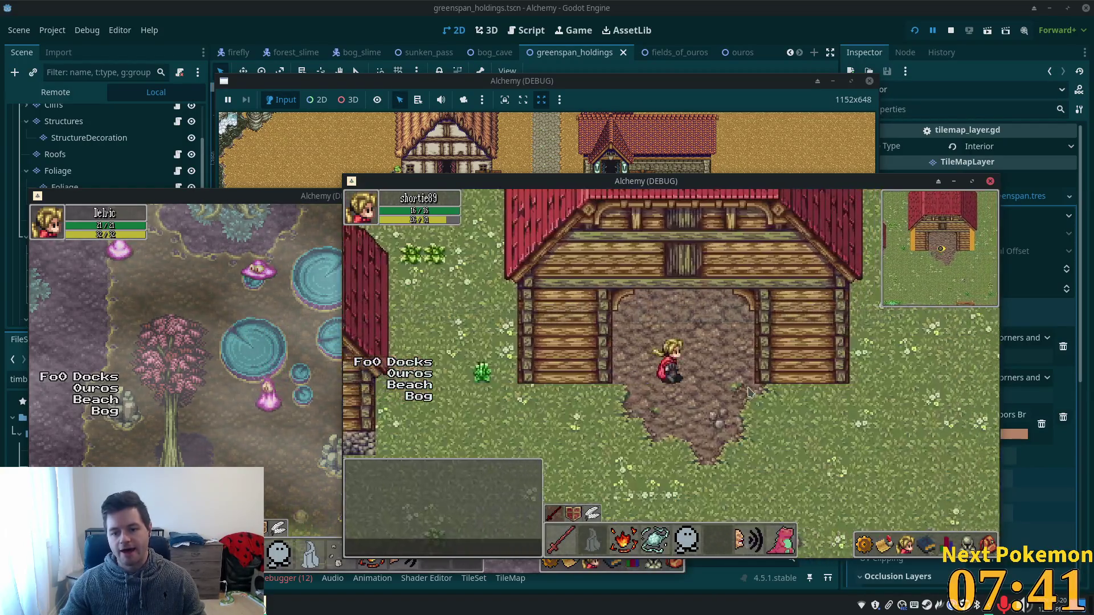
key("s")
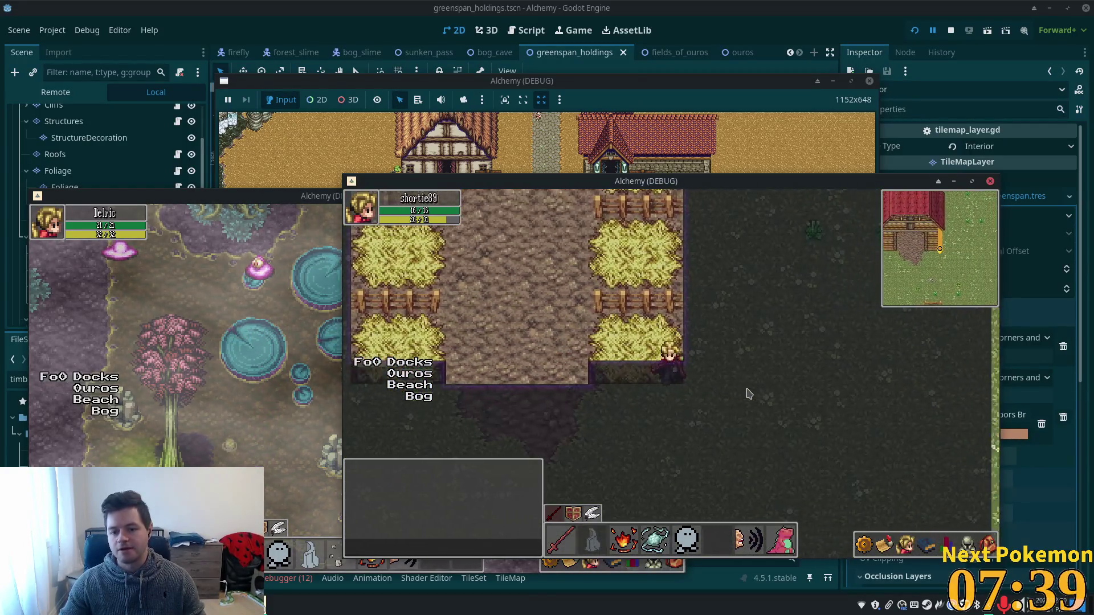
key("w")
key("w")
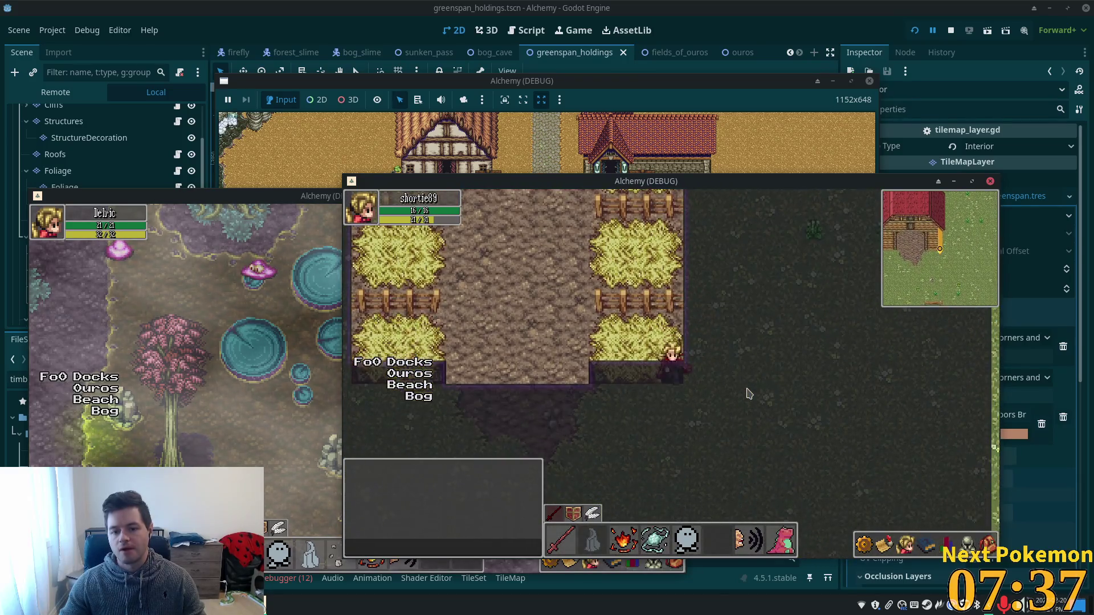
key("w")
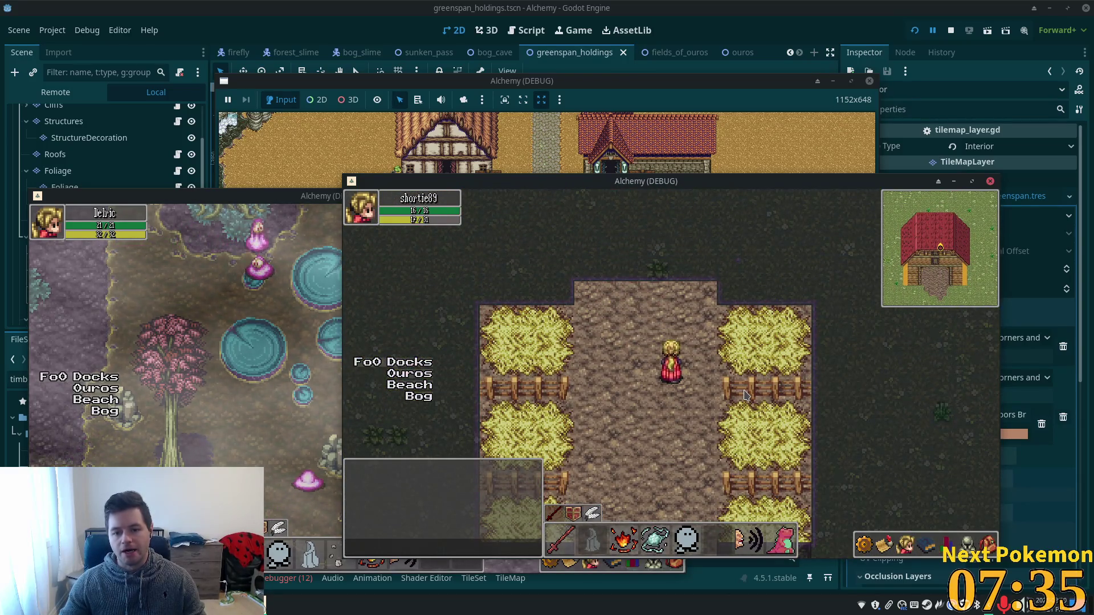
key("s")
key("s")
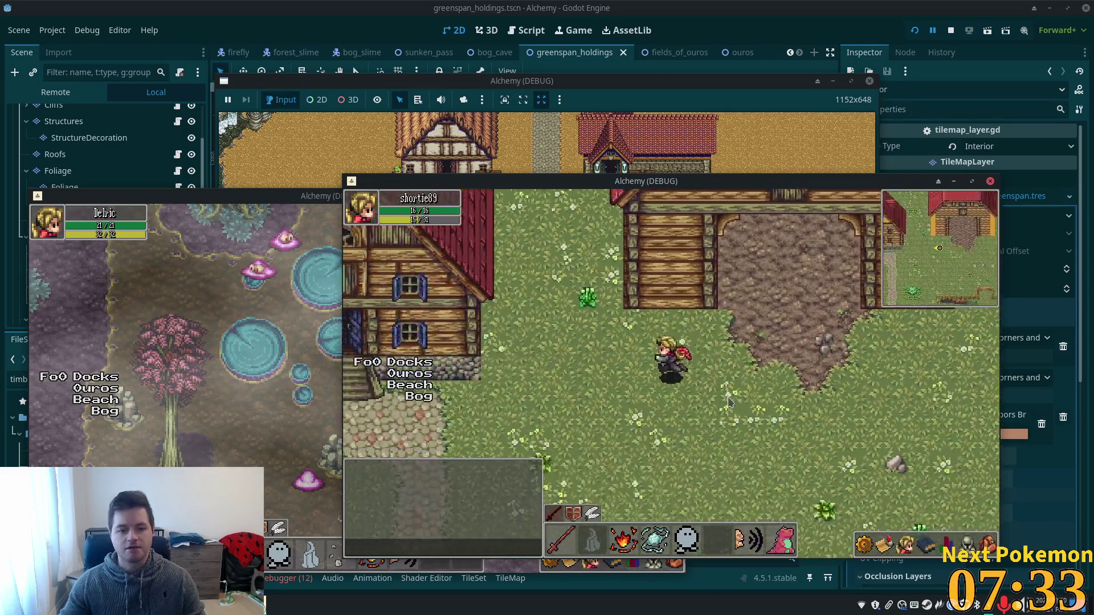
key("w")
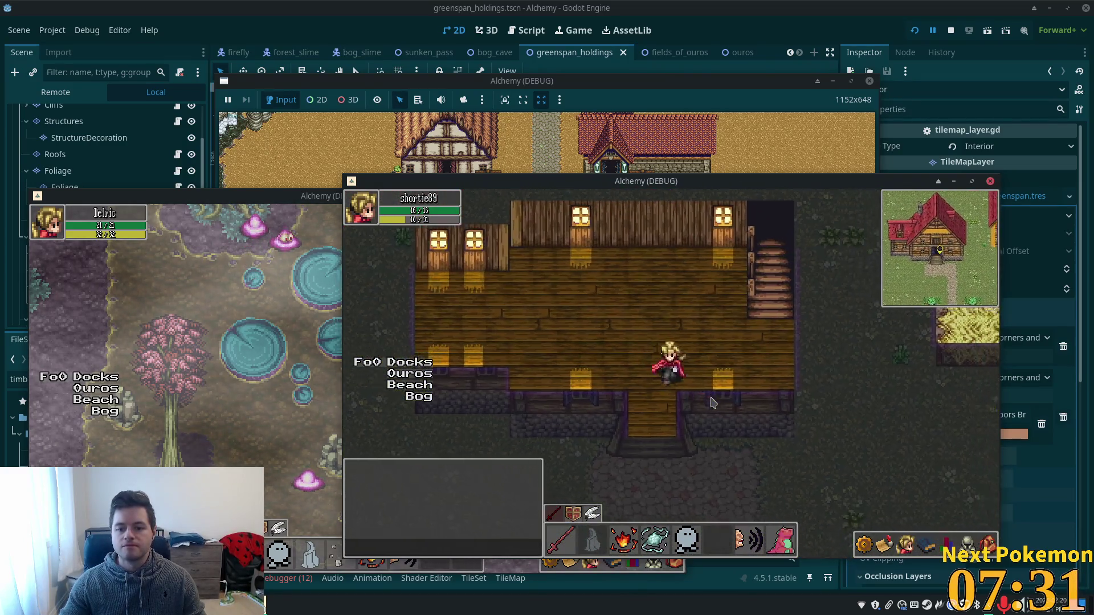
- Explore the barn interior and staircase, walk outside and back in, then stop the game with F8
key("a")
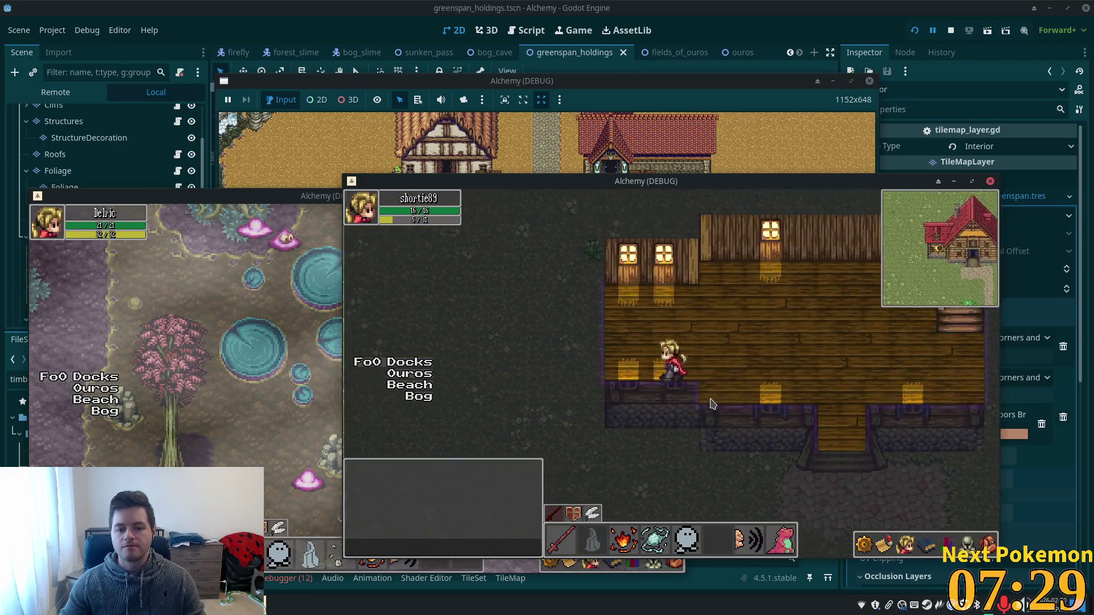
key("a")
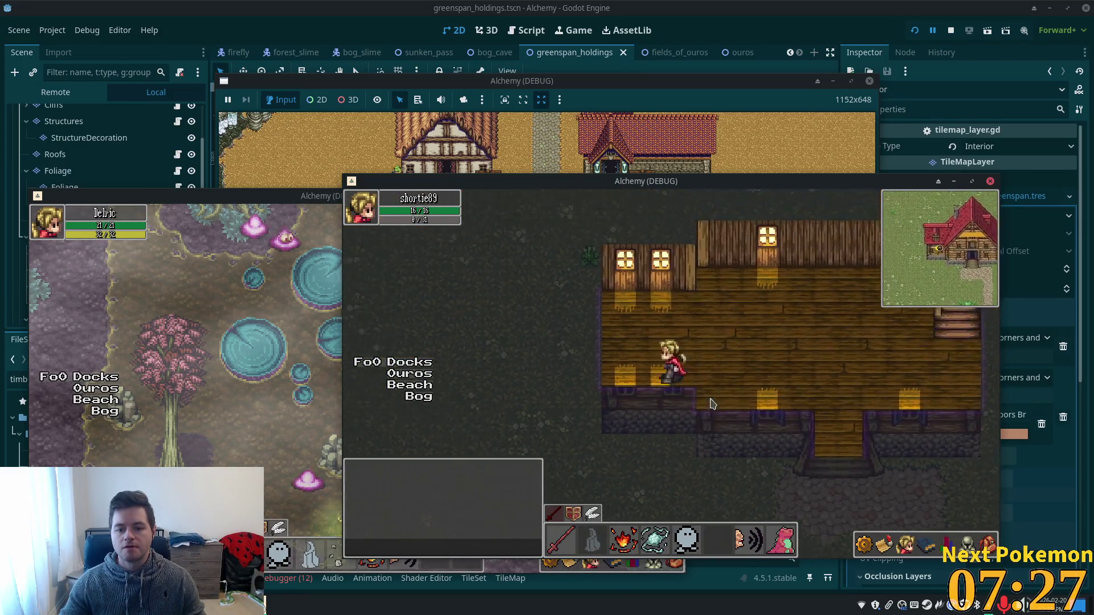
key("d")
key("w")
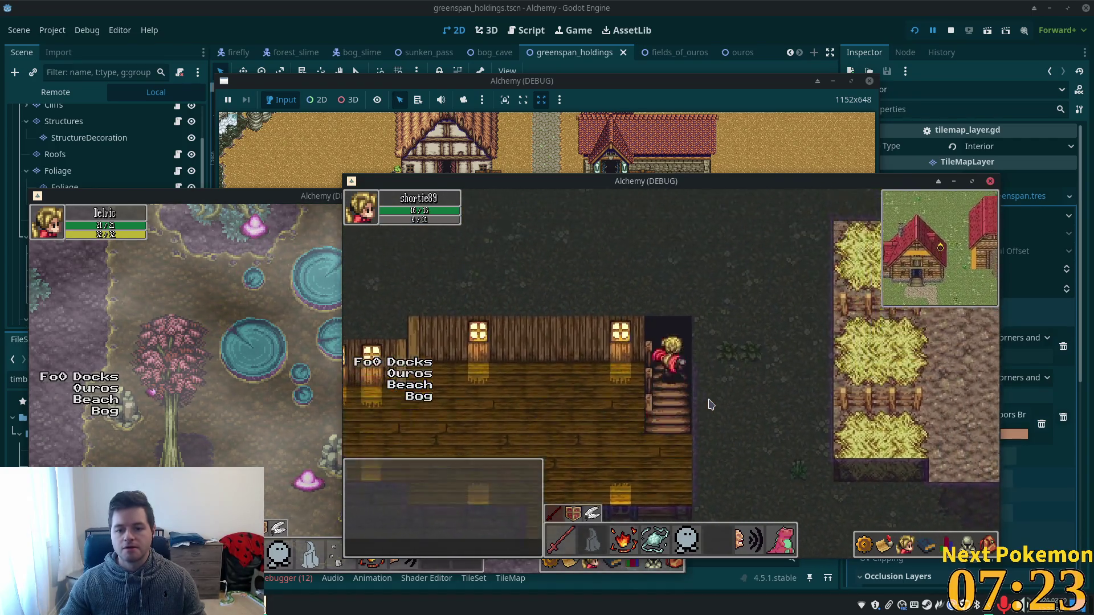
key("a")
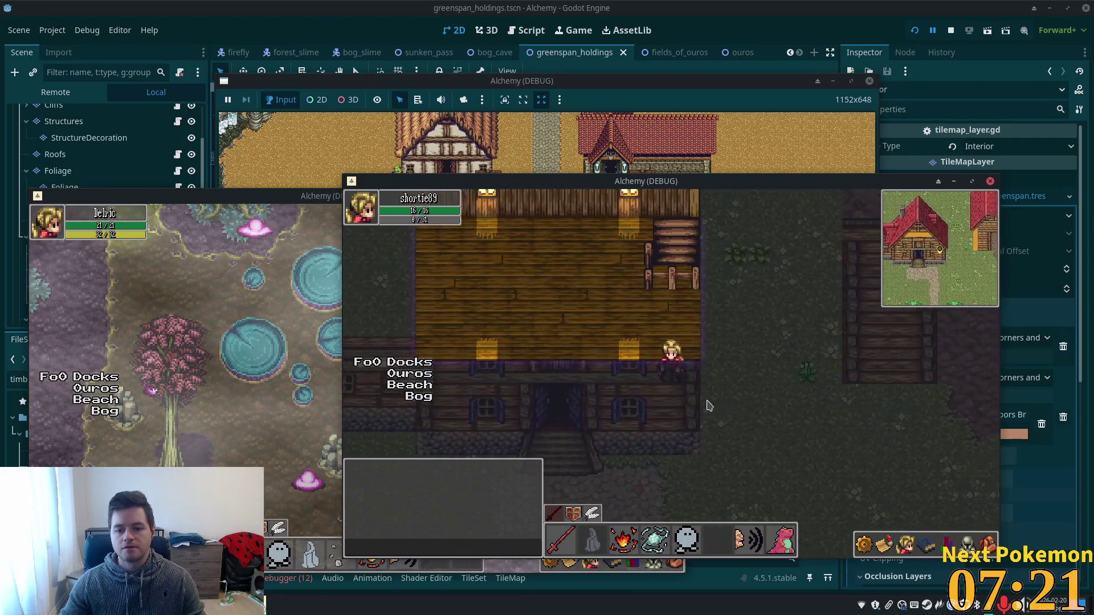
key("d")
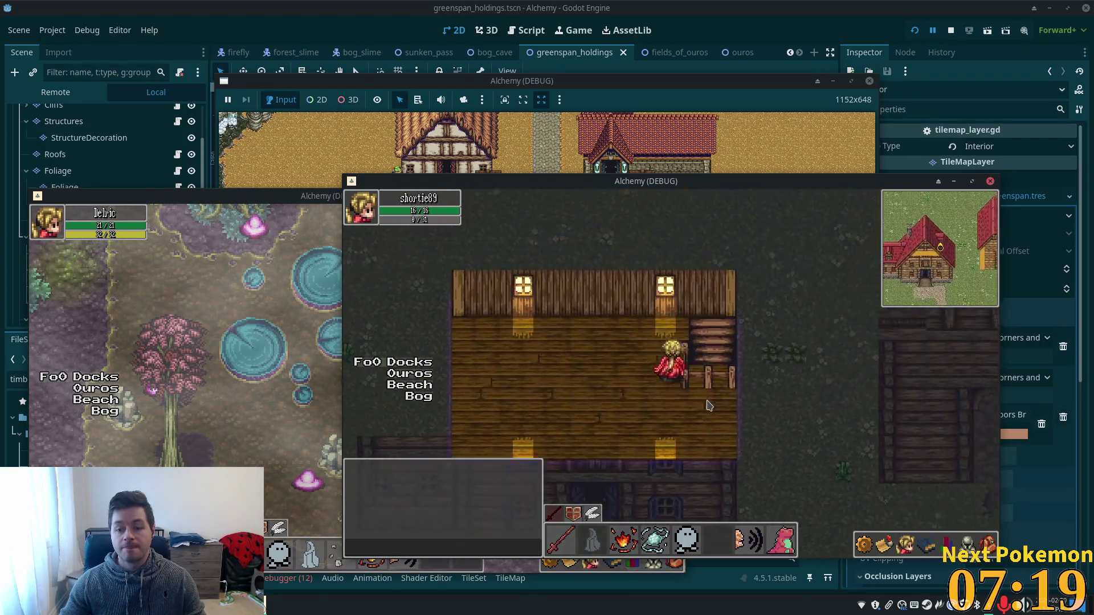
key("s")
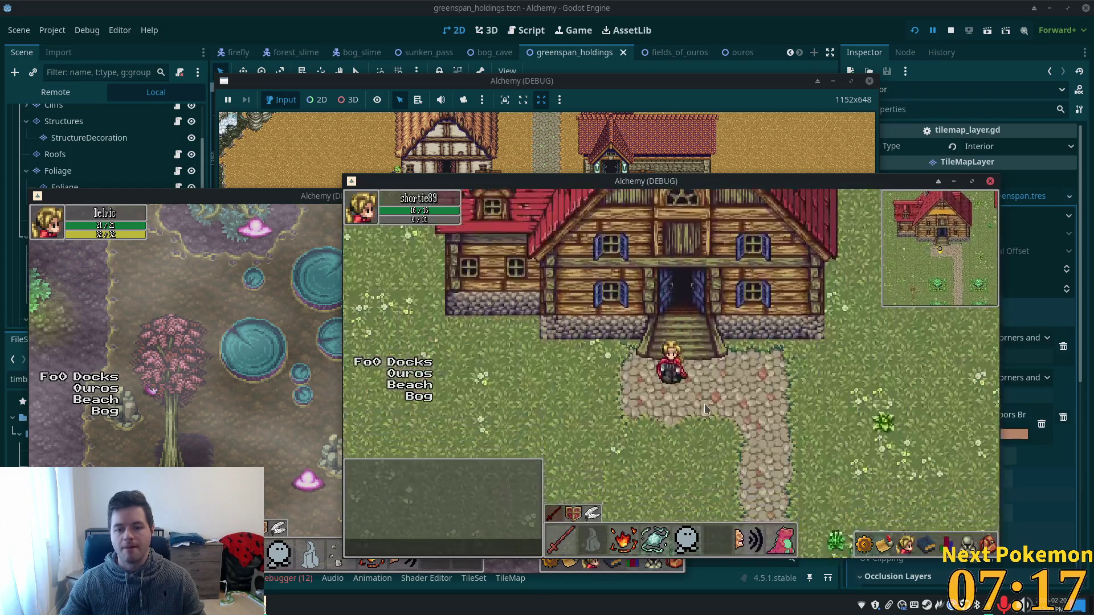
key("s")
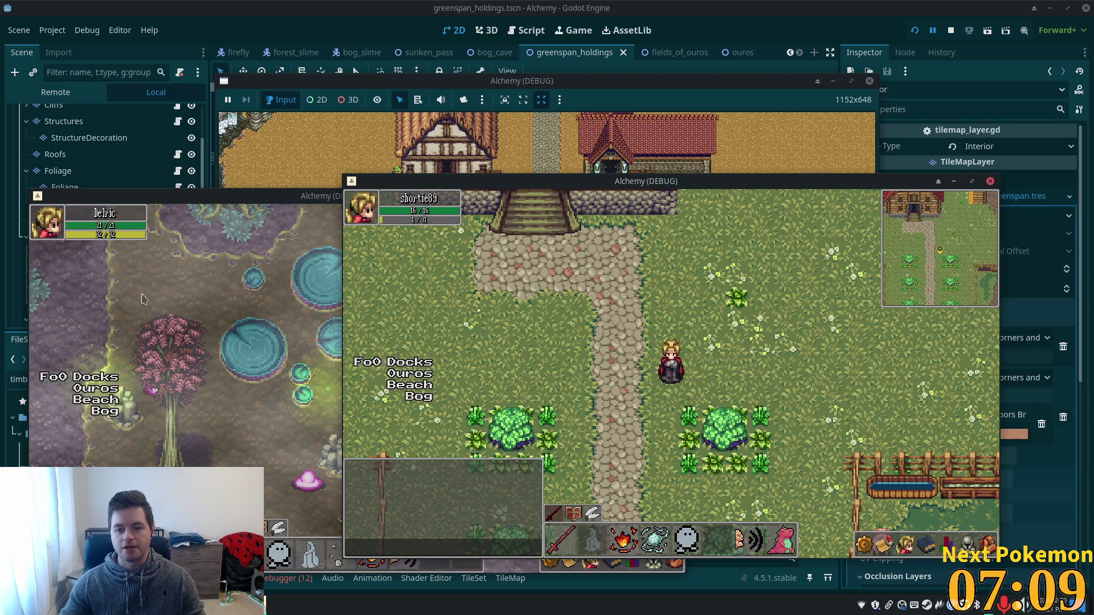
key("d")
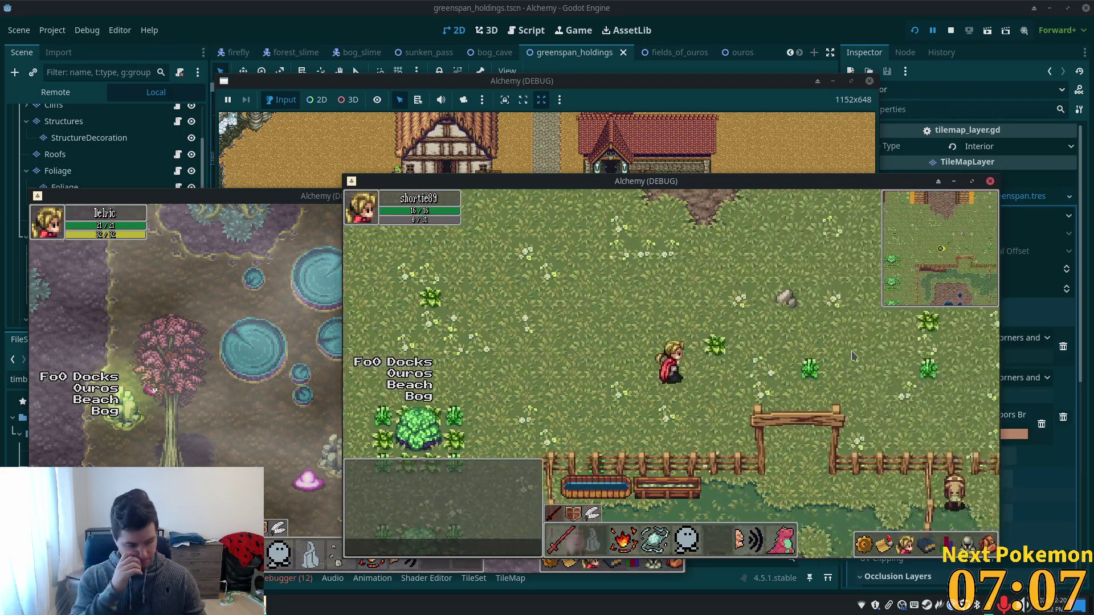
key("w")
key("Up")
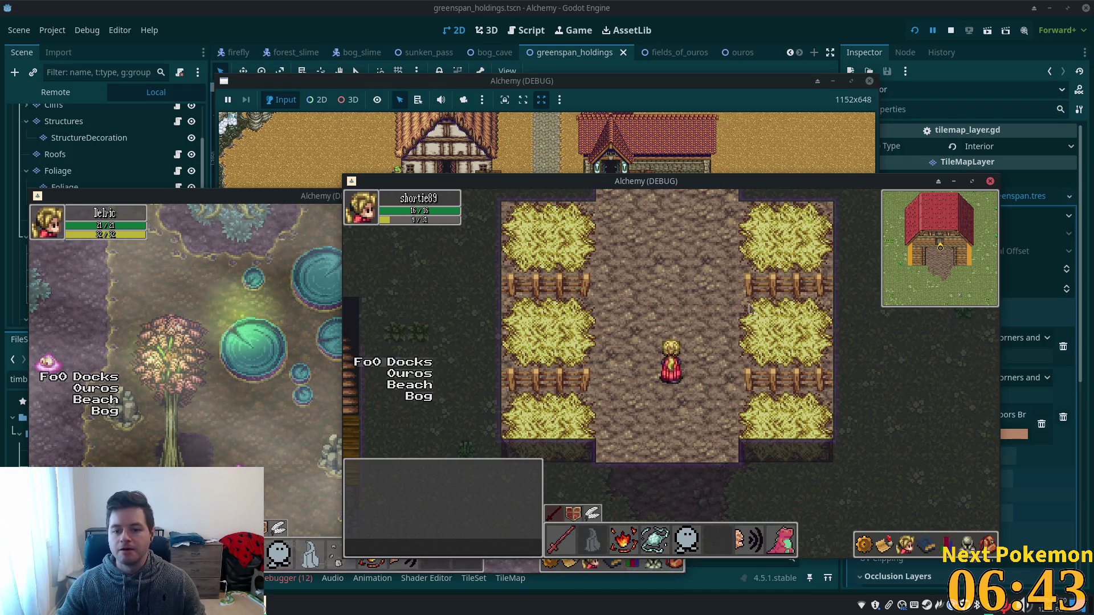
key("F8")
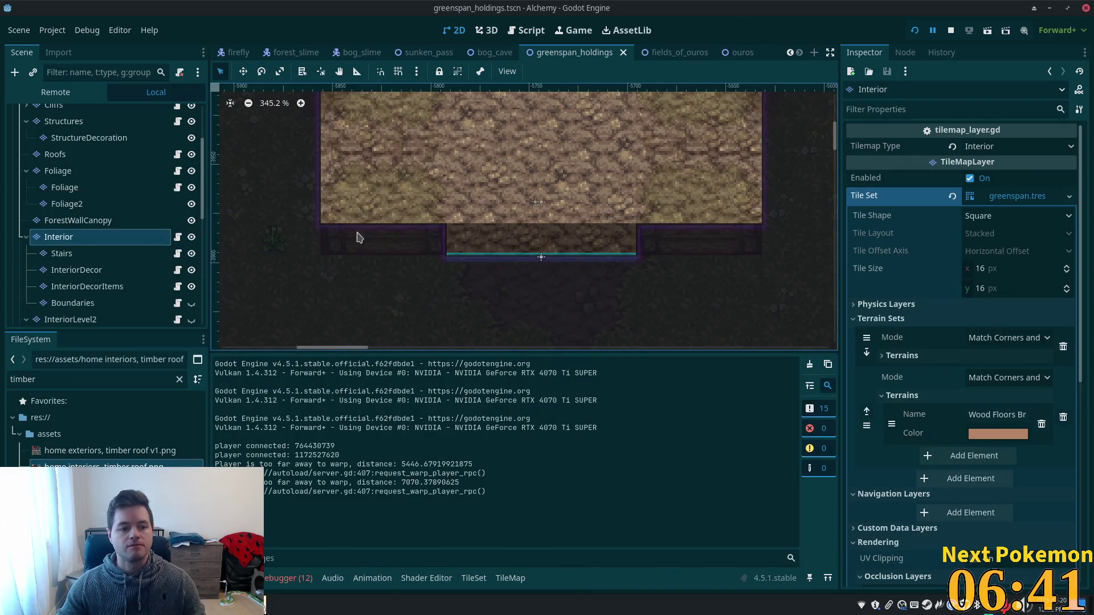
- Select InteriorDecorItems, browse its tile sources like farming crops extras 16x16.png, and expand its tile set
left_click(109, 288)
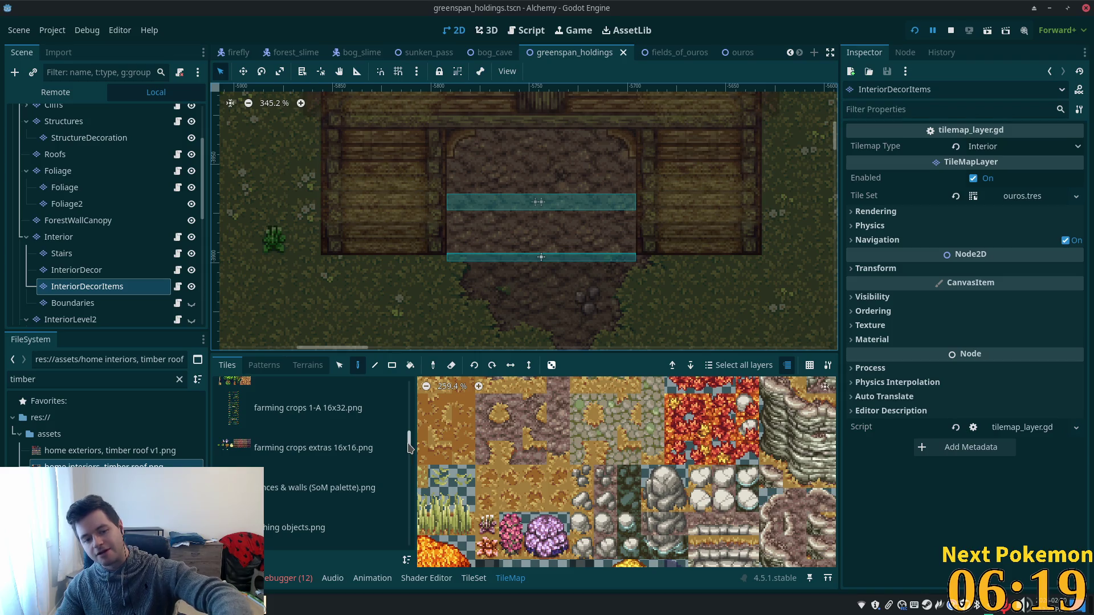
scroll(406, 446, "up", 2)
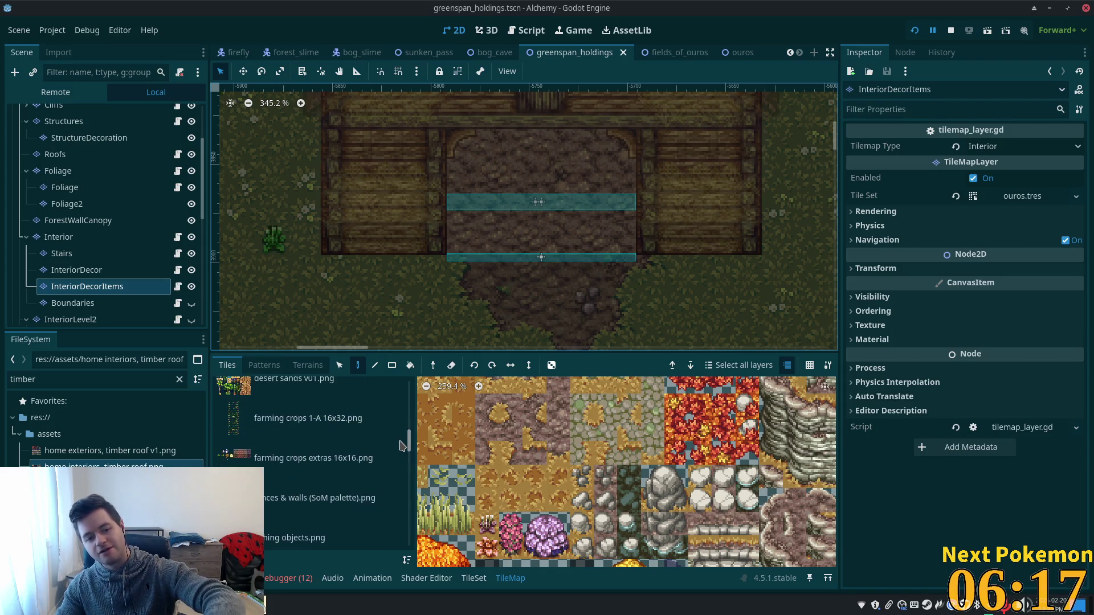
scroll(401, 444, "down", 2)
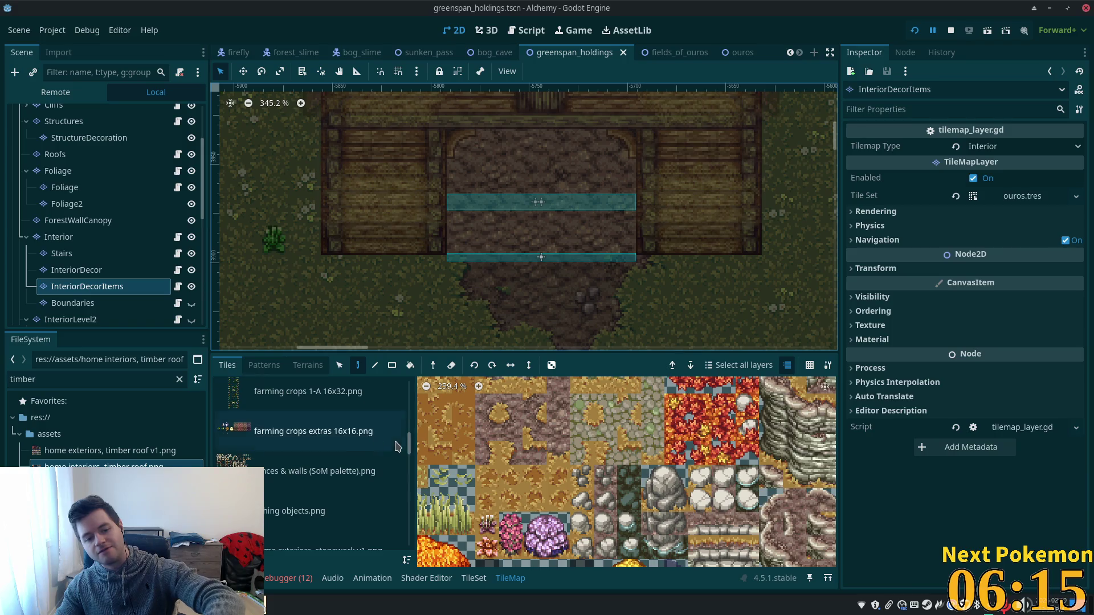
left_click(357, 449)
scroll(697, 490, "down", 3)
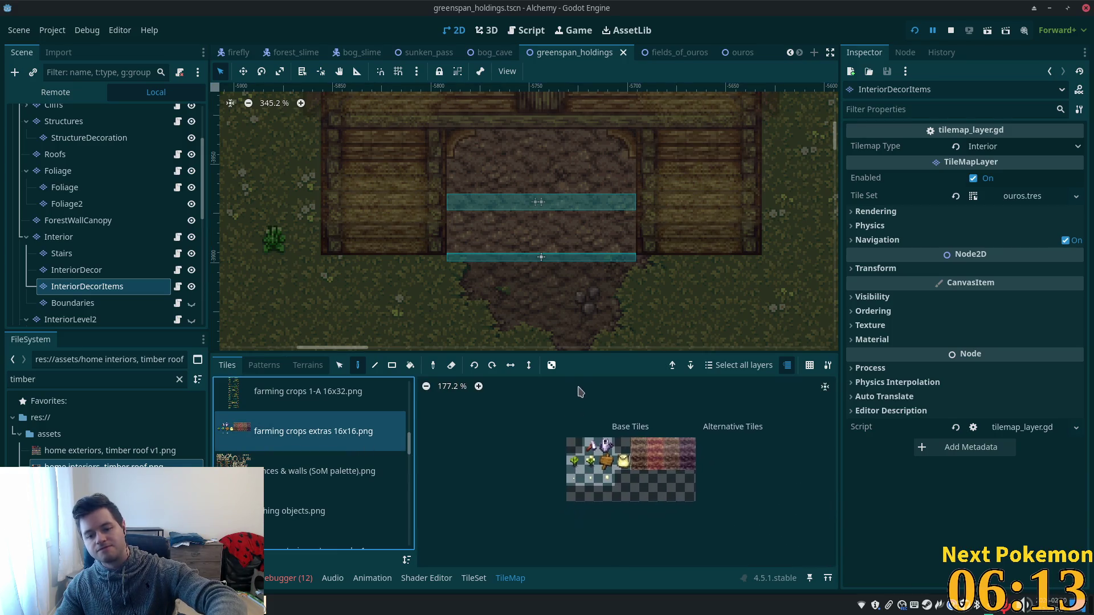
scroll(348, 421, "down", 1)
scroll(348, 421, "up", 4)
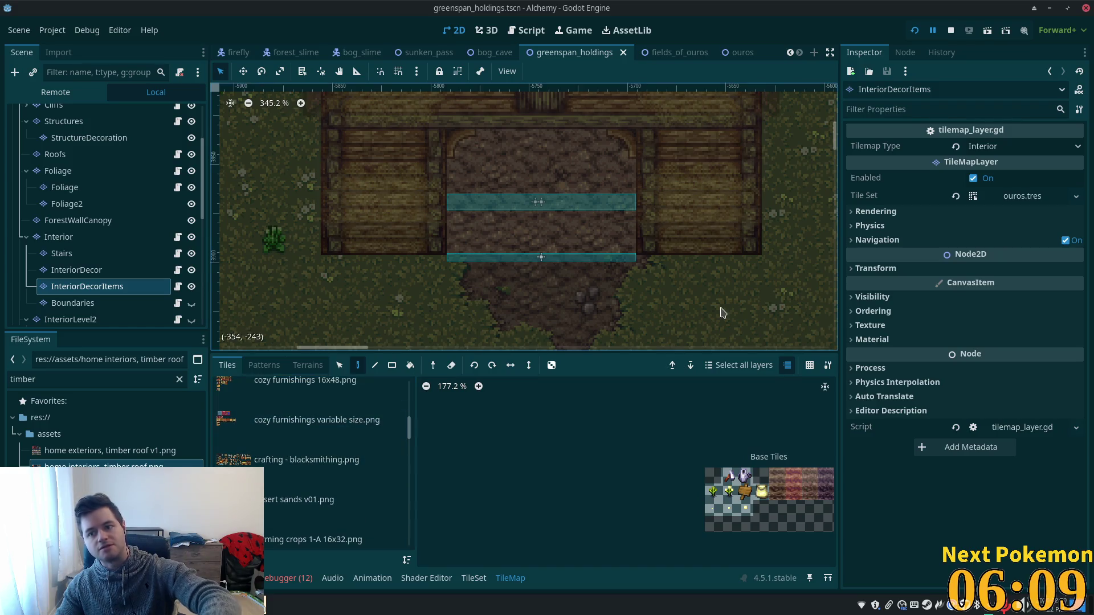
left_click(1032, 197)
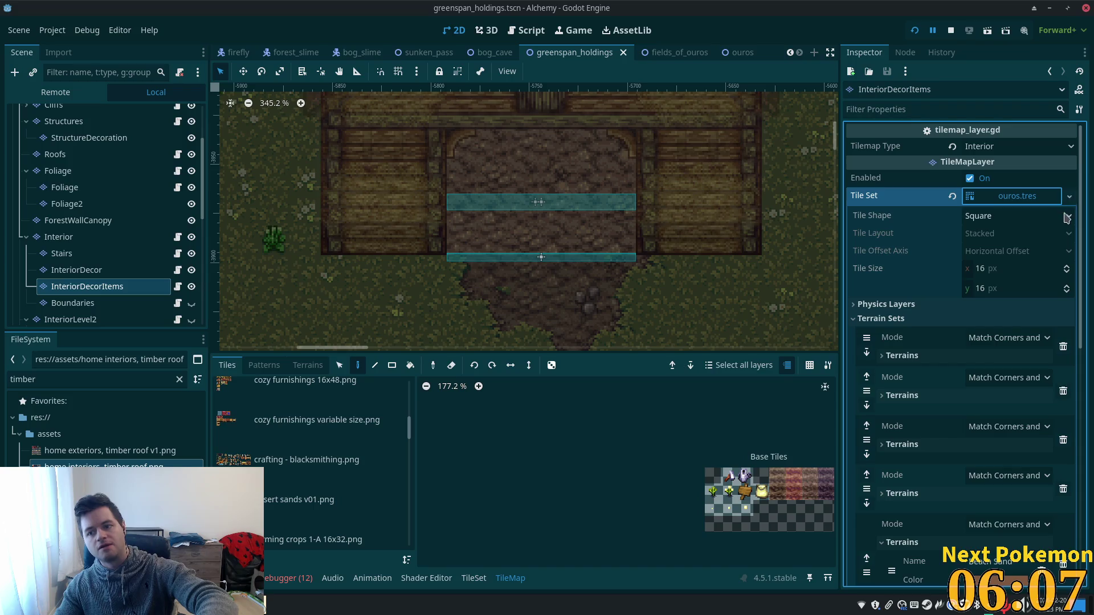
- Quick Load greenspan.tres as the InteriorDecorItems tile set and show the livestock accessories.png tiles
left_click(1069, 196)
left_click(1003, 252)
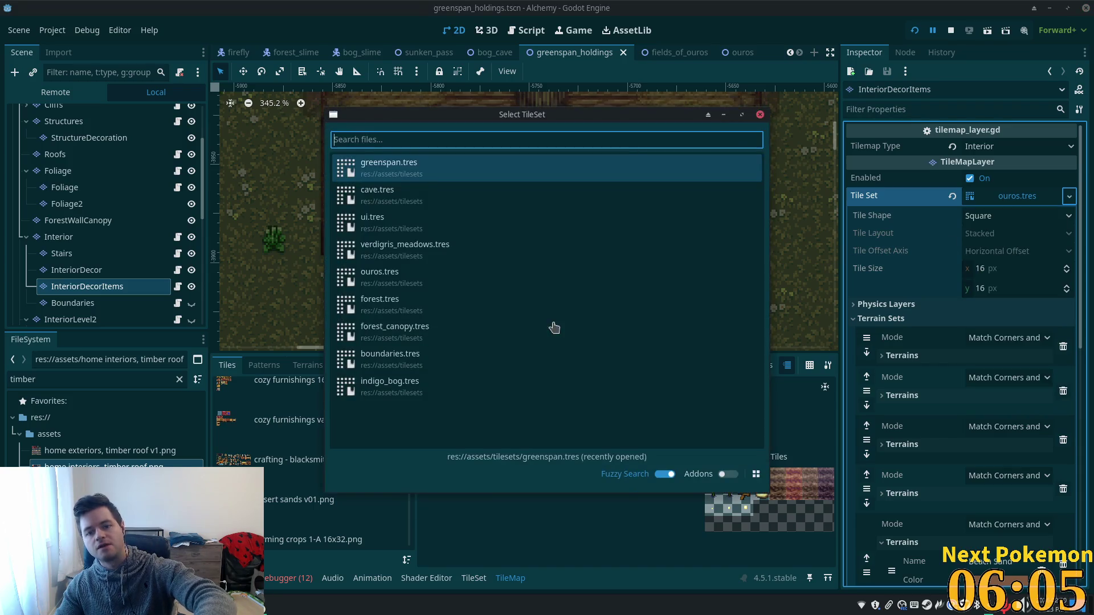
left_click(410, 170)
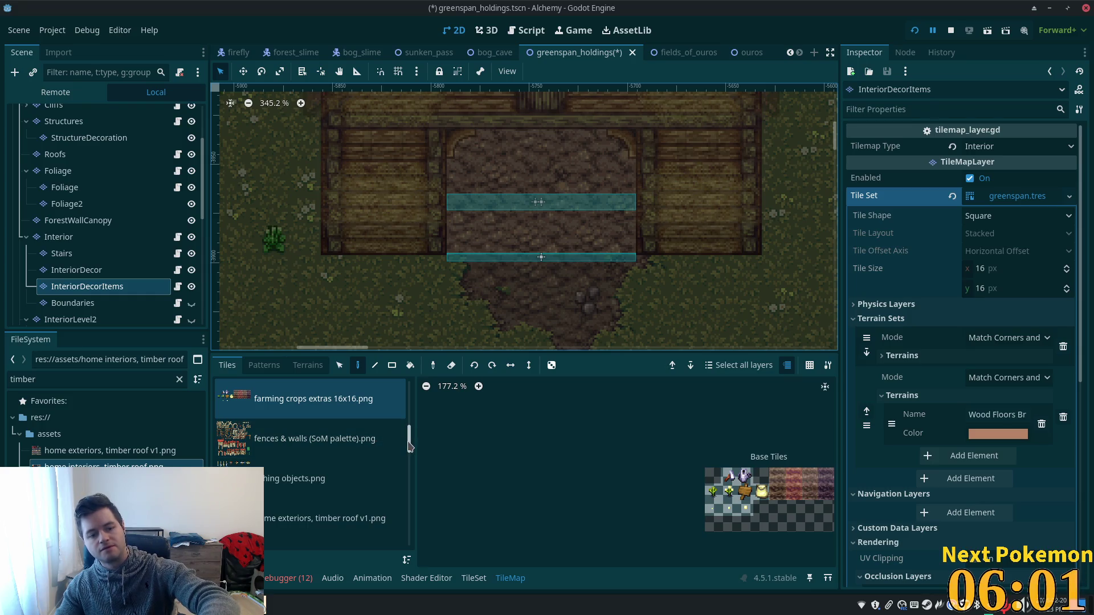
scroll(406, 450, "down", 3)
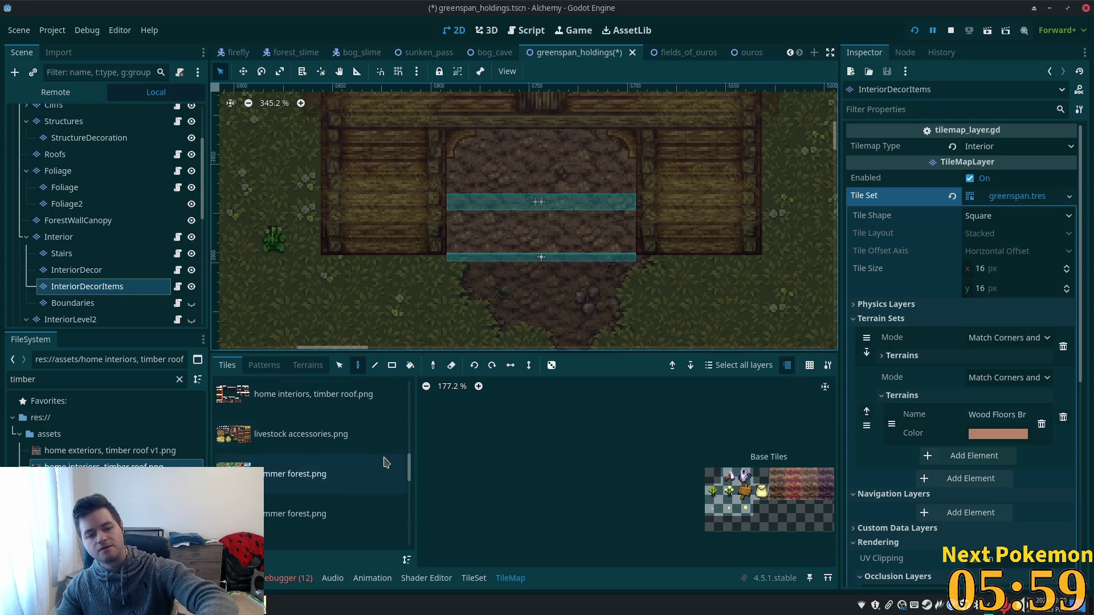
left_click(337, 445)
scroll(729, 490, "down", 3)
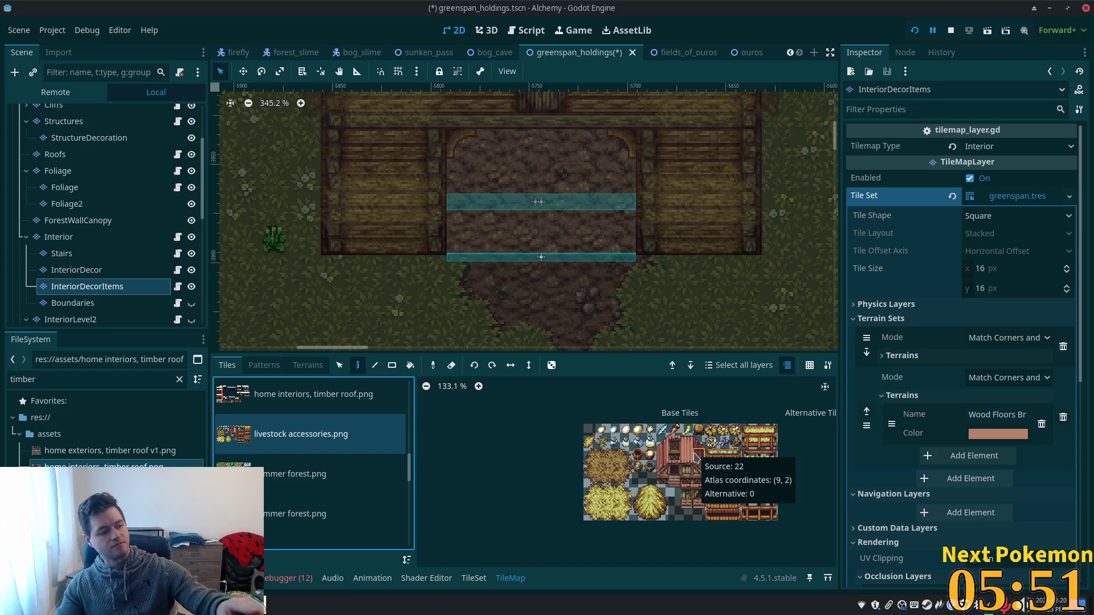
scroll(658, 274, "up", 3)
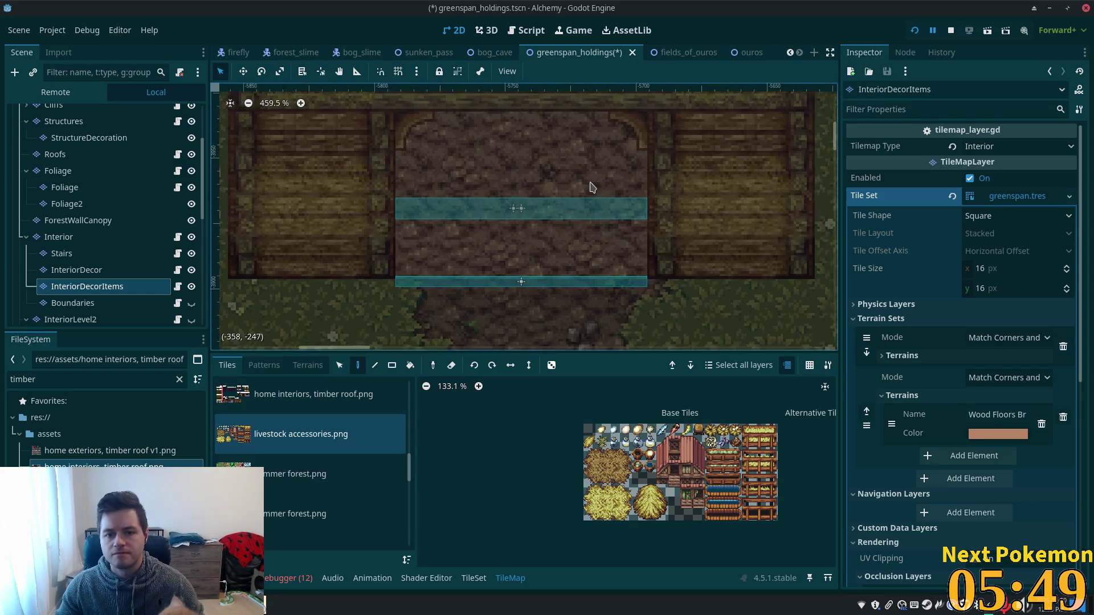
- Hide the Roofs and Structures layers, then save and launch the game with F5
scroll(659, 274, "down", 4)
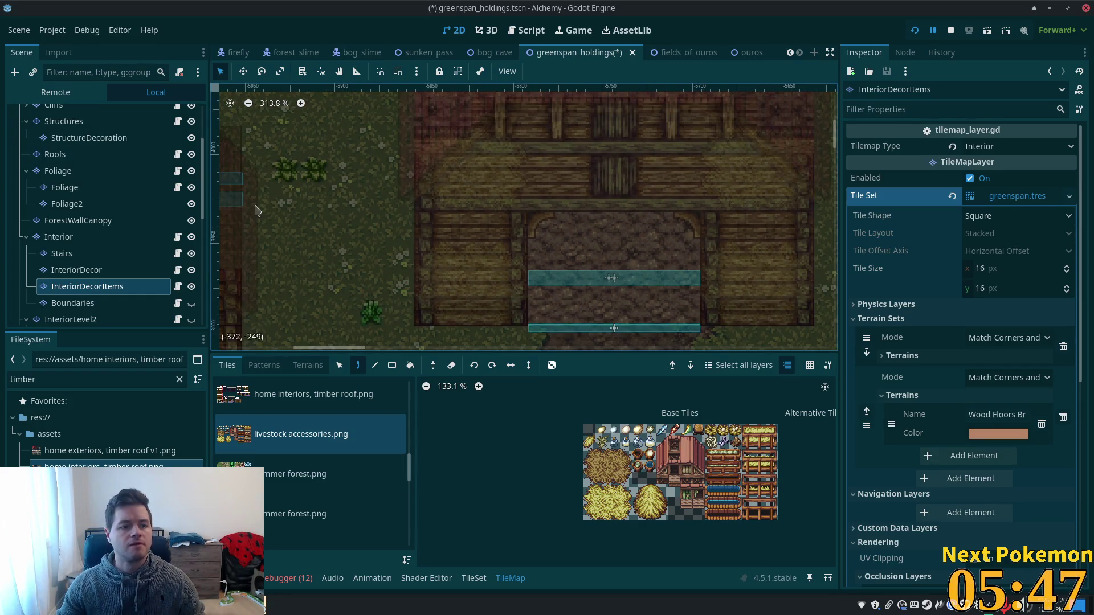
scroll(161, 197, "up", 3)
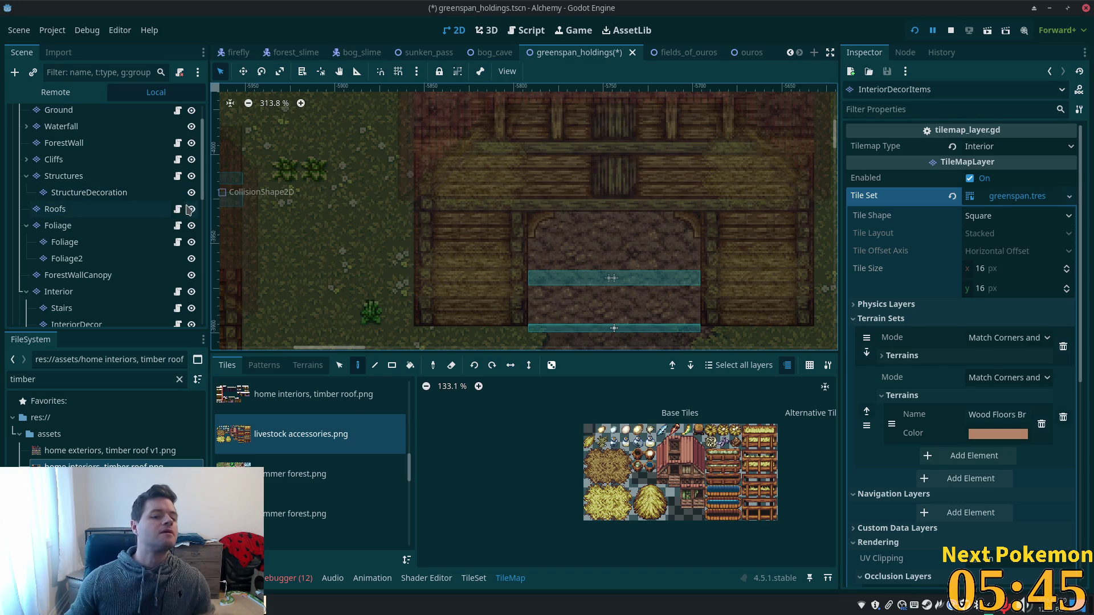
left_click(191, 209)
scroll(171, 197, "up", 2)
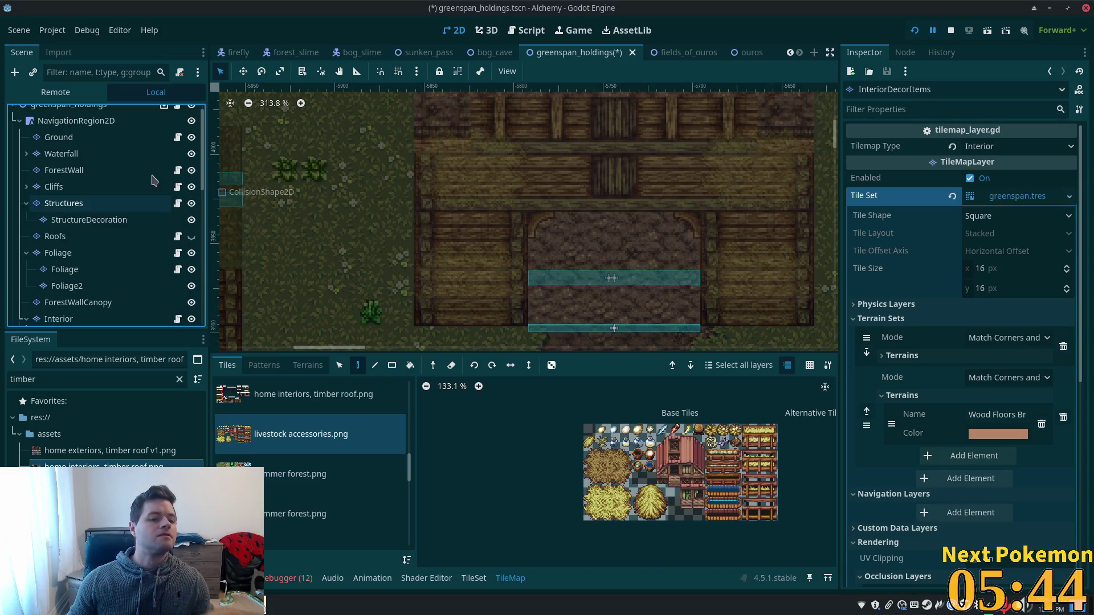
left_click(191, 204)
scroll(669, 245, "down", 3)
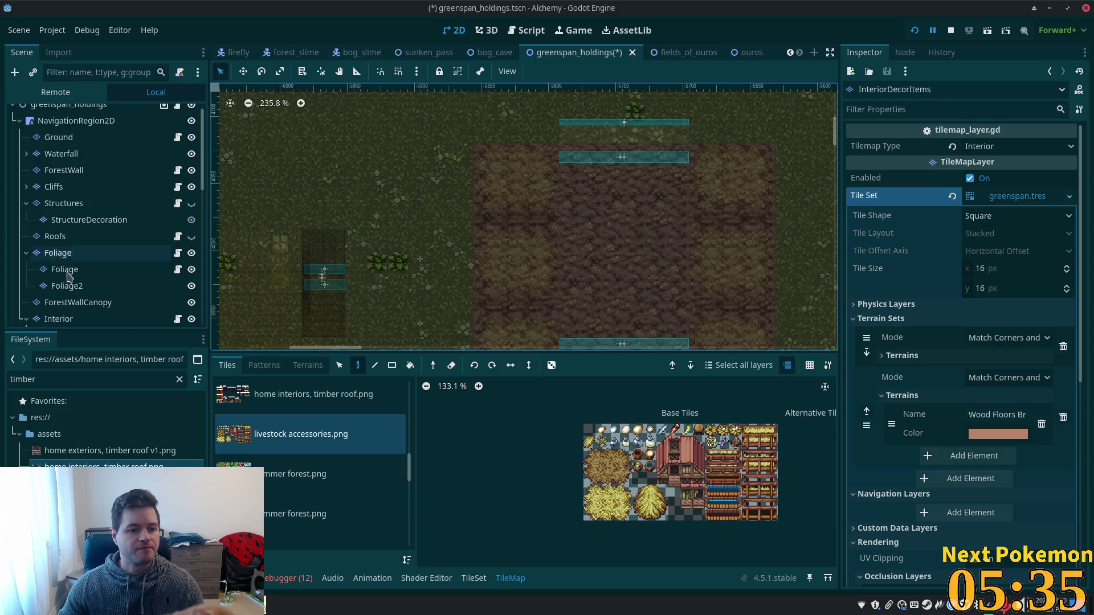
scroll(100, 263, "down", 4)
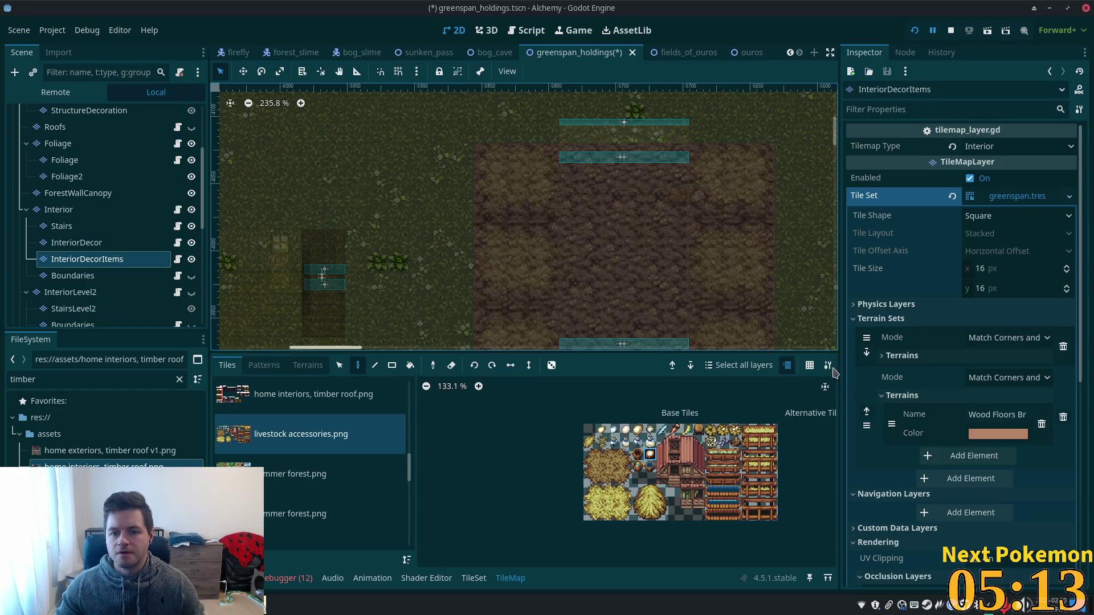
key("F5")
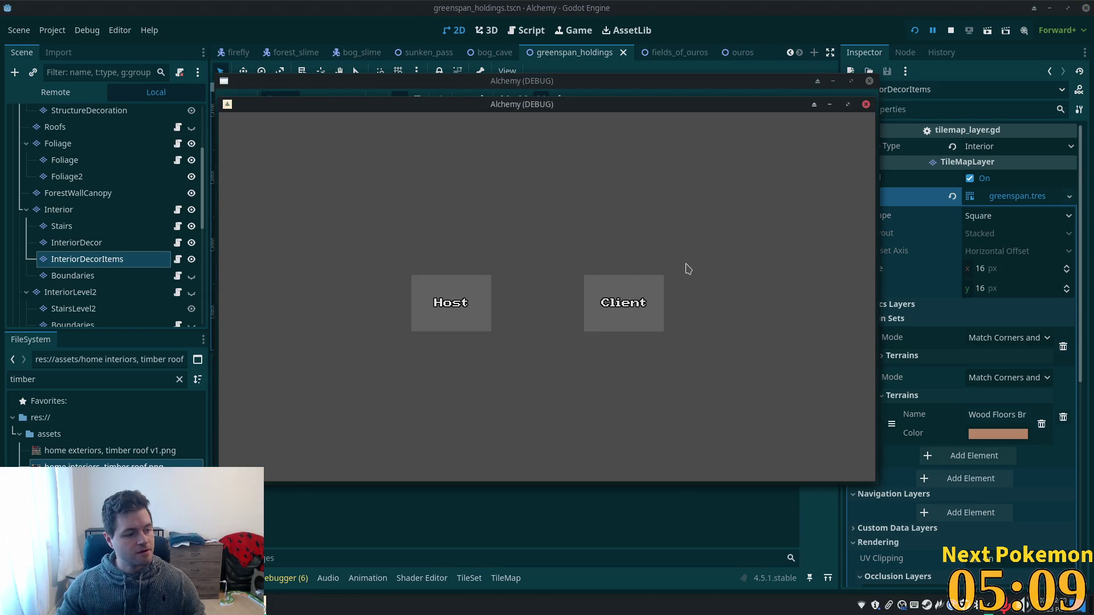
- Join as a client, walk the character over to the barrel and lamp, then stop the game
left_click(659, 278)
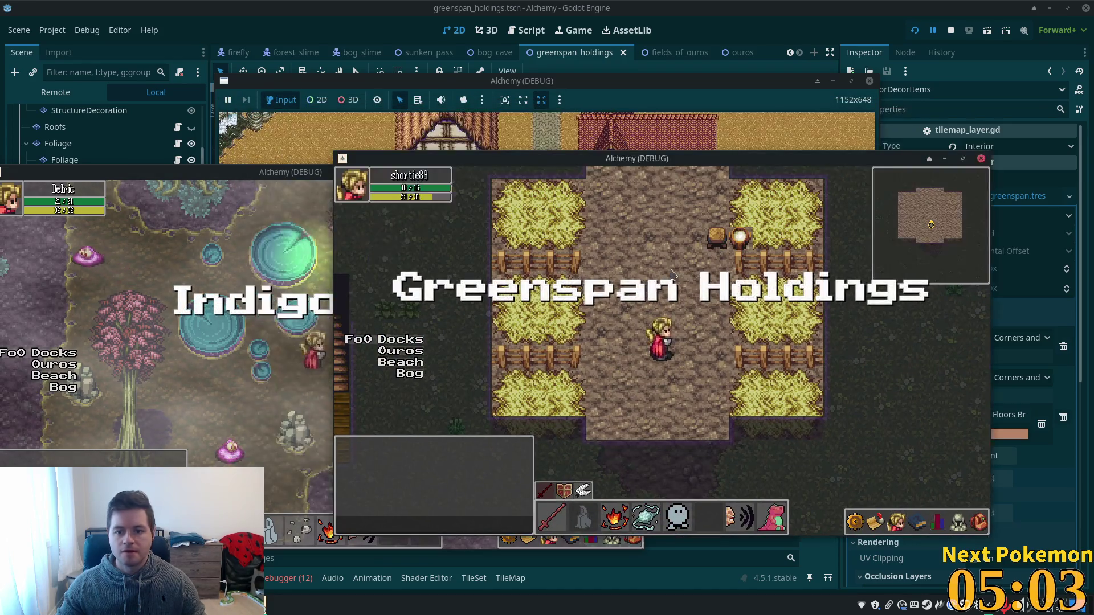
key("Up")
key("Right")
key("Right")
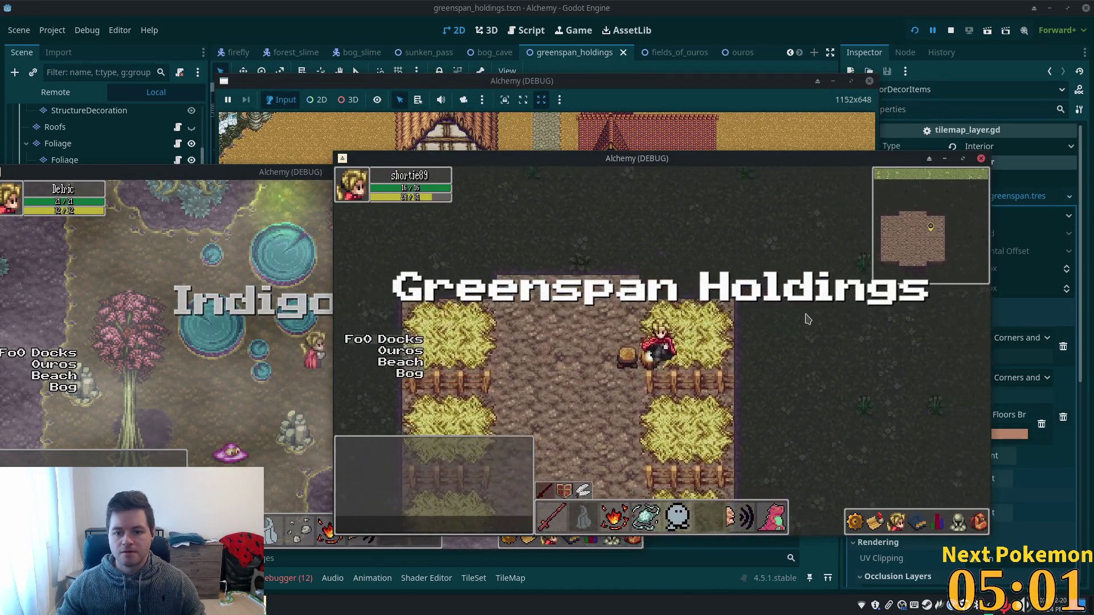
key("Down")
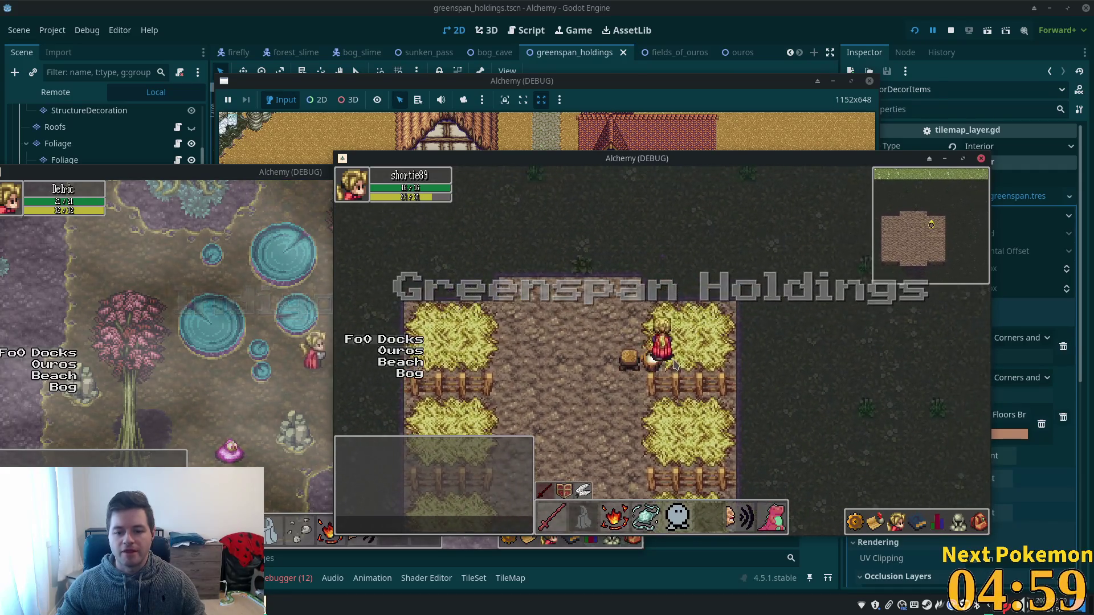
key("Left")
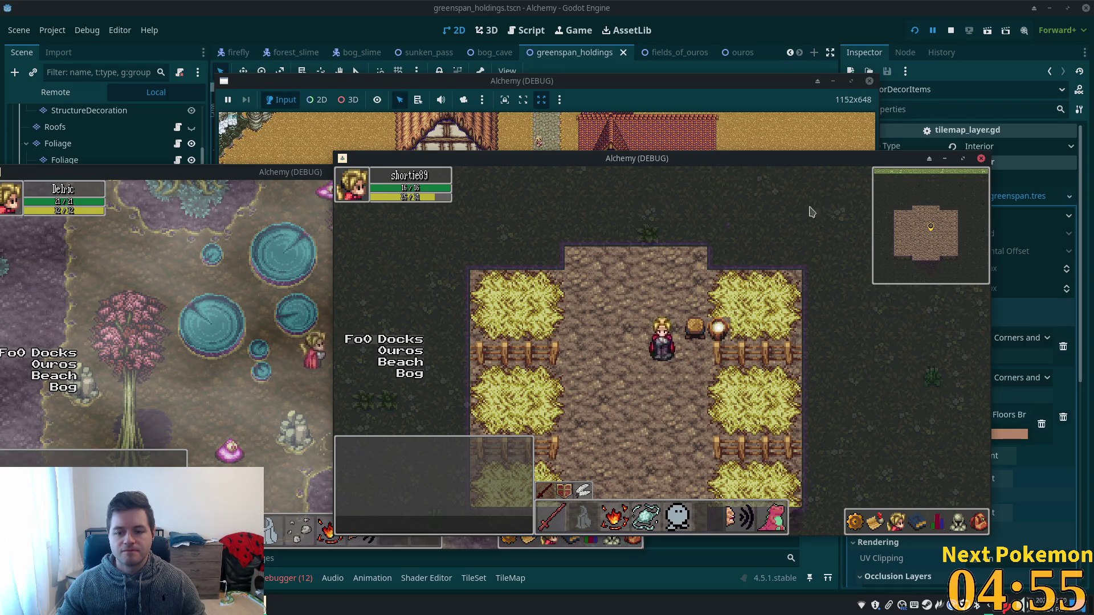
left_click(949, 30)
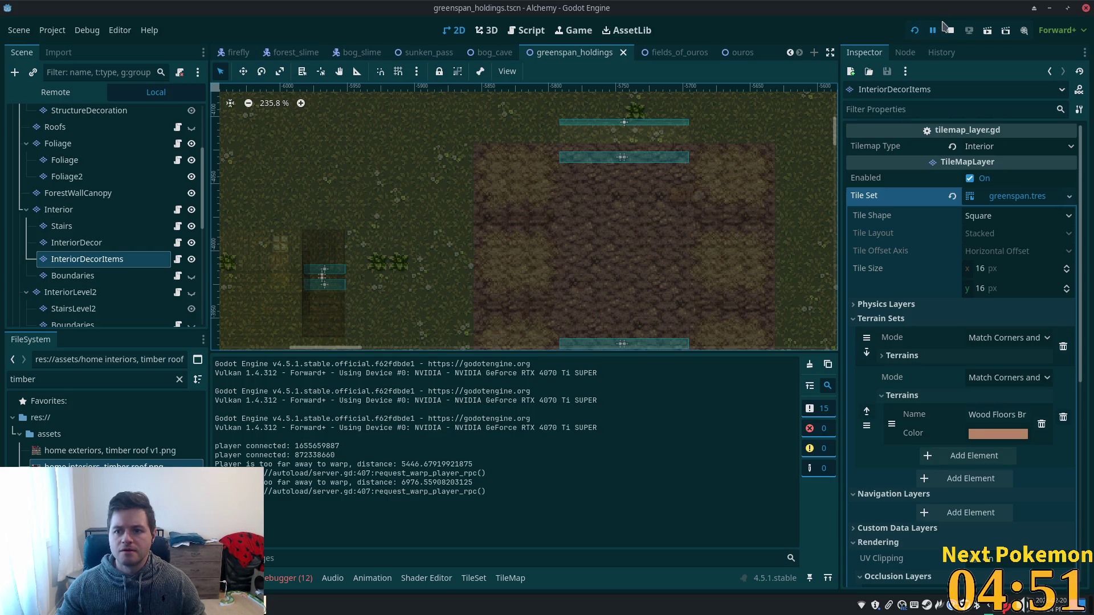
- Undo the last tile painting and save the scene
key("ctrl+z")
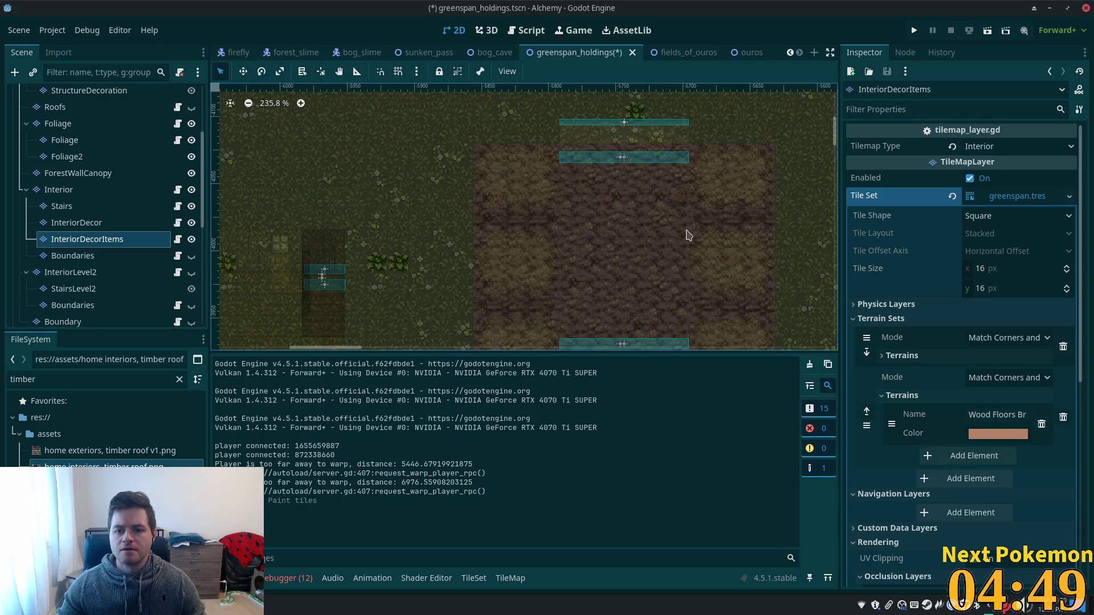
left_click(83, 239)
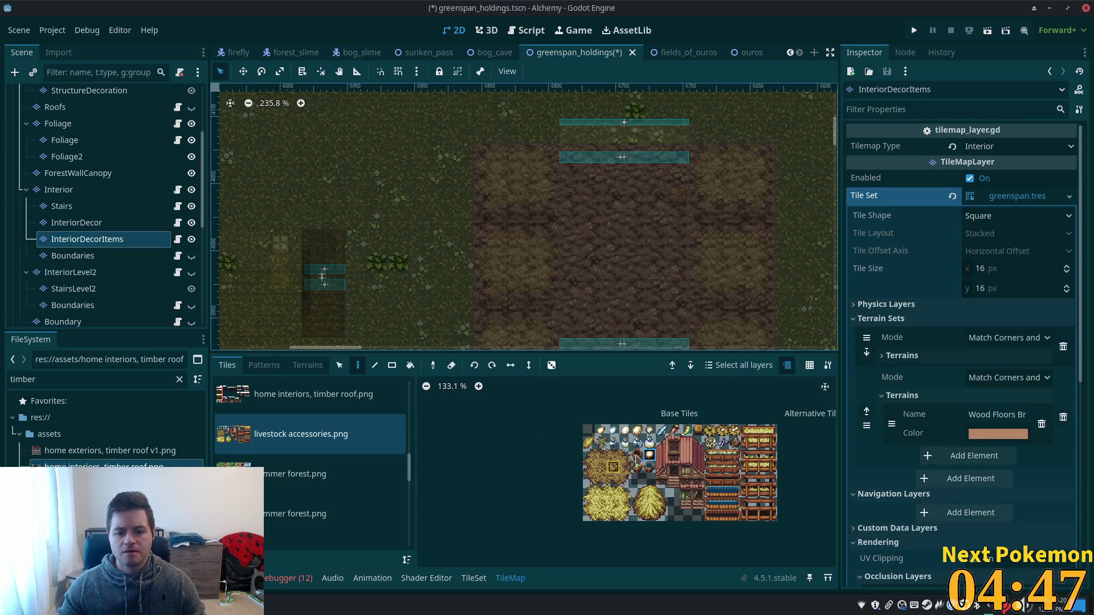
key("ctrl+s")
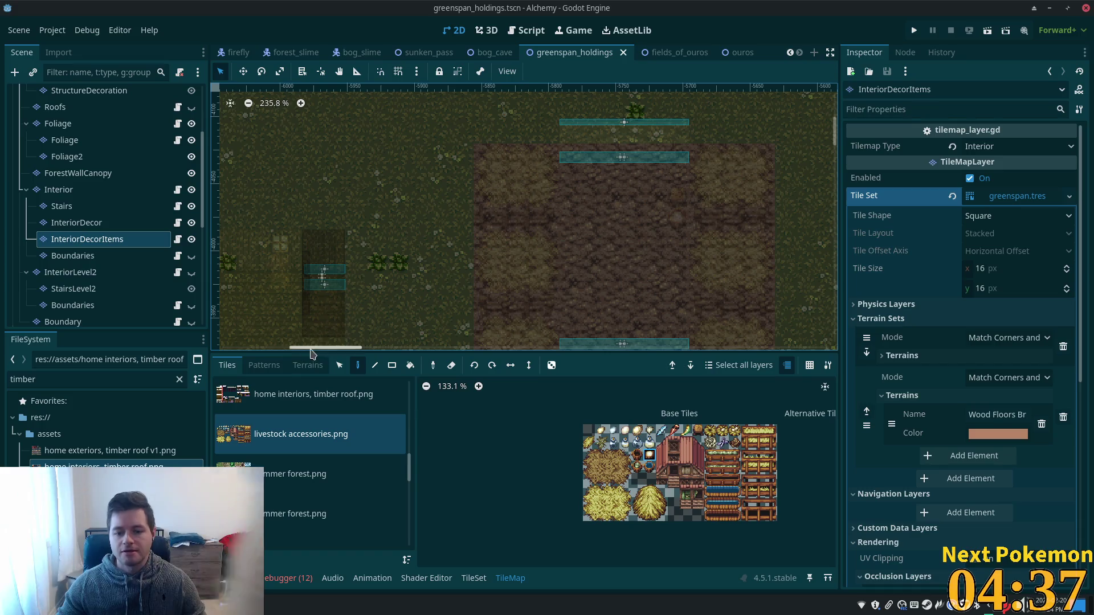
- Paint loose hay tiles from livestock accessories.png across the barn floor, then save and run the game
left_click(636, 456)
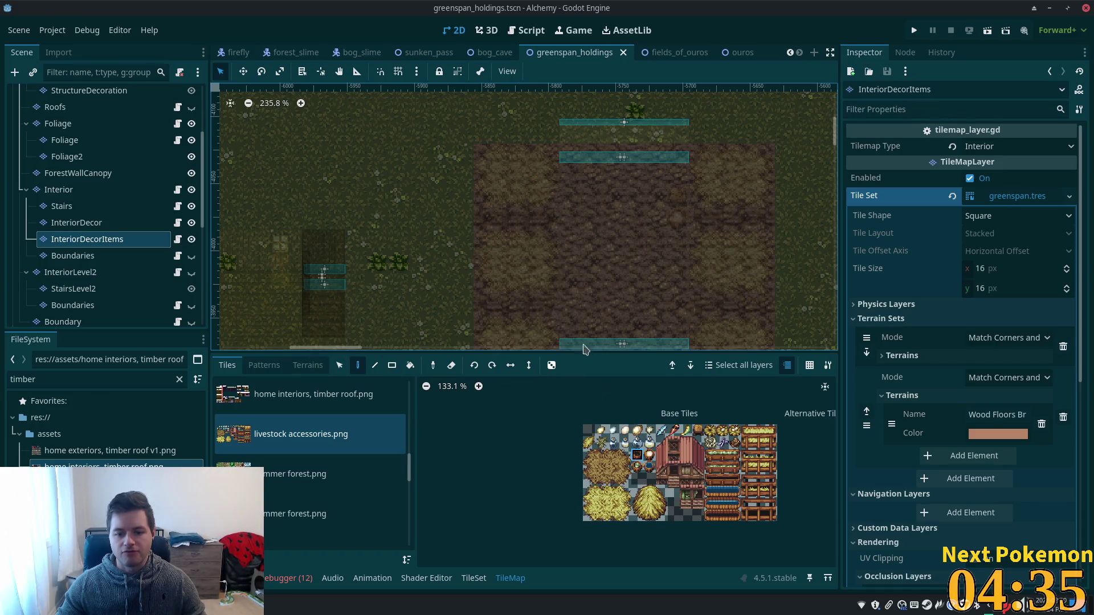
scroll(582, 157, "up", 1)
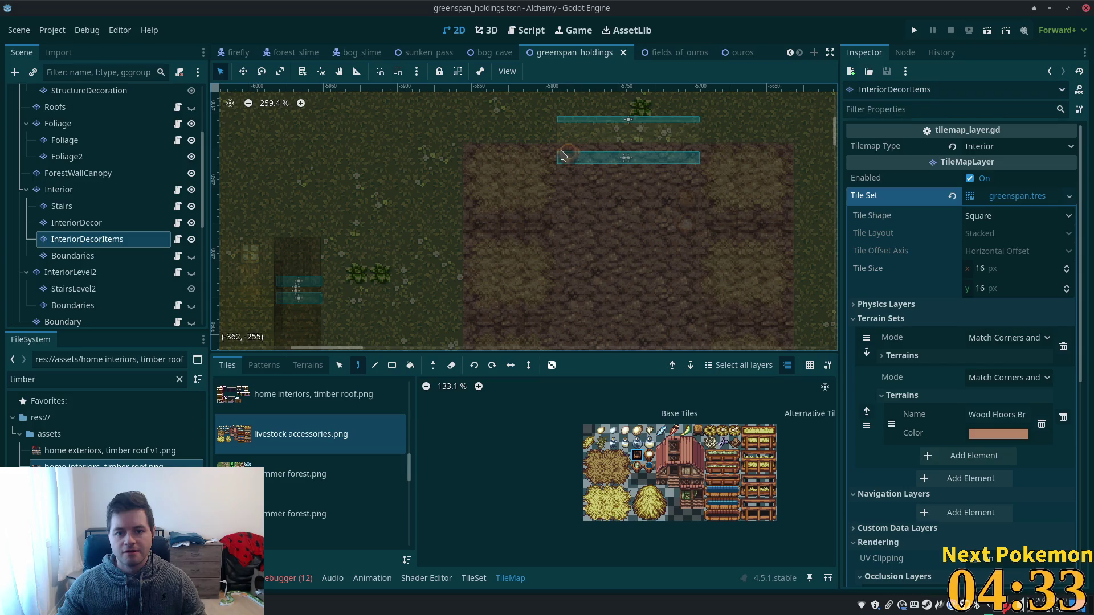
left_click(561, 154)
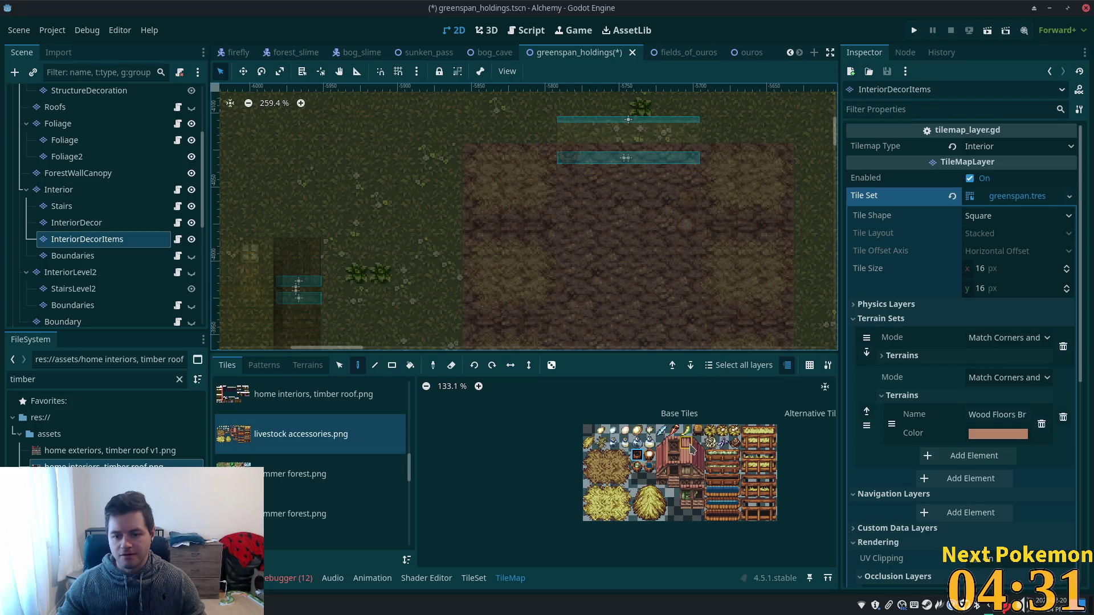
scroll(727, 460, "up", 5)
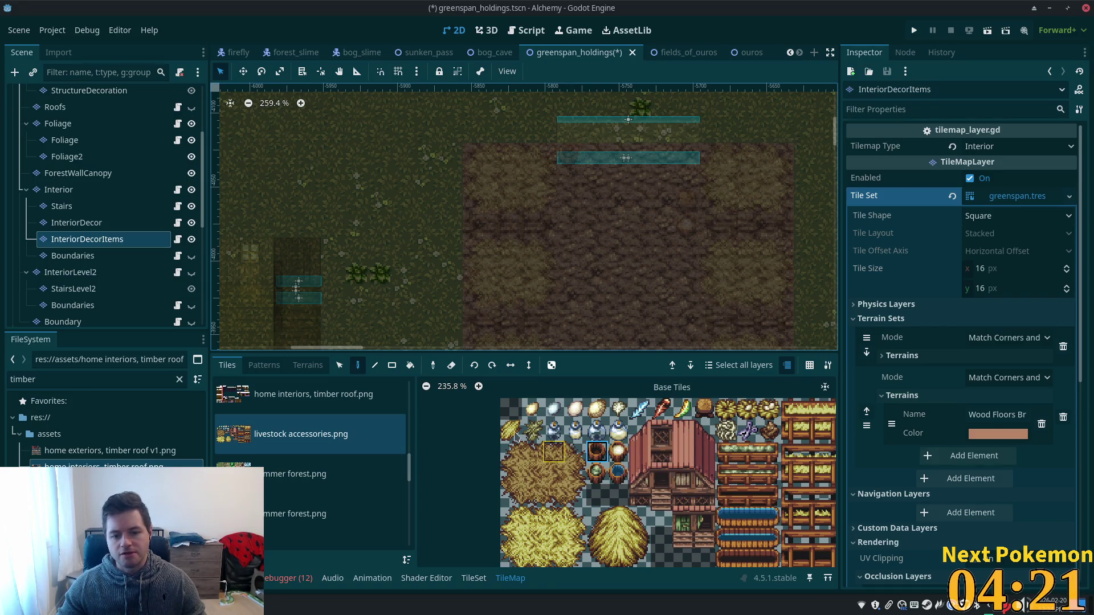
left_click(511, 430)
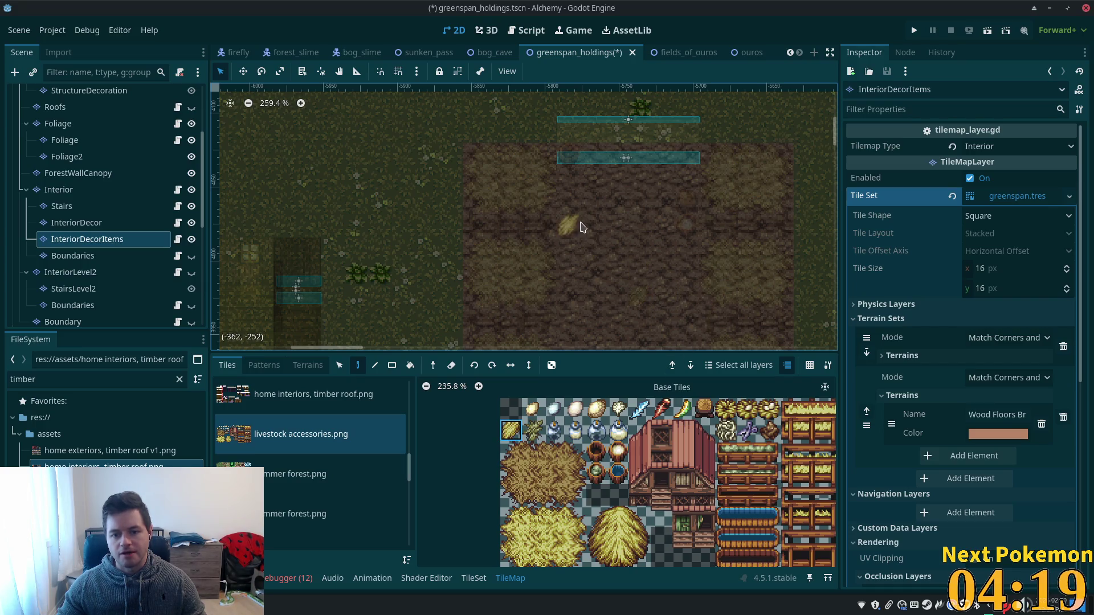
scroll(626, 239, "down", 3)
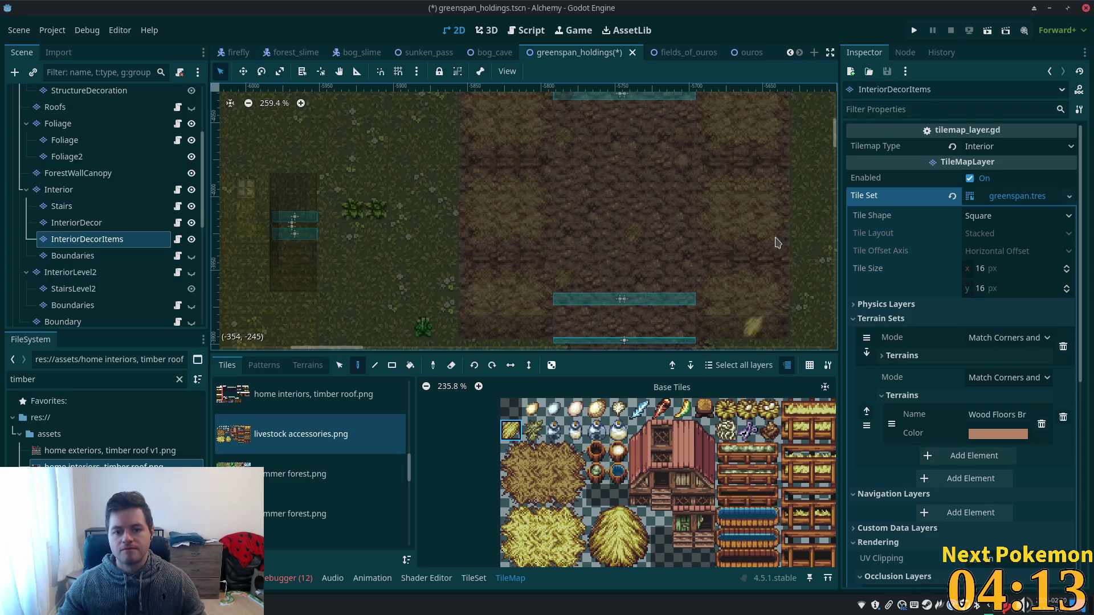
left_click(915, 31)
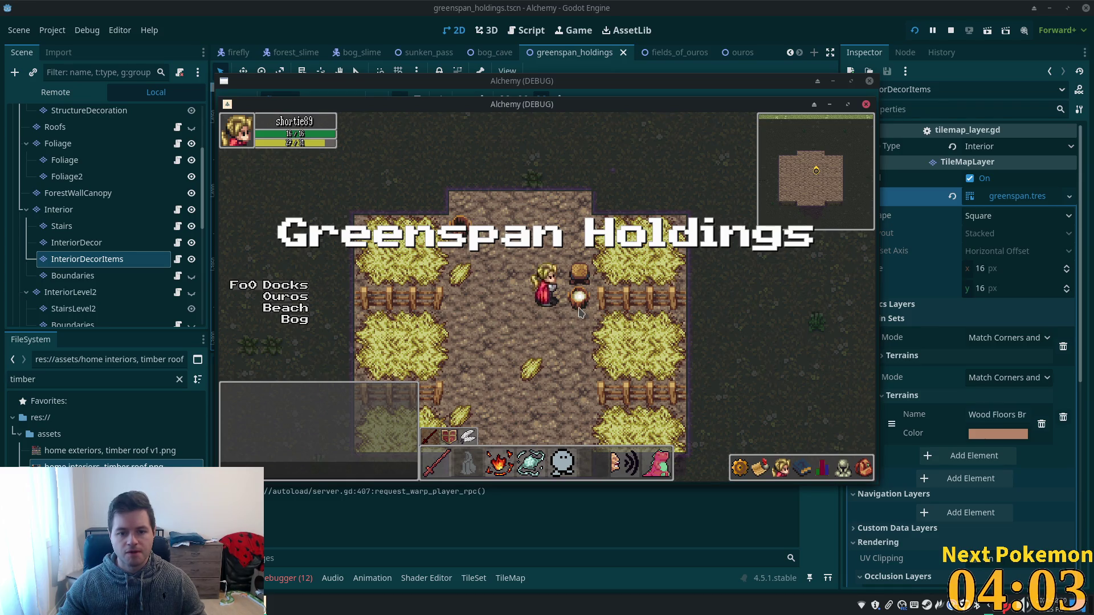
- Walk the character south, north-east, south-east and north-west around the barn, then stop the game with F8
key("s")
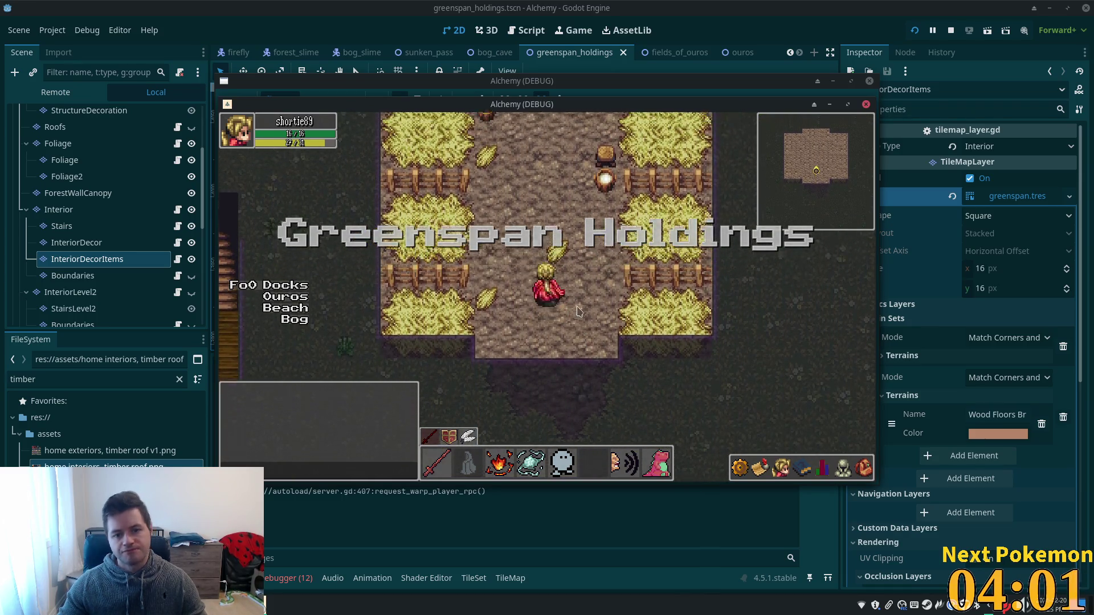
key("w")
key("d")
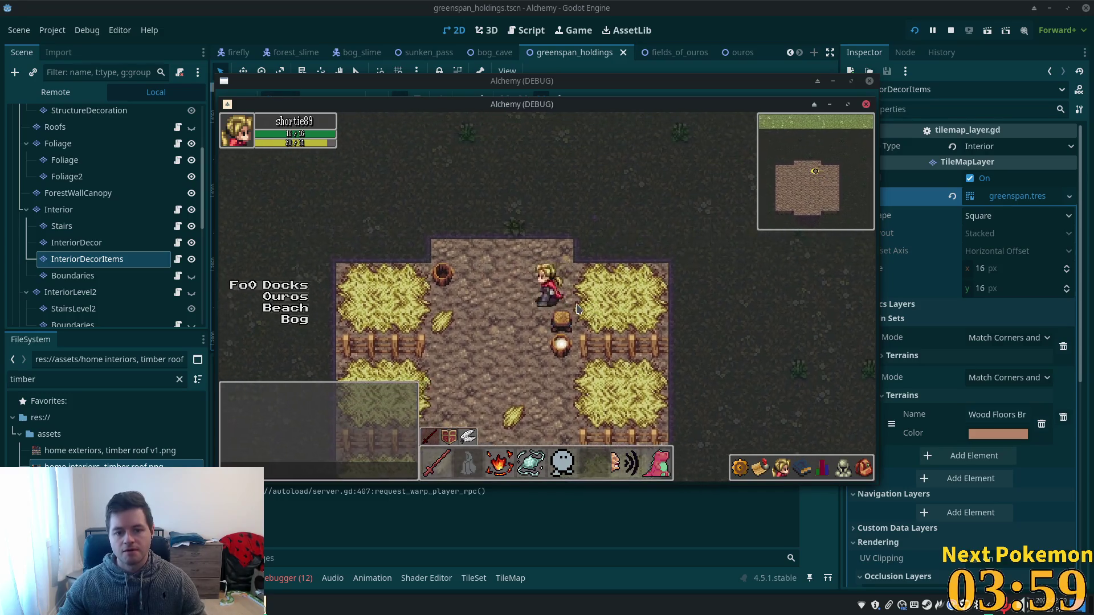
key("s")
key("d")
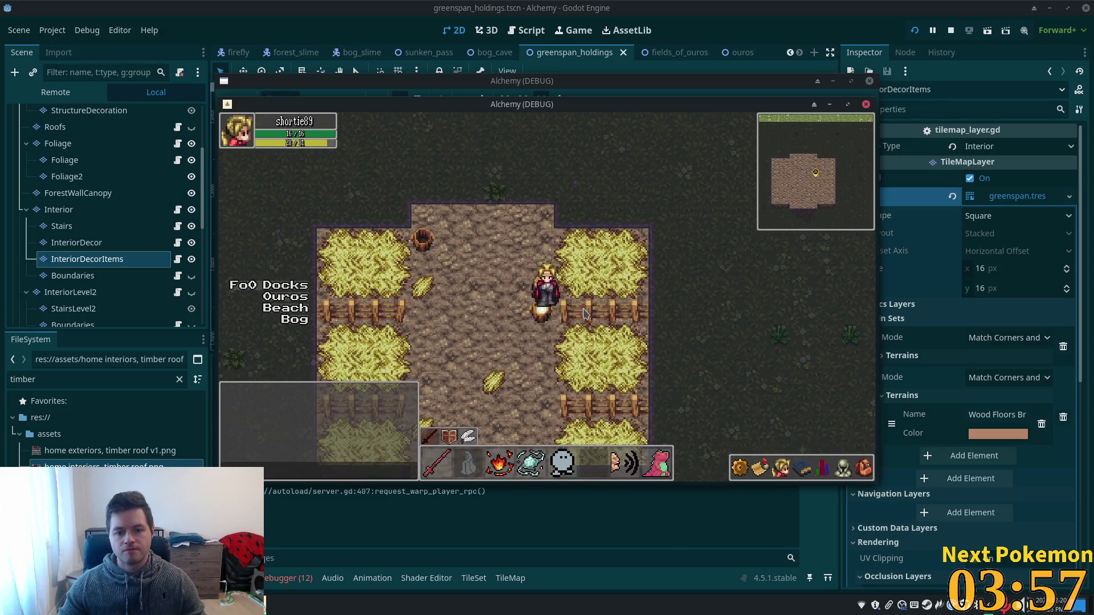
key("w")
key("a")
key("F8")
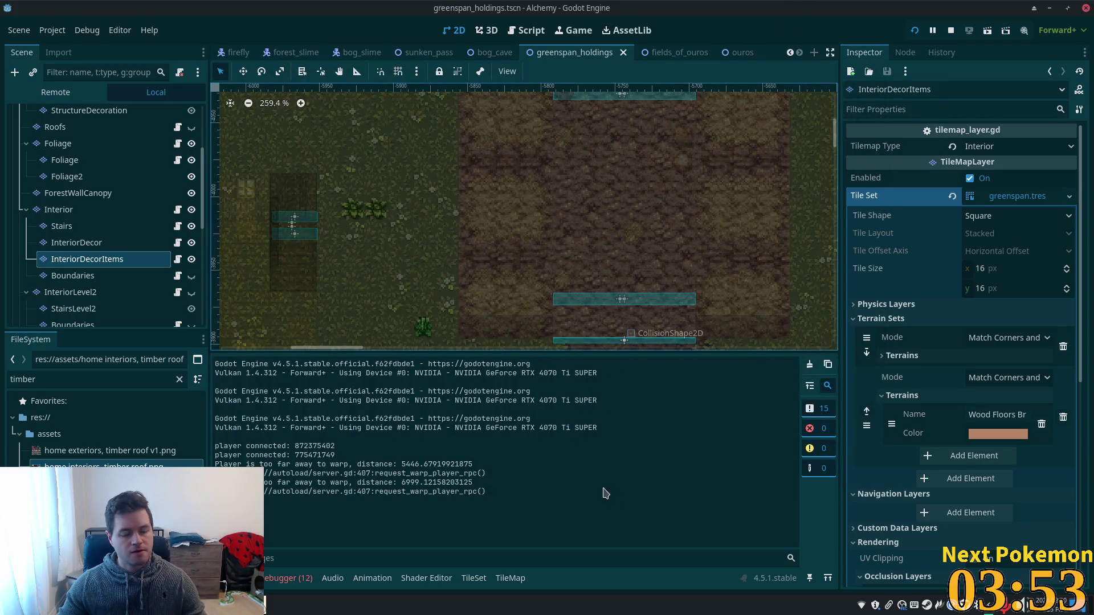
- Open the tileset editor and select the loose hay tile in the atlas
left_click(61, 226)
left_click(87, 260)
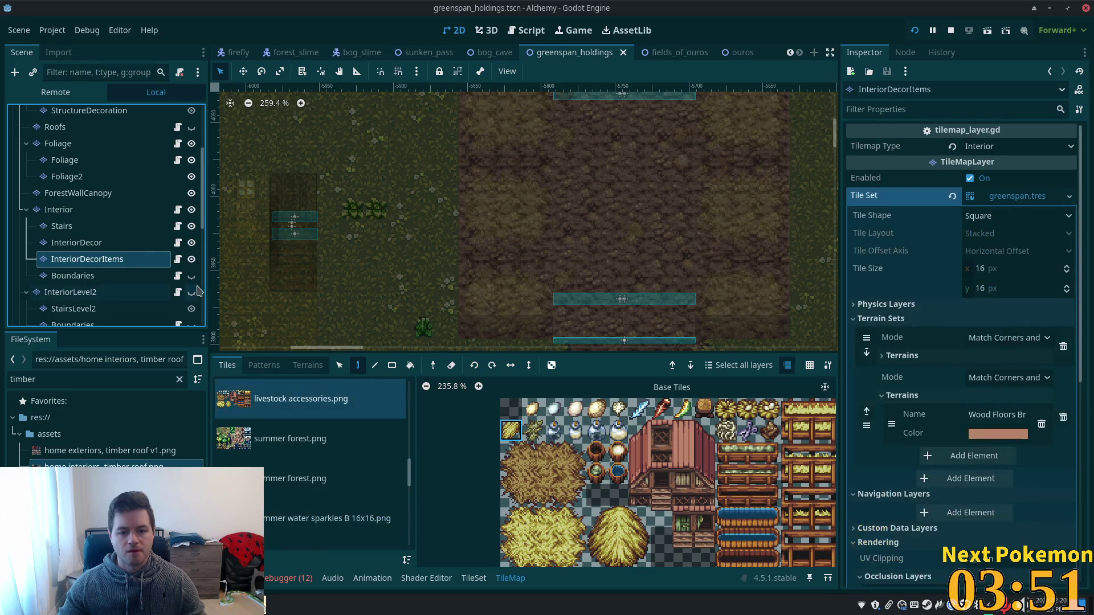
left_click(474, 578)
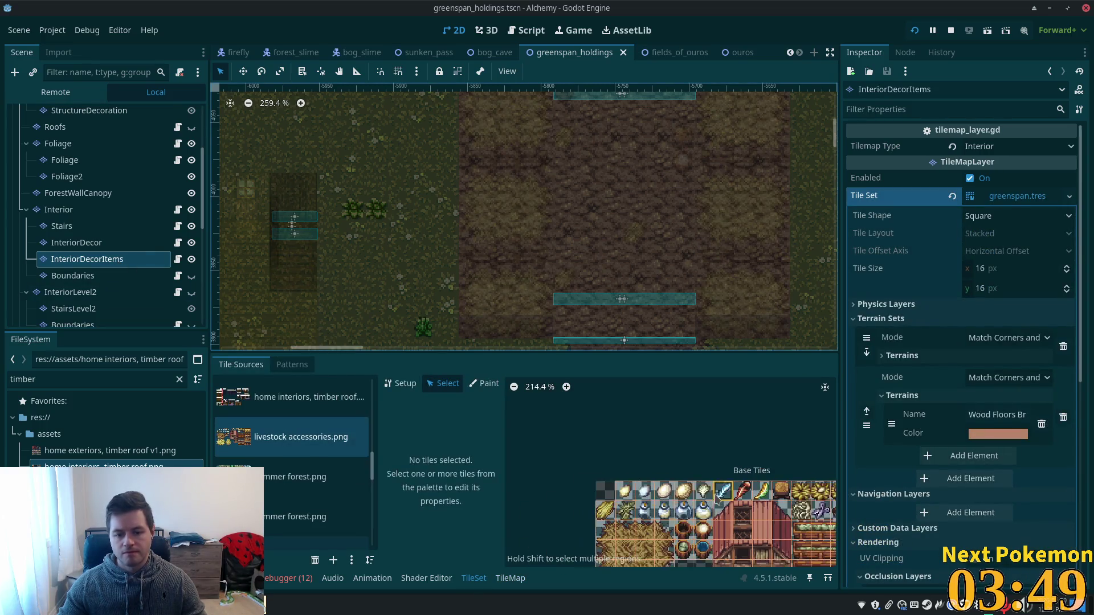
scroll(590, 446, "up", 3)
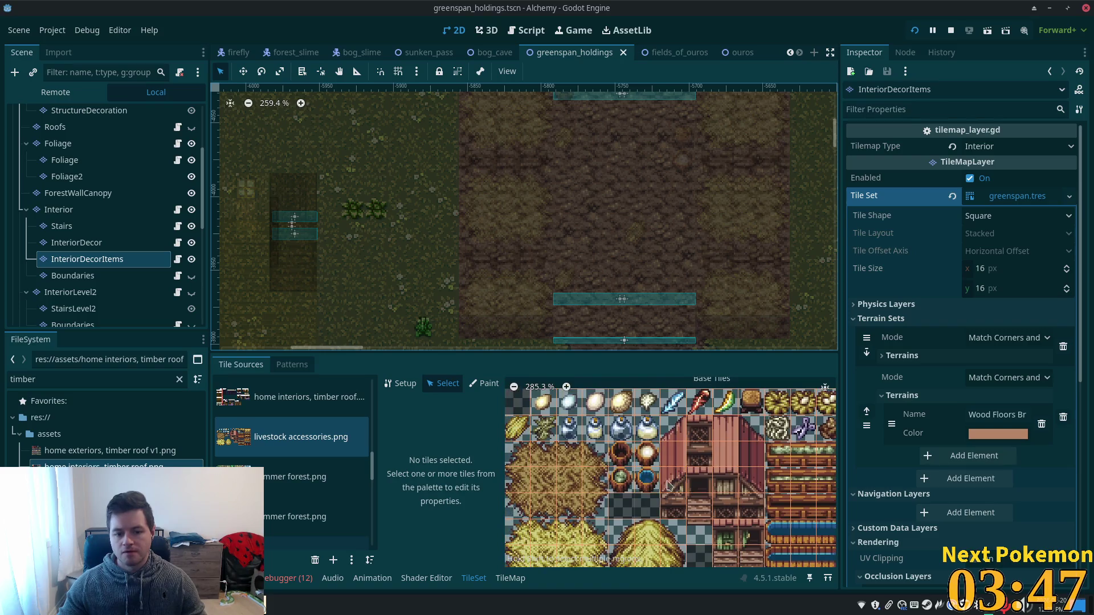
left_click(644, 462)
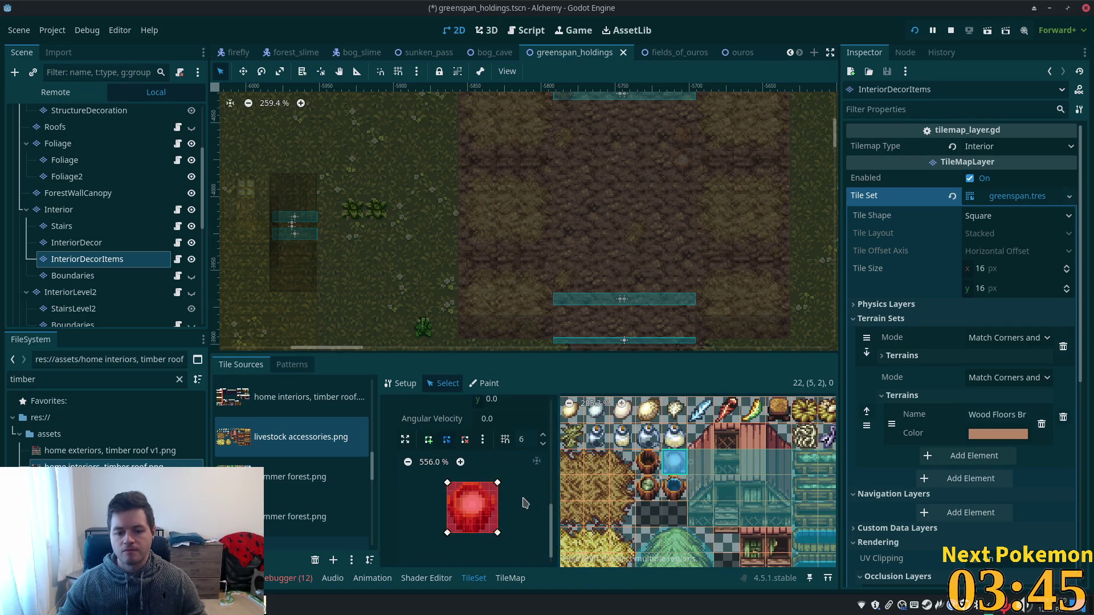
left_click(623, 462)
scroll(514, 464, "up", 10)
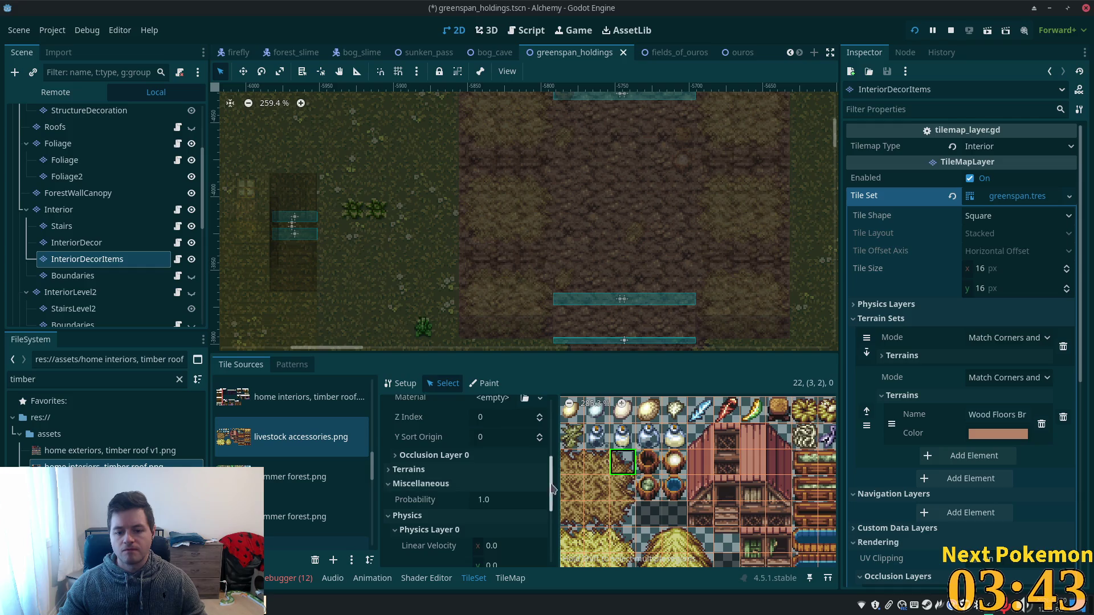
scroll(555, 450, "down", 5)
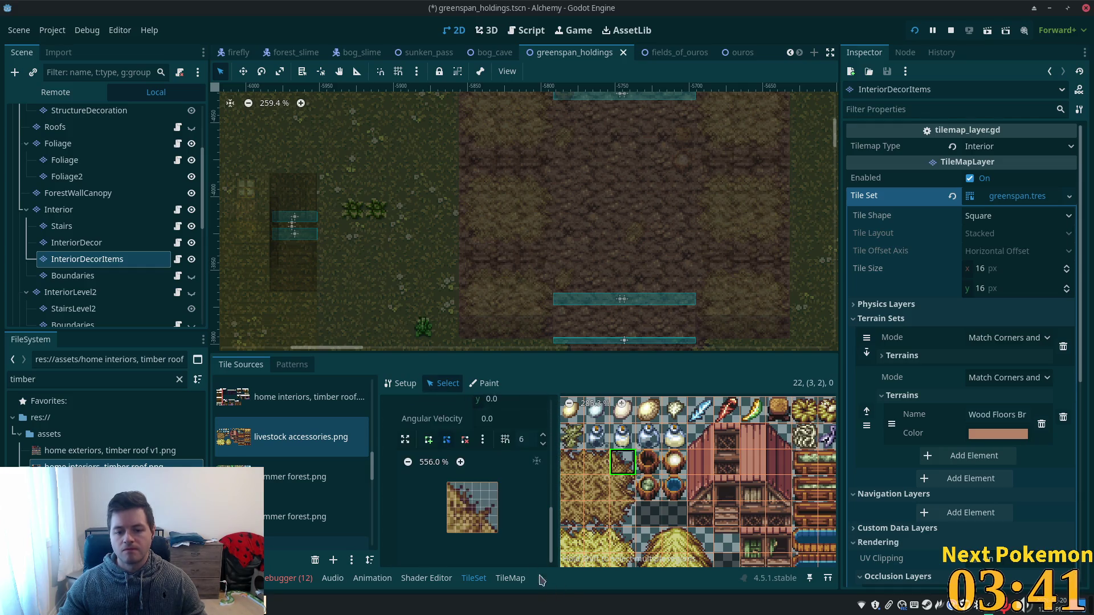
- Delete the hay tile's collision polygon, check the neighbouring tile, and save the tileset
left_click(622, 461)
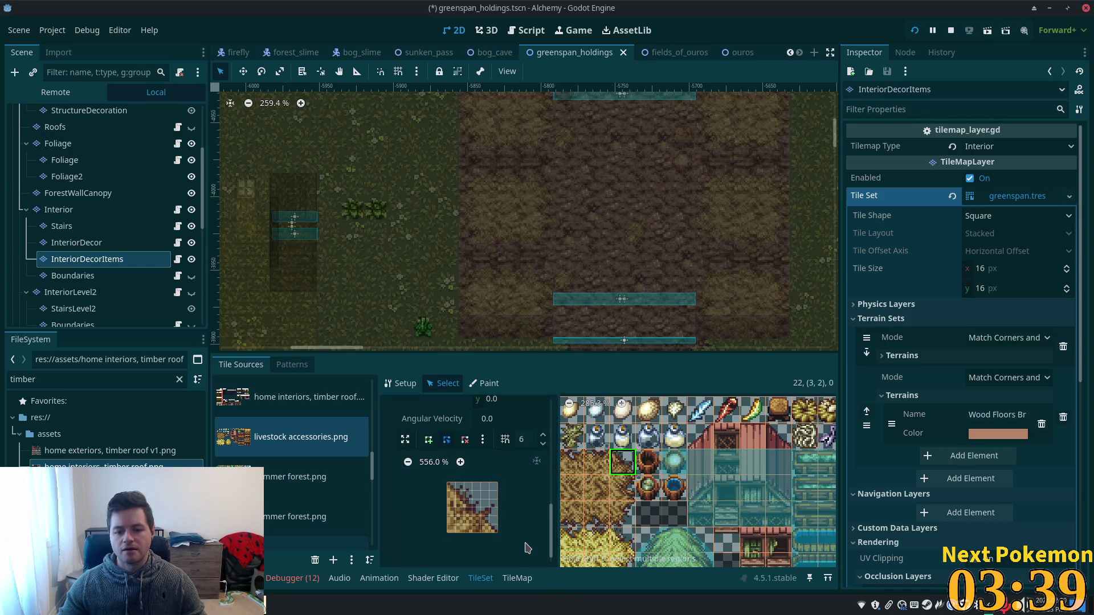
left_click(649, 464)
left_click(649, 465)
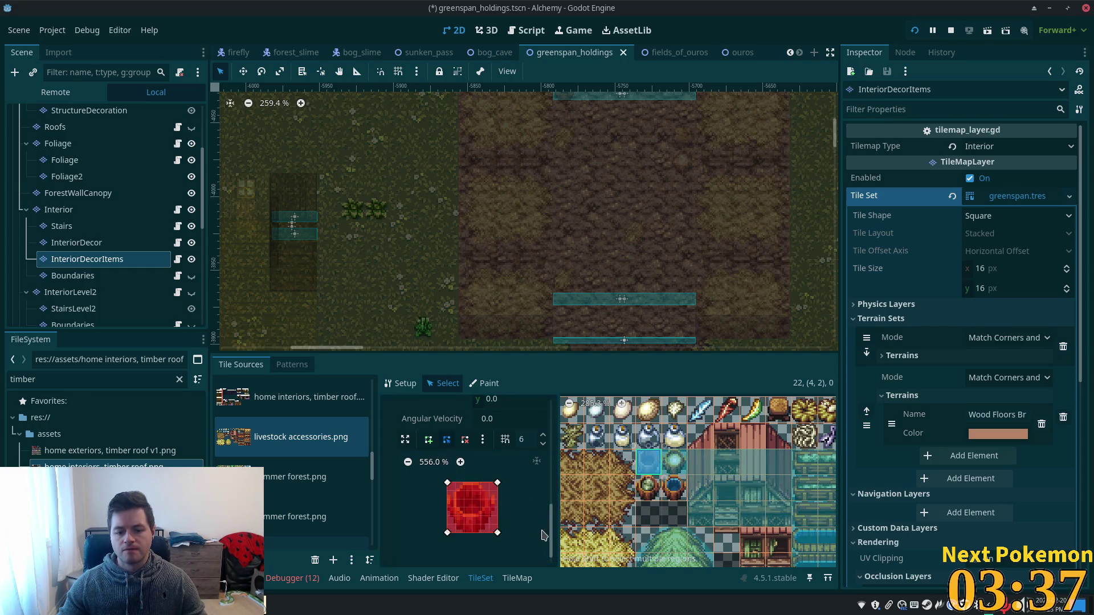
key("ctrl+s")
scroll(627, 497, "down", 3)
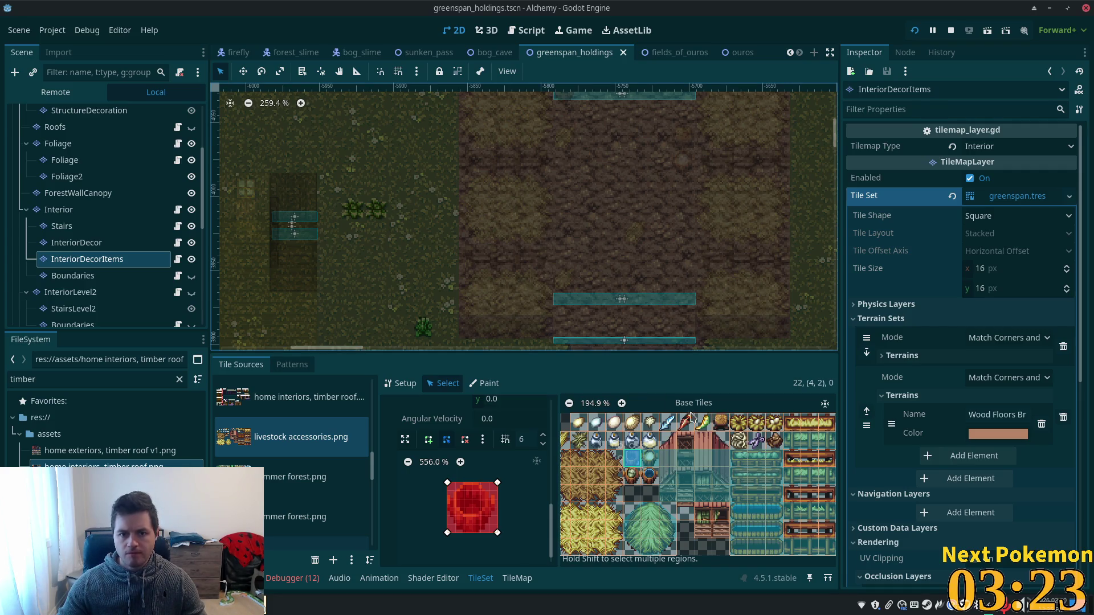
scroll(618, 317, "up", 2)
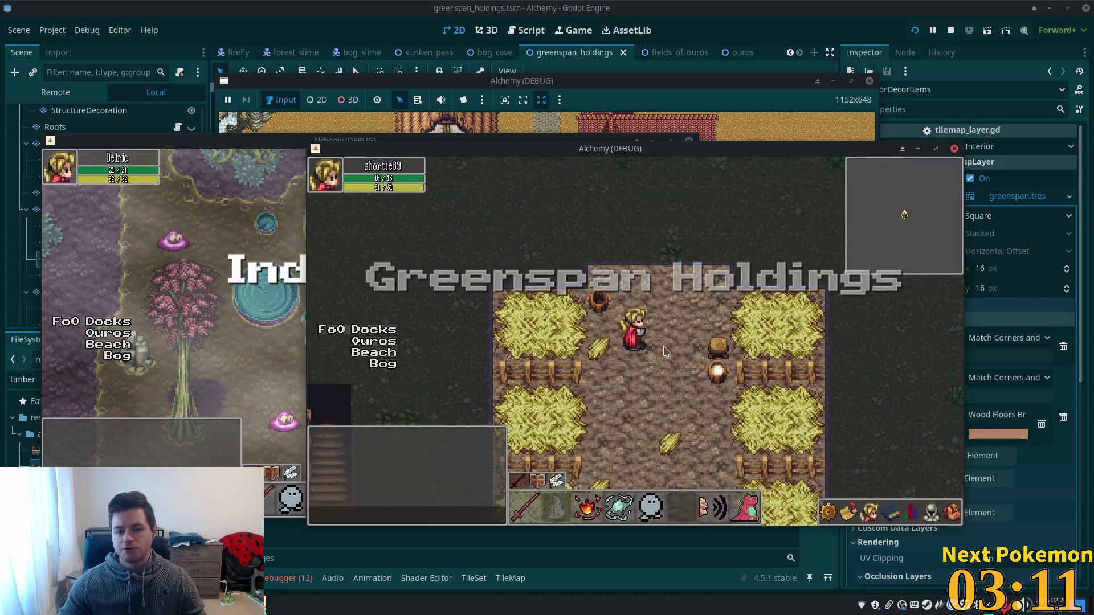
- Walk through the barn's north doorway and back several times, then stop the game with F8
key("Right")
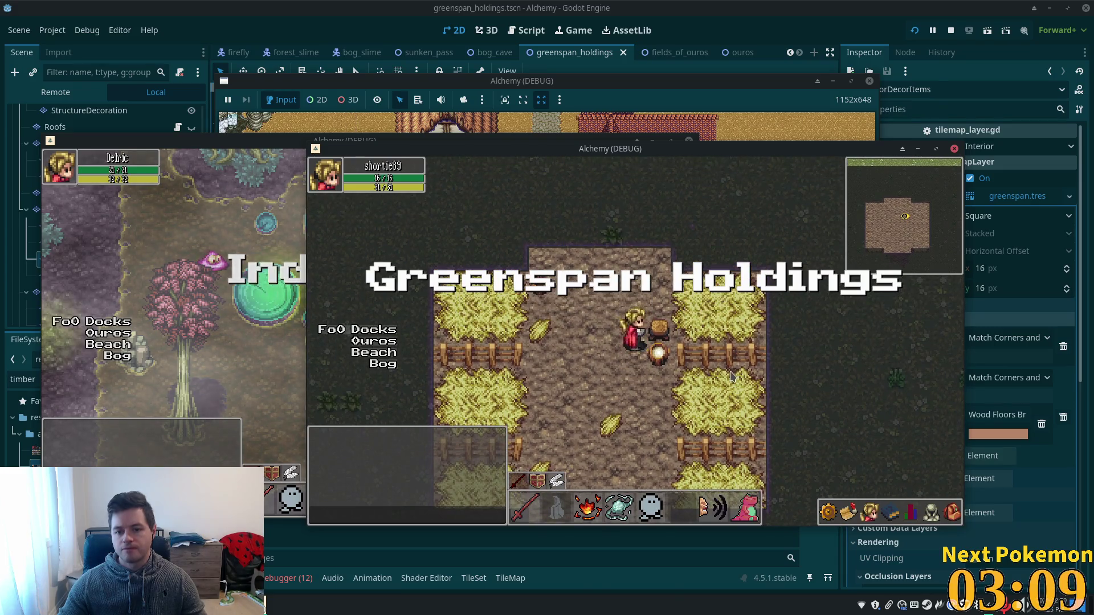
key("Left")
key("Up")
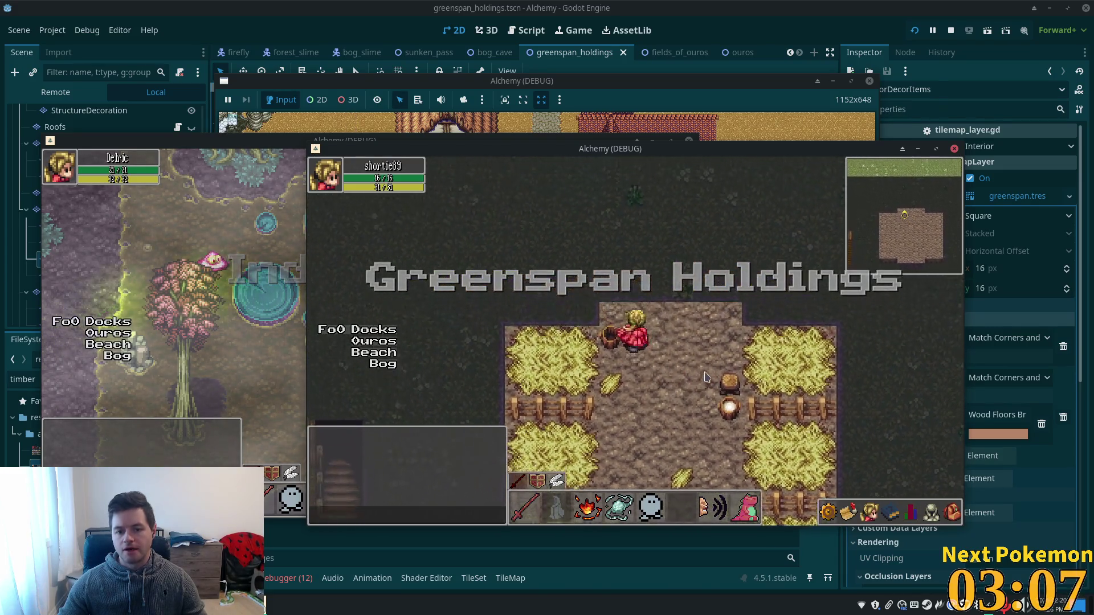
key("Down")
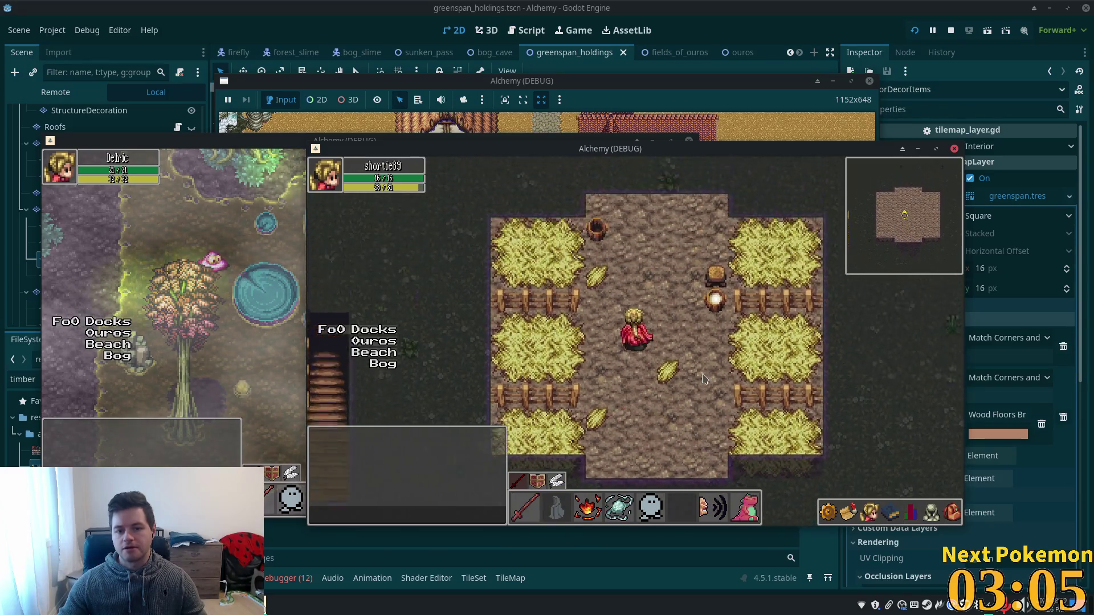
key("Up")
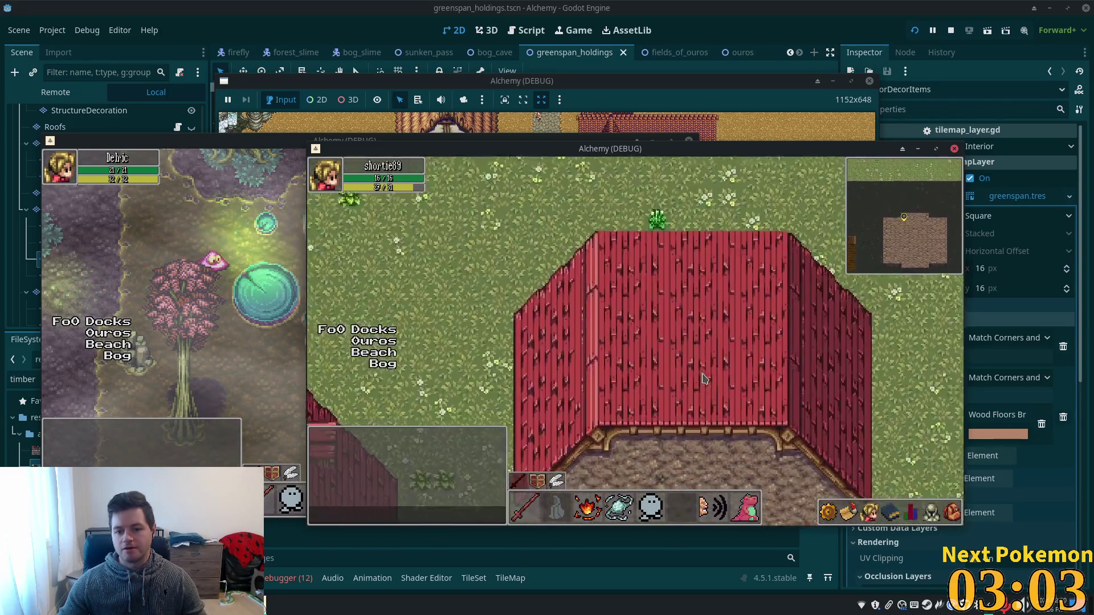
key("Down")
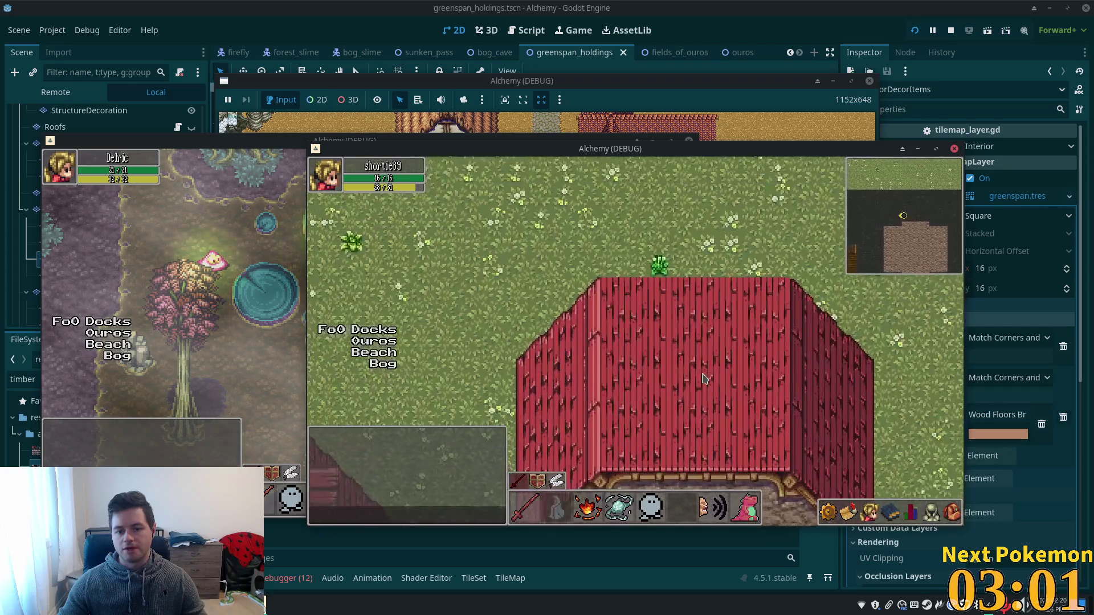
key("Up")
key("Up")
key("Down")
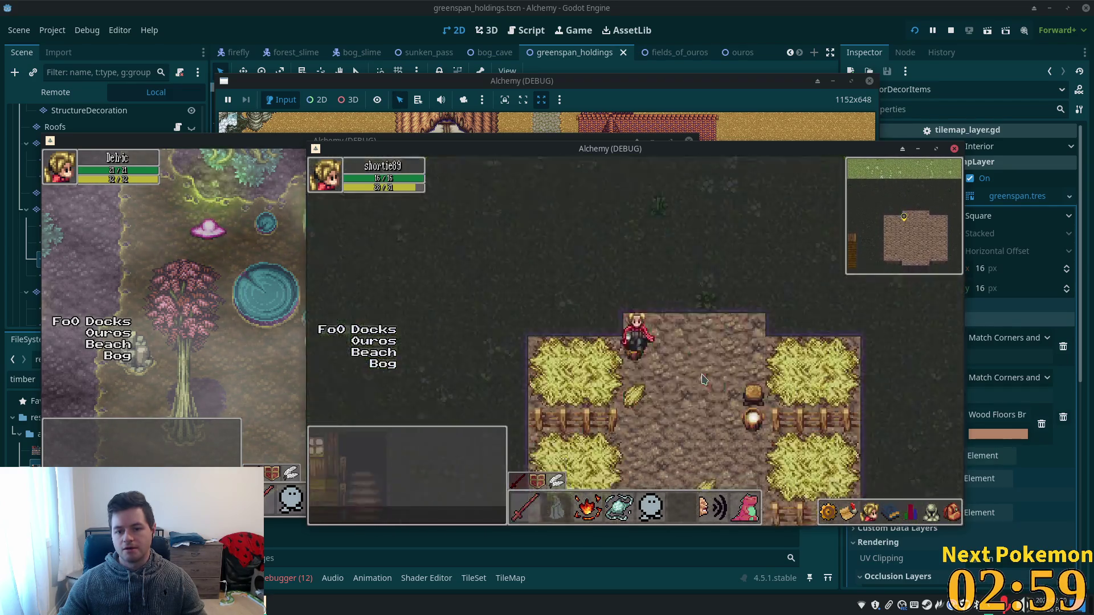
key("Down")
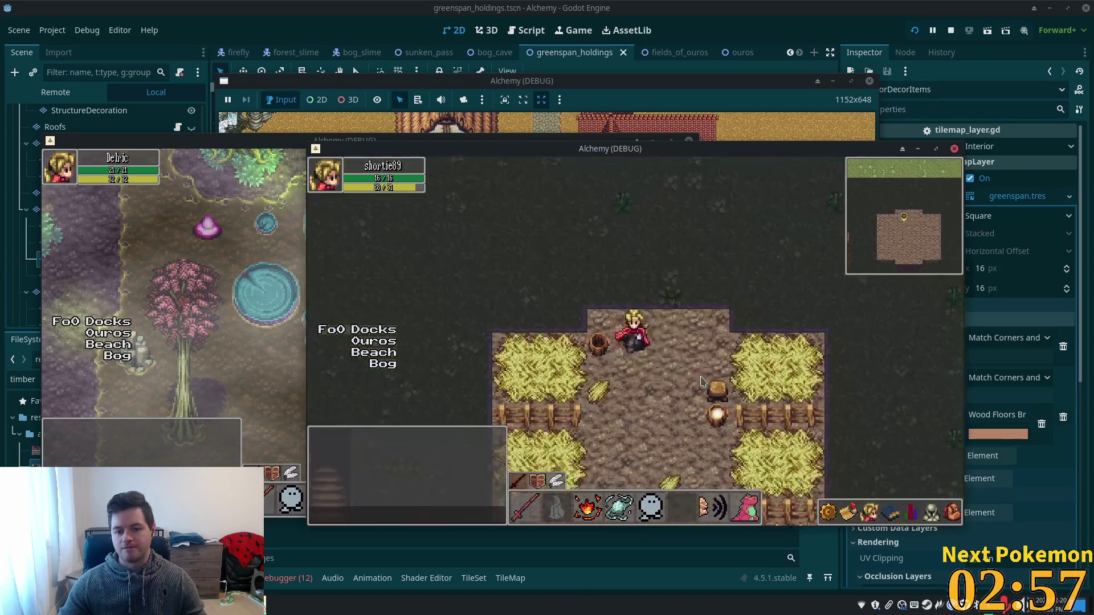
key("F8")
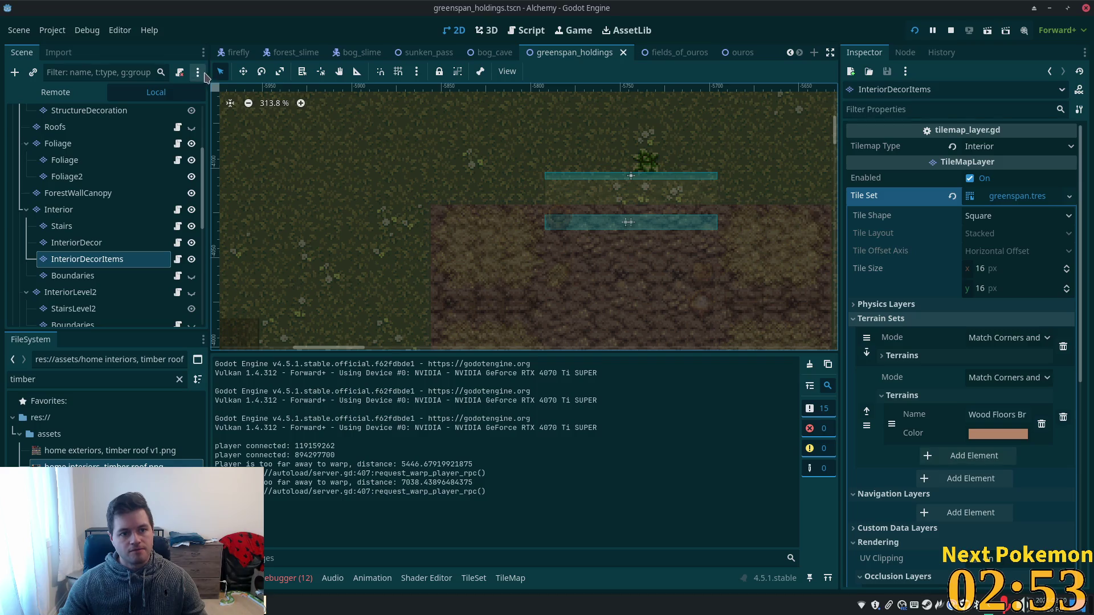
- Select the BarnEntryNorth doorway node on its own in the Scene tree
scroll(114, 217, "up", 5)
left_click(69, 114)
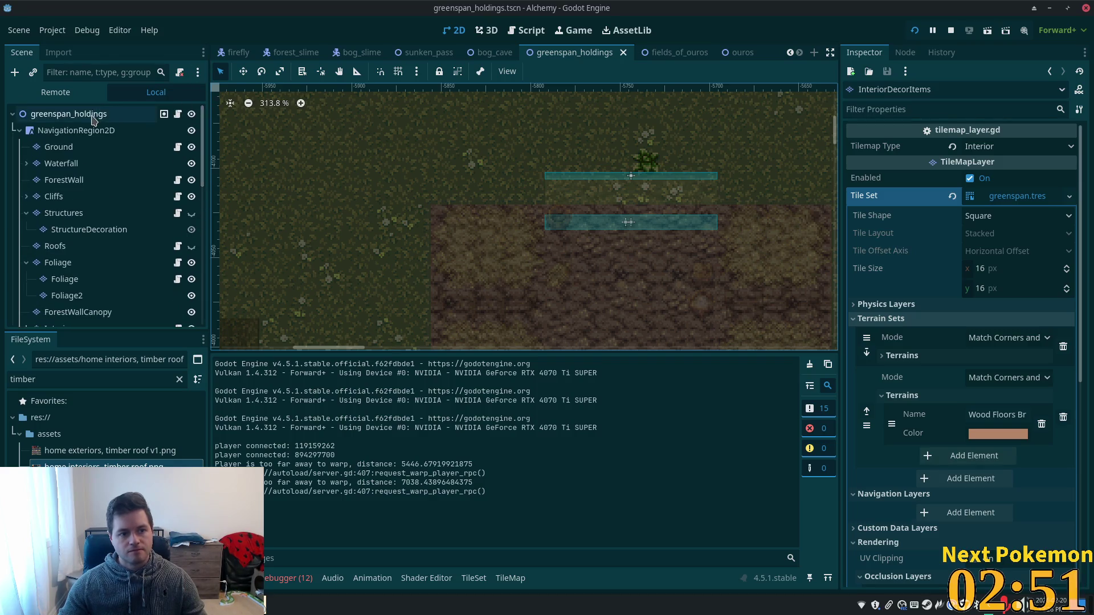
left_click(627, 227)
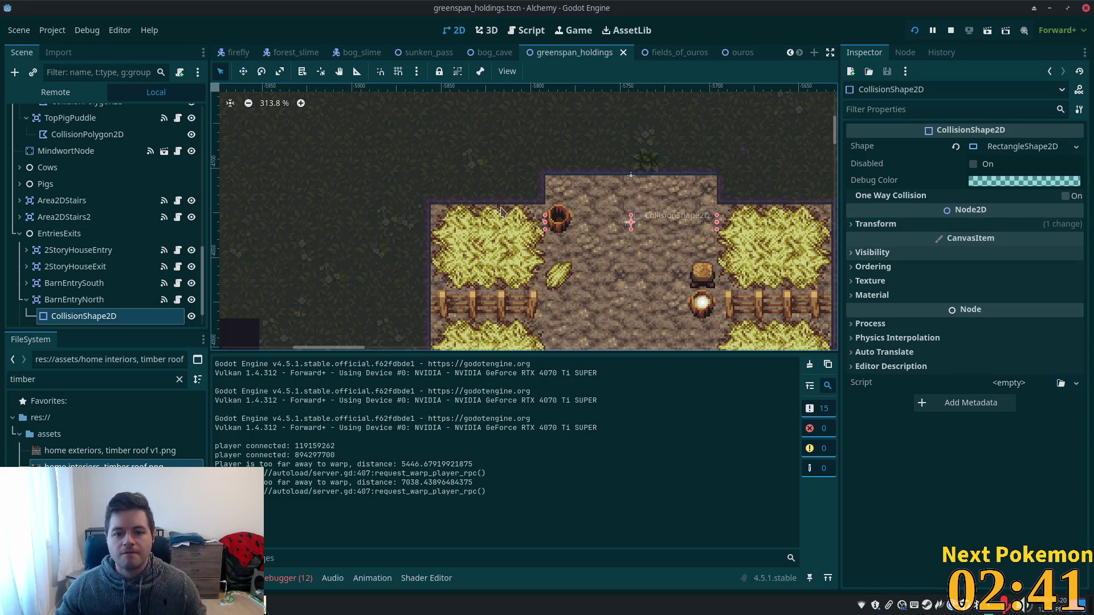
left_click(627, 251)
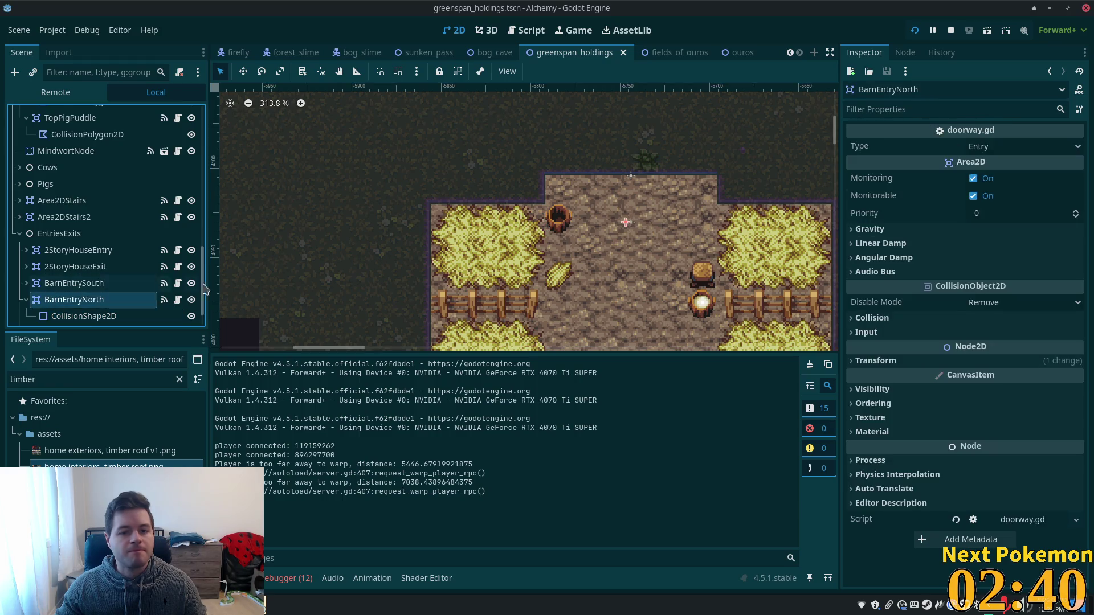
left_click(628, 256, "shift")
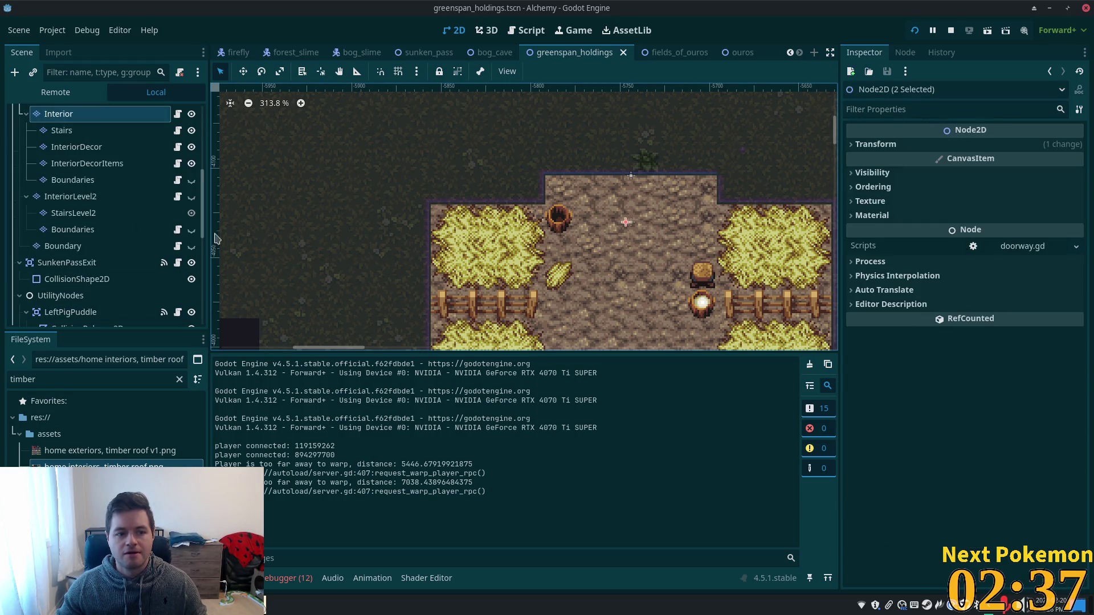
left_click_drag(203, 181, 198, 272)
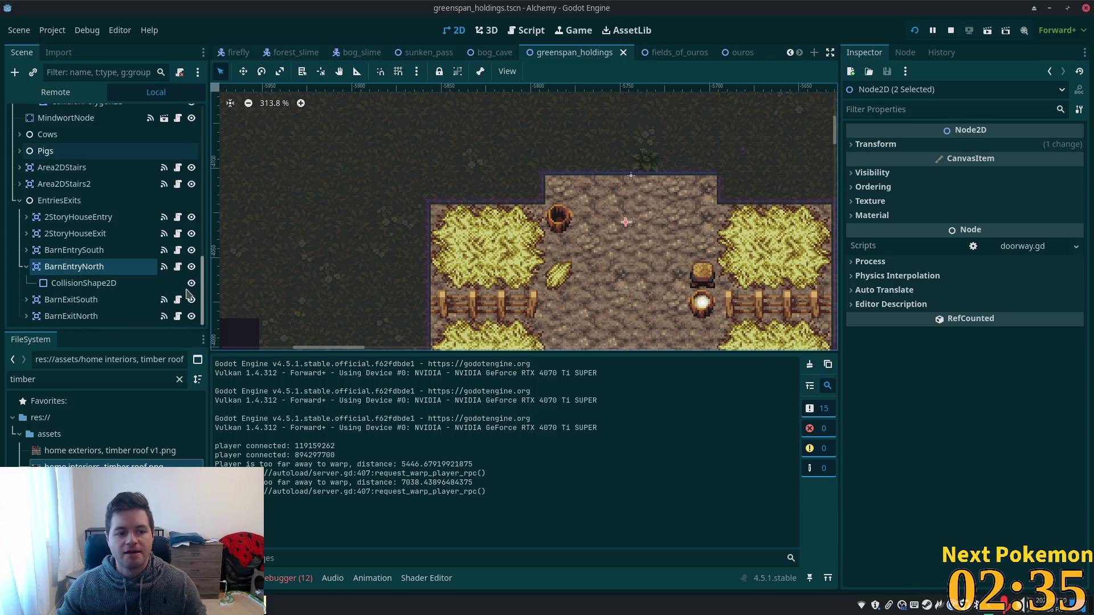
left_click(74, 280)
left_click(74, 267)
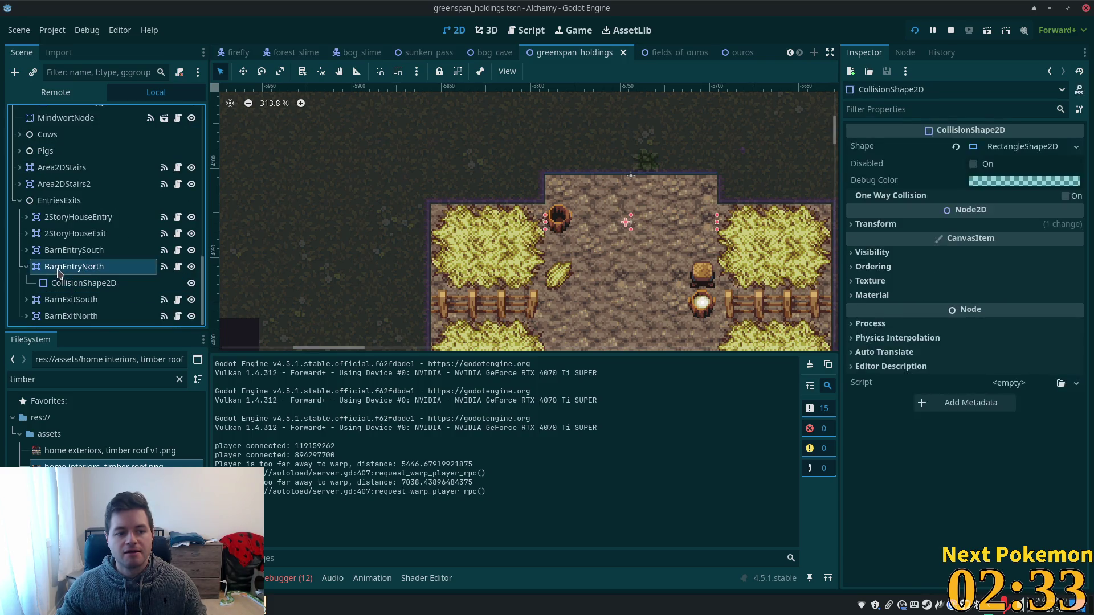
- Nudge the BarnEntryNorth trigger down a few pixels with the Move tool and run the project
left_click(244, 71)
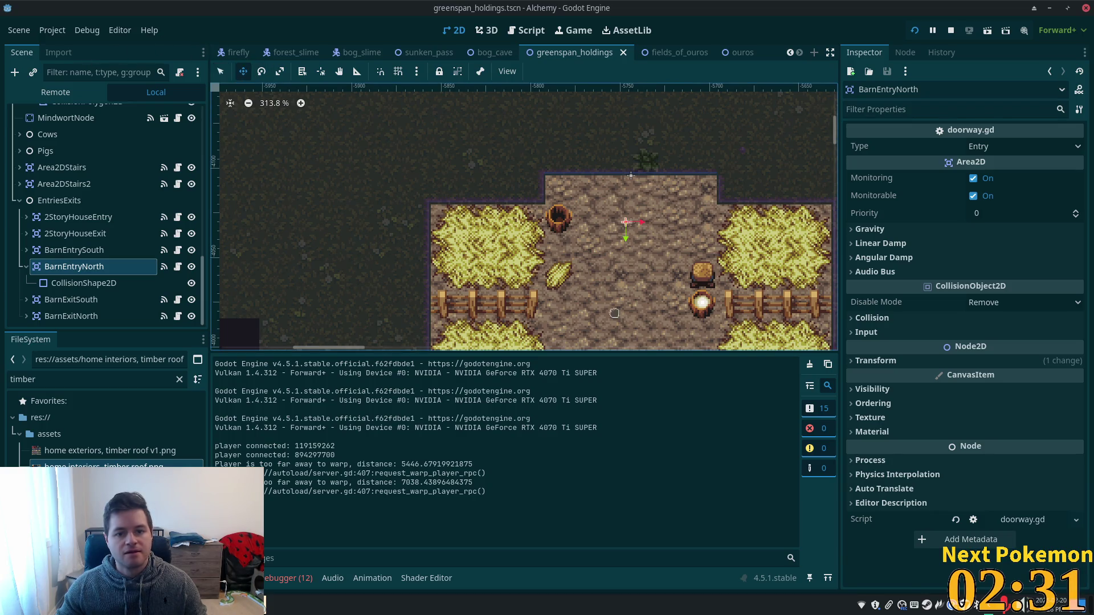
left_click_drag(644, 286, 644, 288)
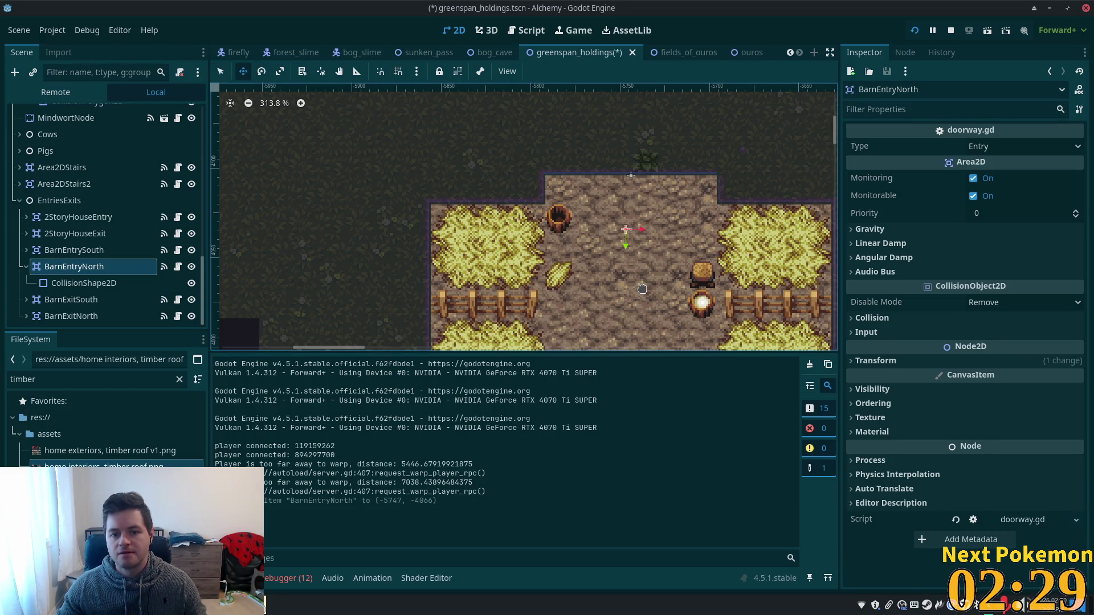
left_click(914, 31)
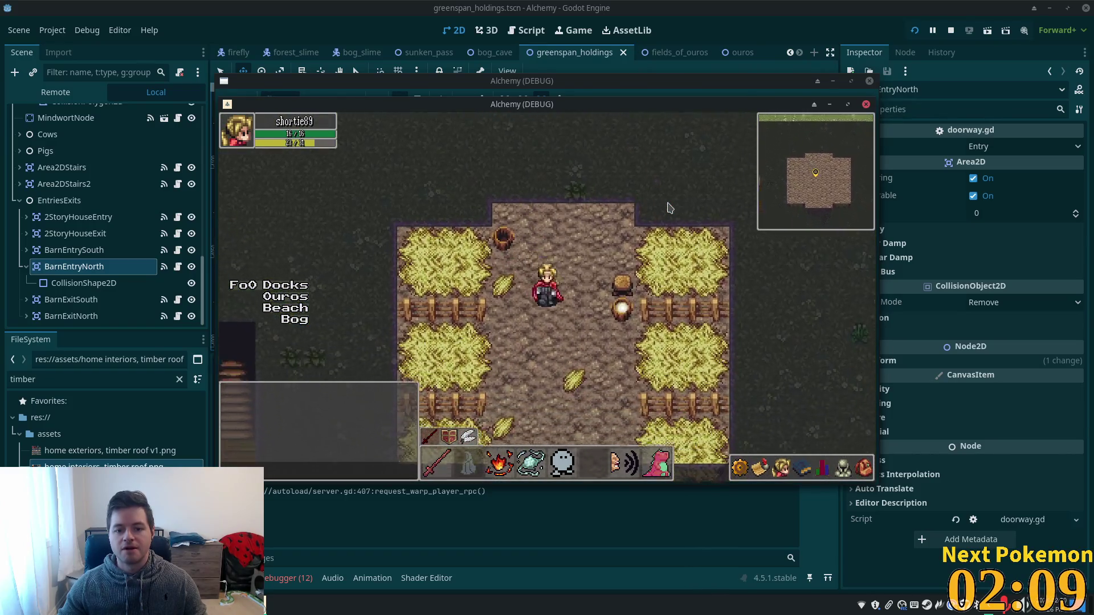
- Bring the editor in front of the game windows and select the InteriorDecorItems layer
left_click(113, 233)
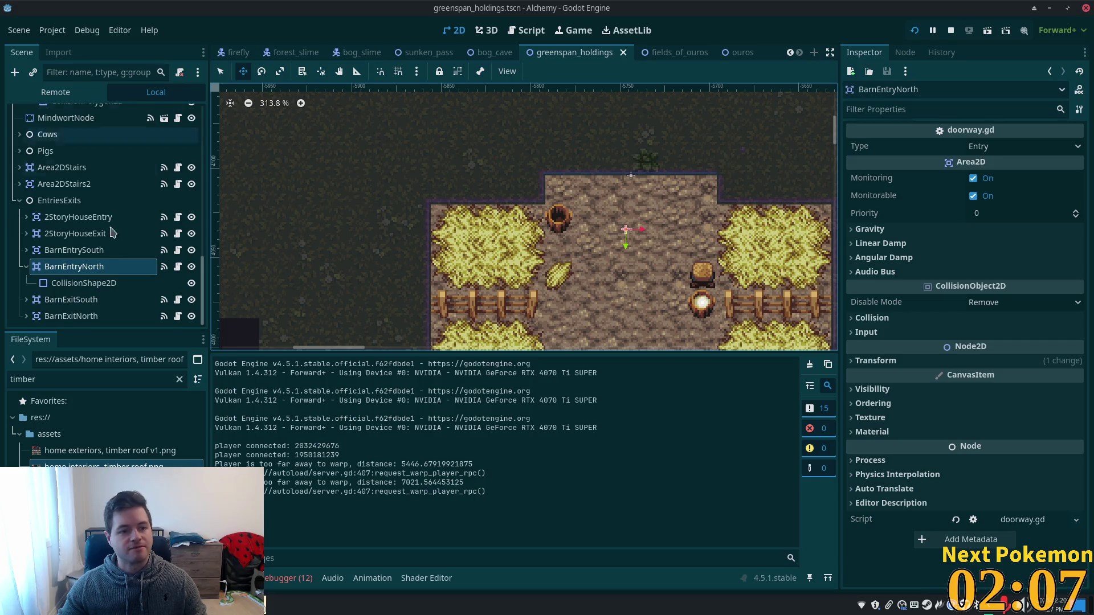
left_click_drag(202, 280, 206, 123)
scroll(112, 279, "down", 4)
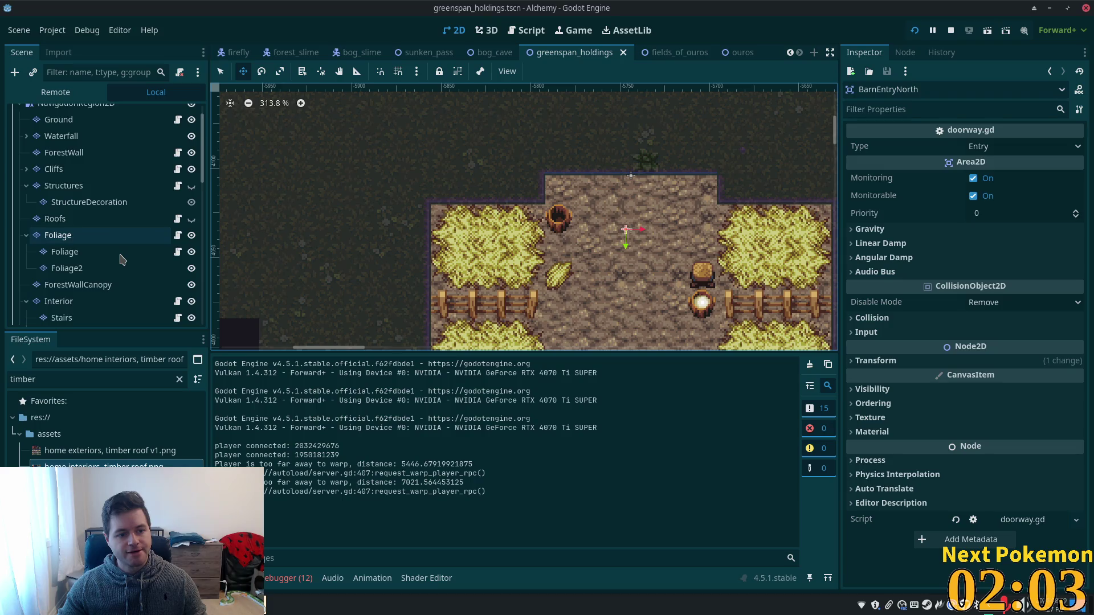
left_click(109, 270)
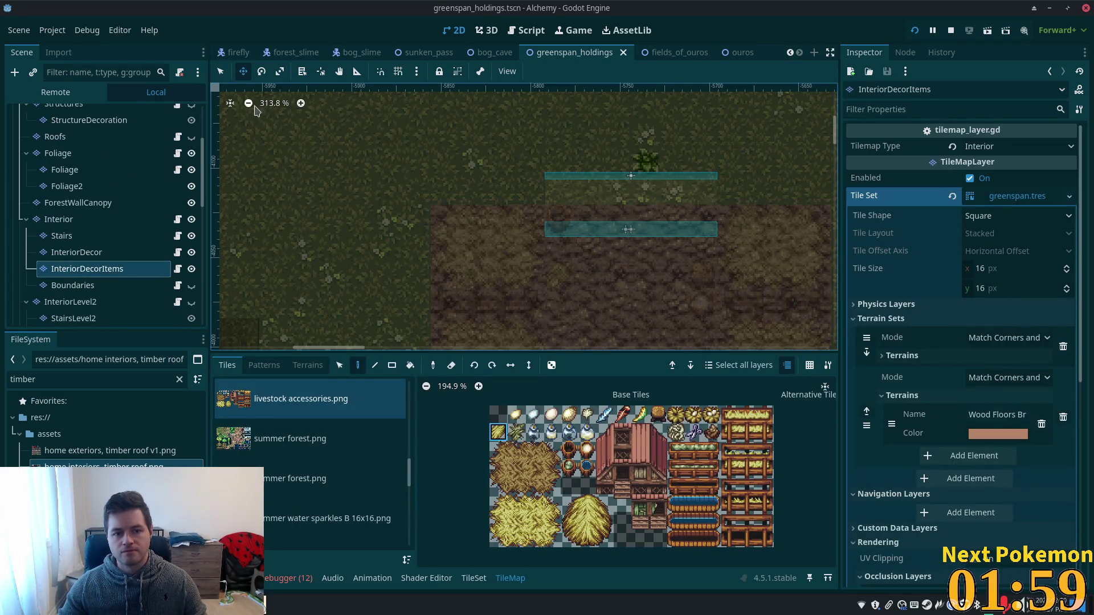
- Paint a barrel tile onto the barn floor, save the scene, and run the project
key("q")
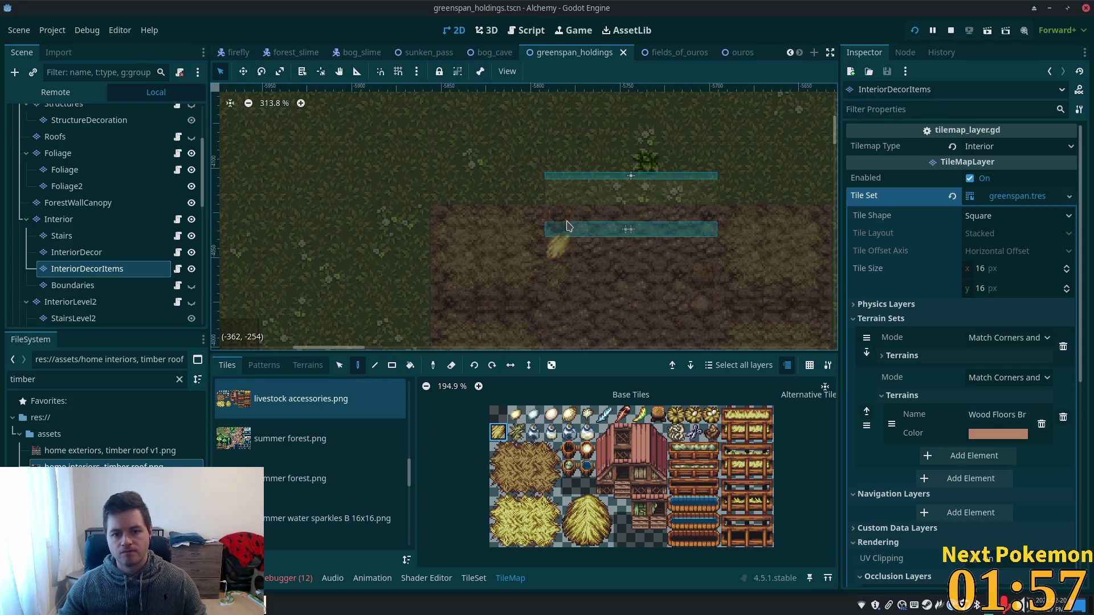
left_click(567, 226)
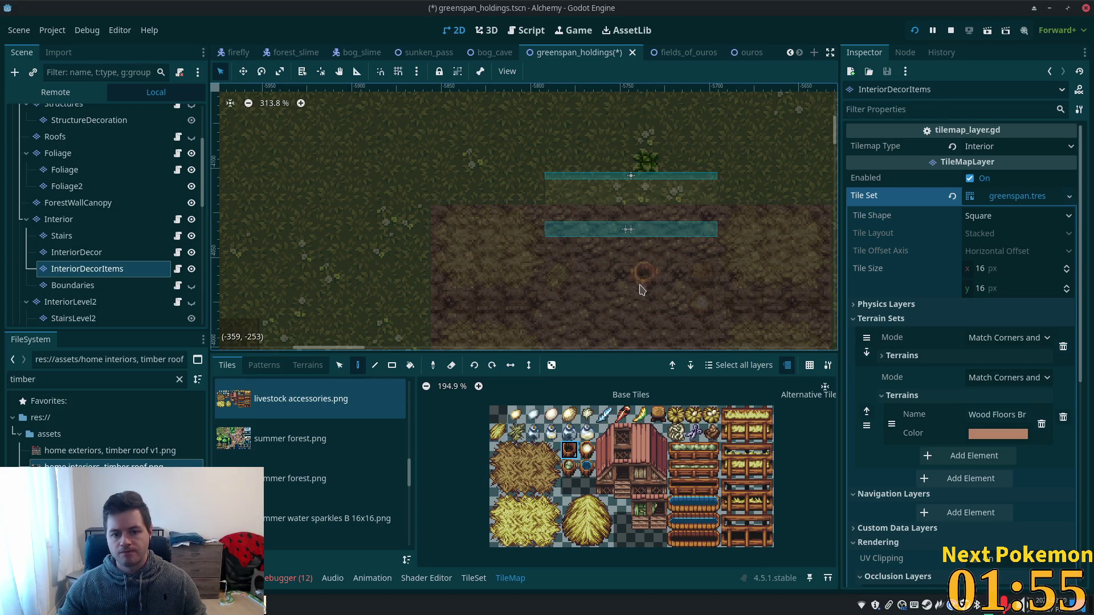
scroll(627, 285, "down", 5)
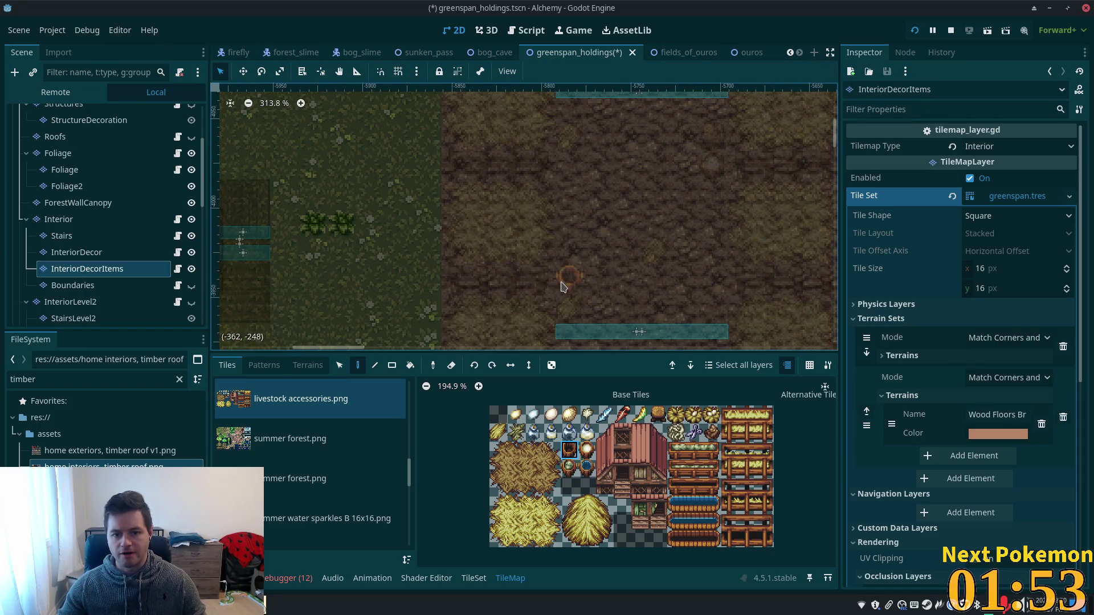
key("ctrl+s")
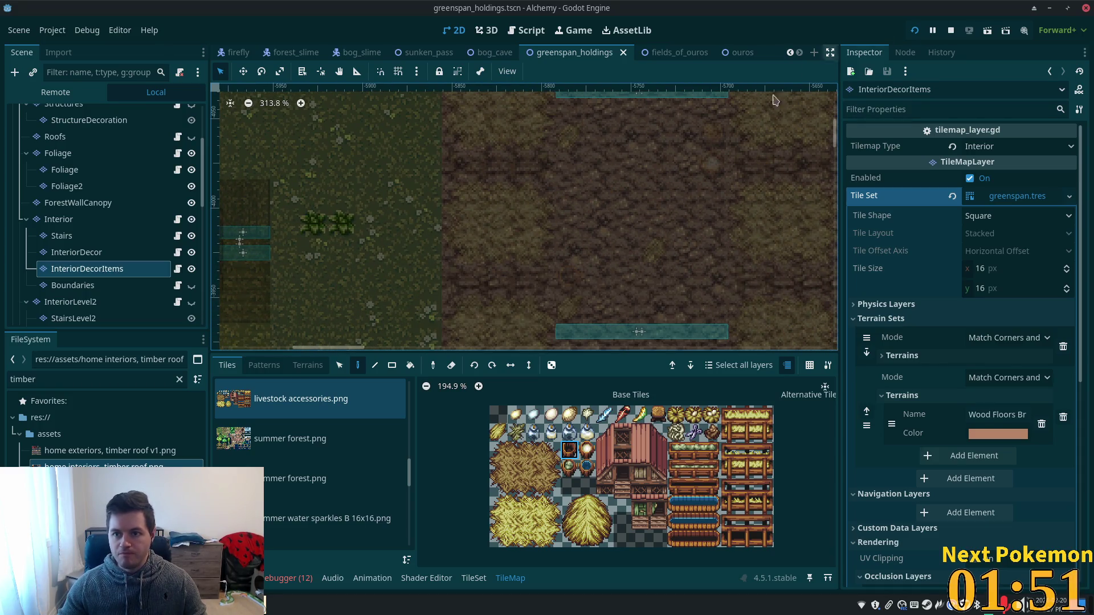
scroll(775, 100, "down", 4)
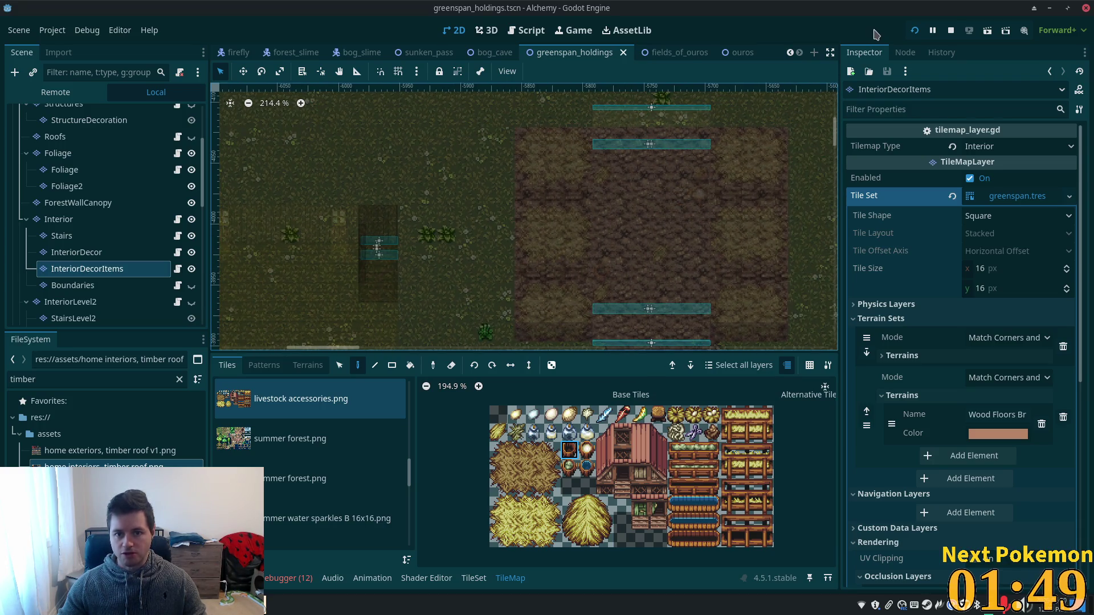
left_click(914, 32)
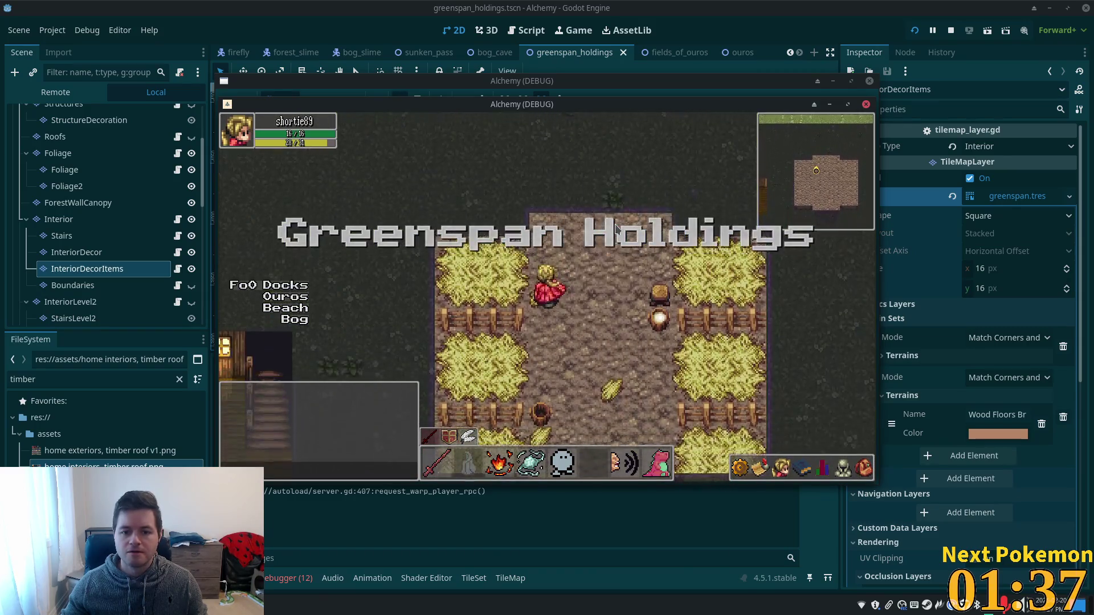
- Walk the character into the barn, back out, and around its interior
key("w")
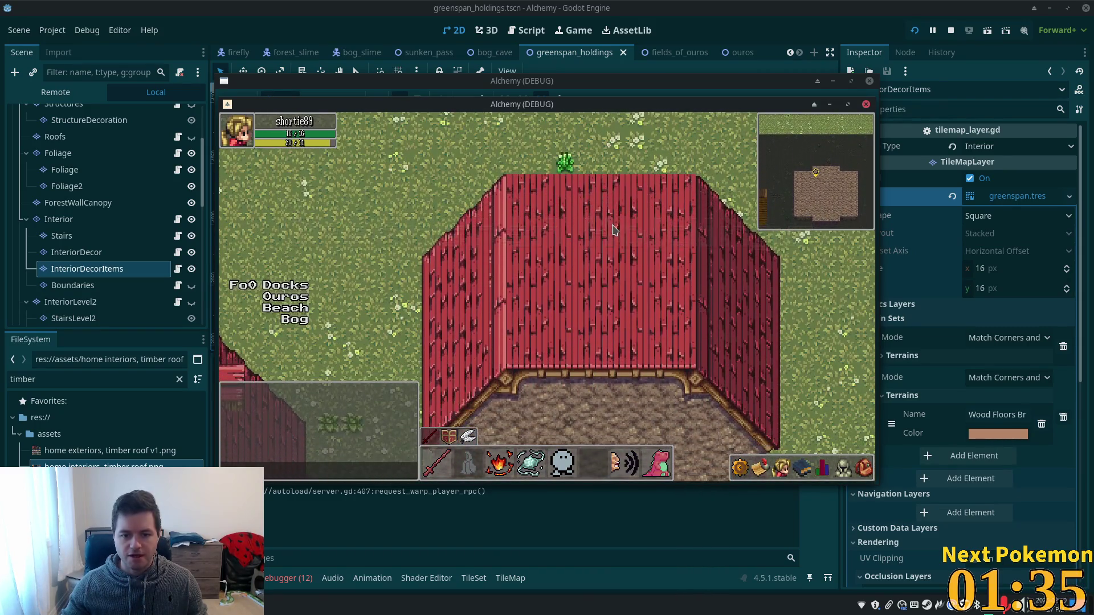
key("w")
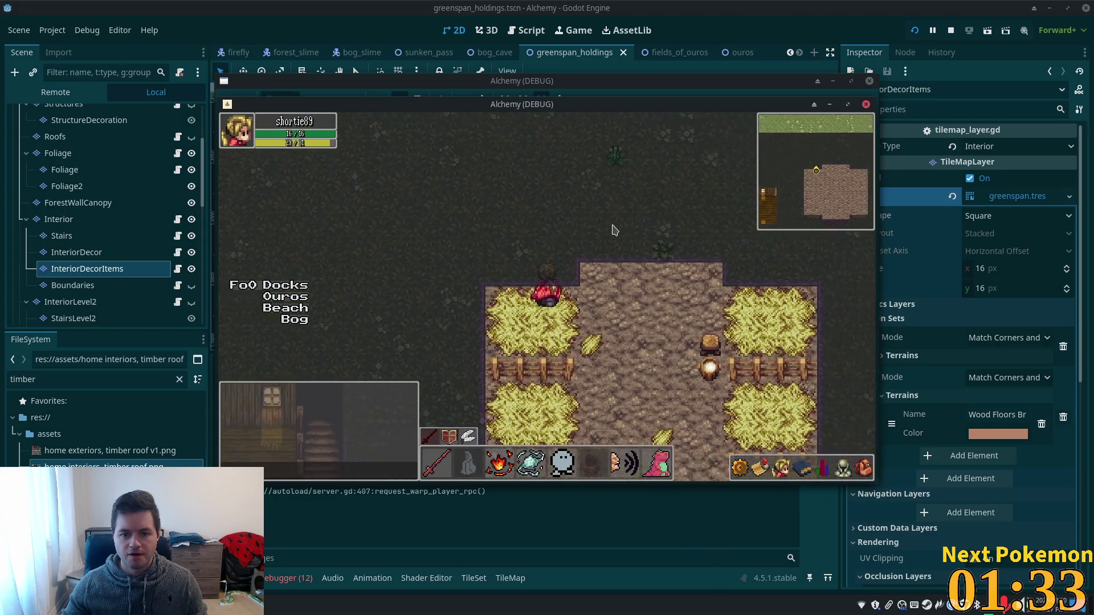
key("w")
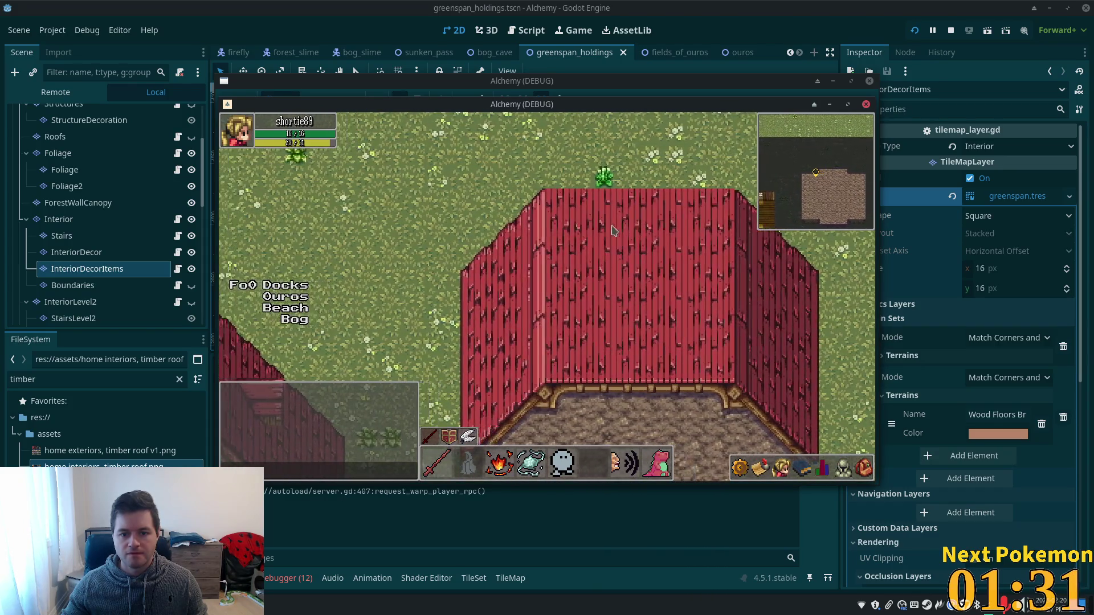
key("s")
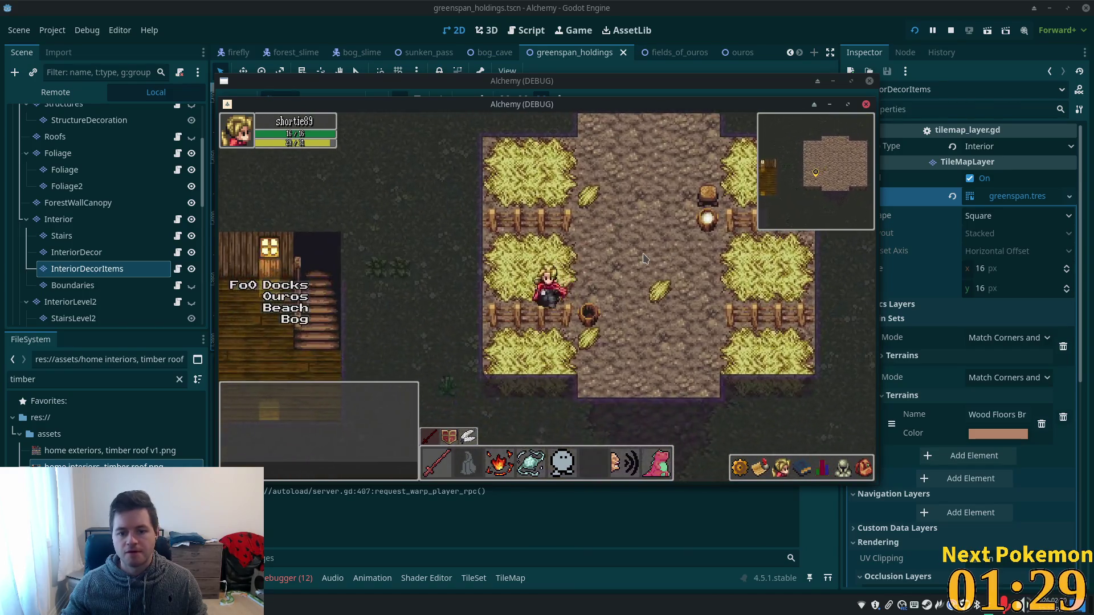
key("s+d")
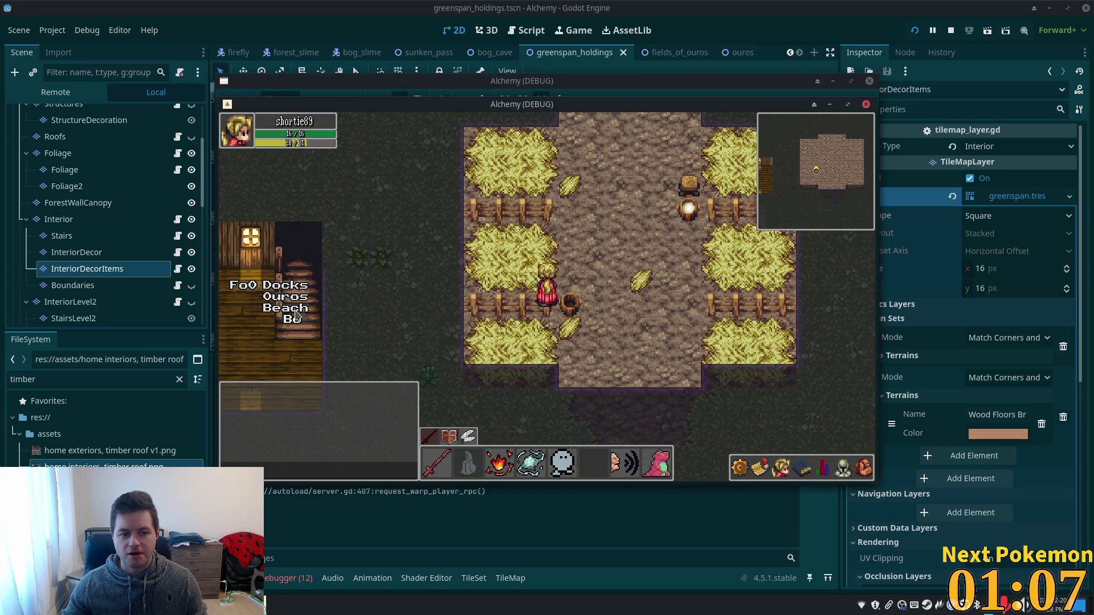
- Warp the character to the Ouros map and then the Bog map
left_click(296, 300)
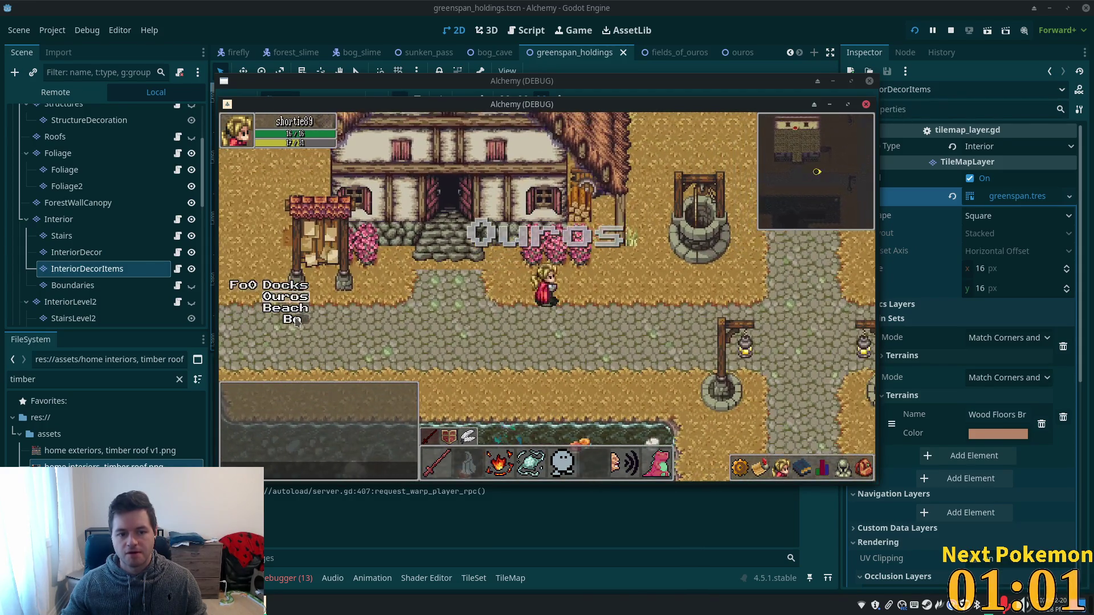
left_click(294, 320)
left_click(446, 323)
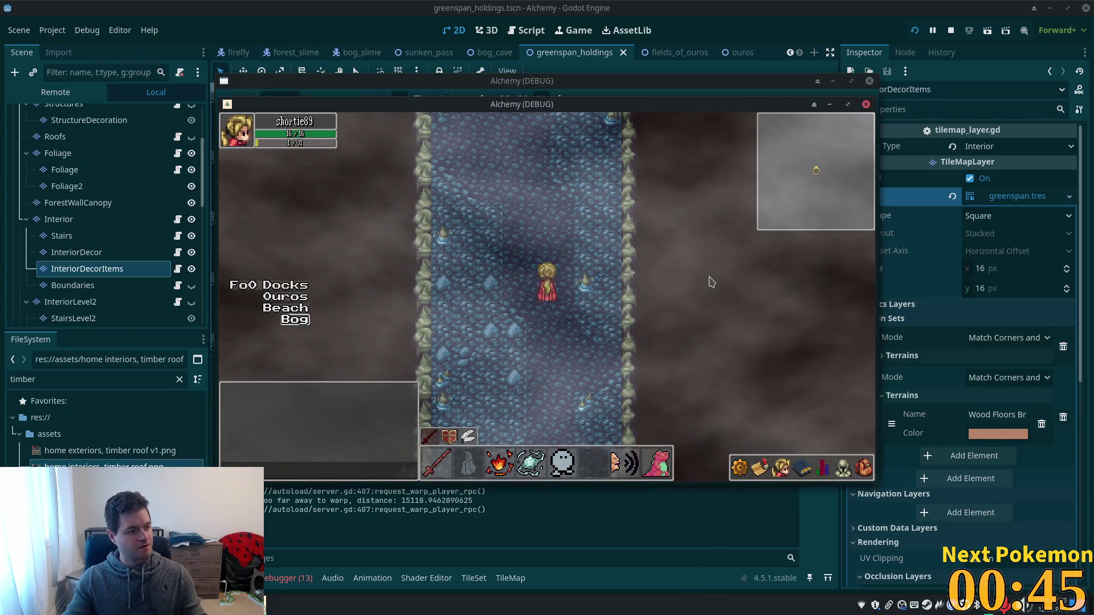
- Walk north back to Greenspan Holdings, step in and out of the barn, then stop the game
key("Up")
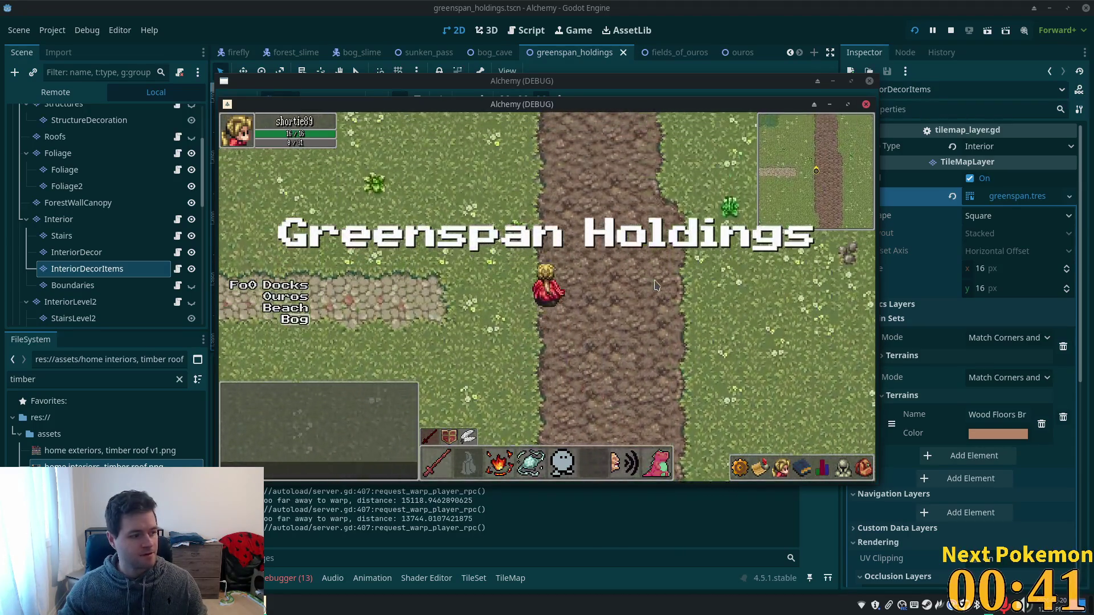
key("Up")
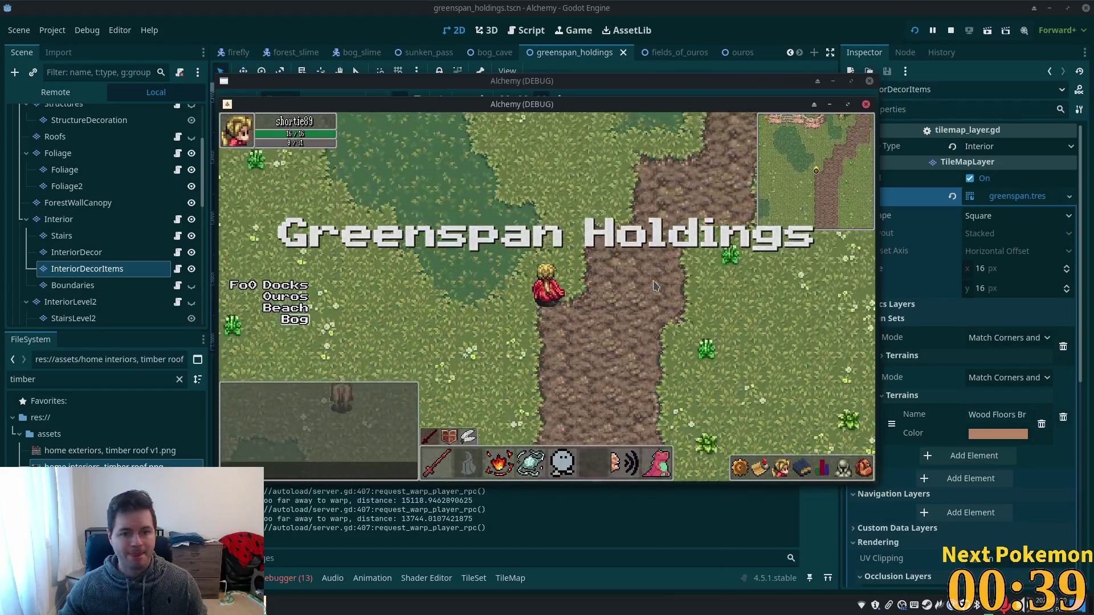
key("Up")
key("Down")
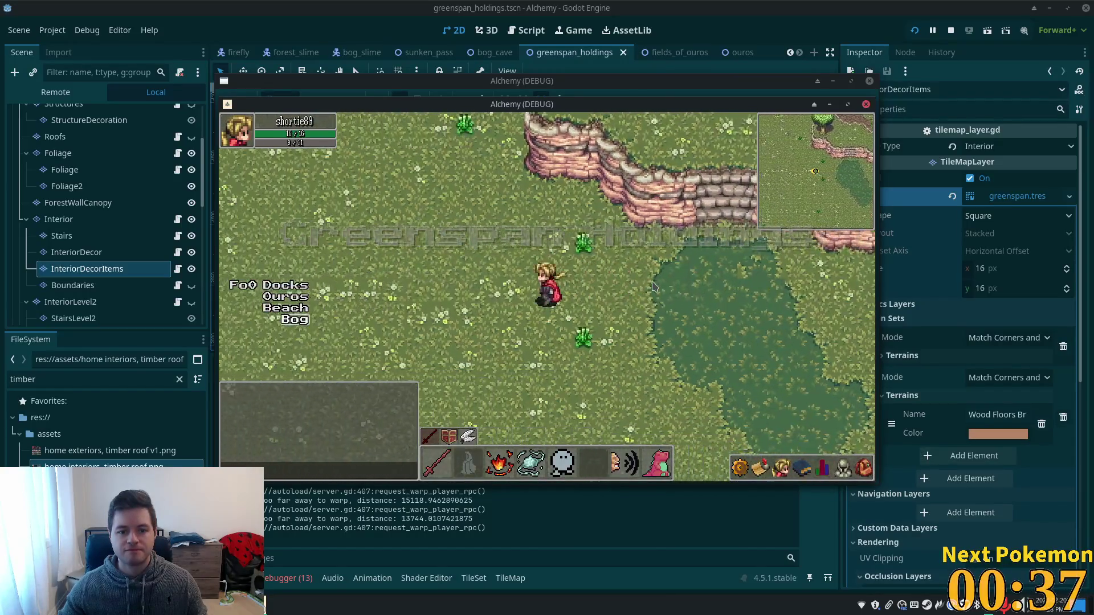
key("Left")
key("Up")
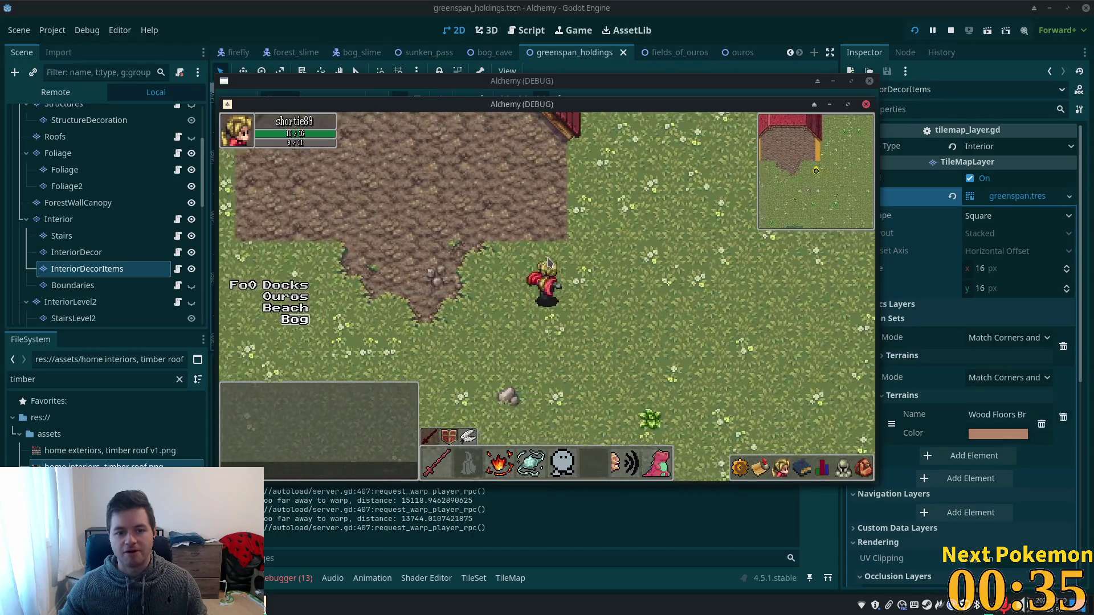
key("Up")
key("Down")
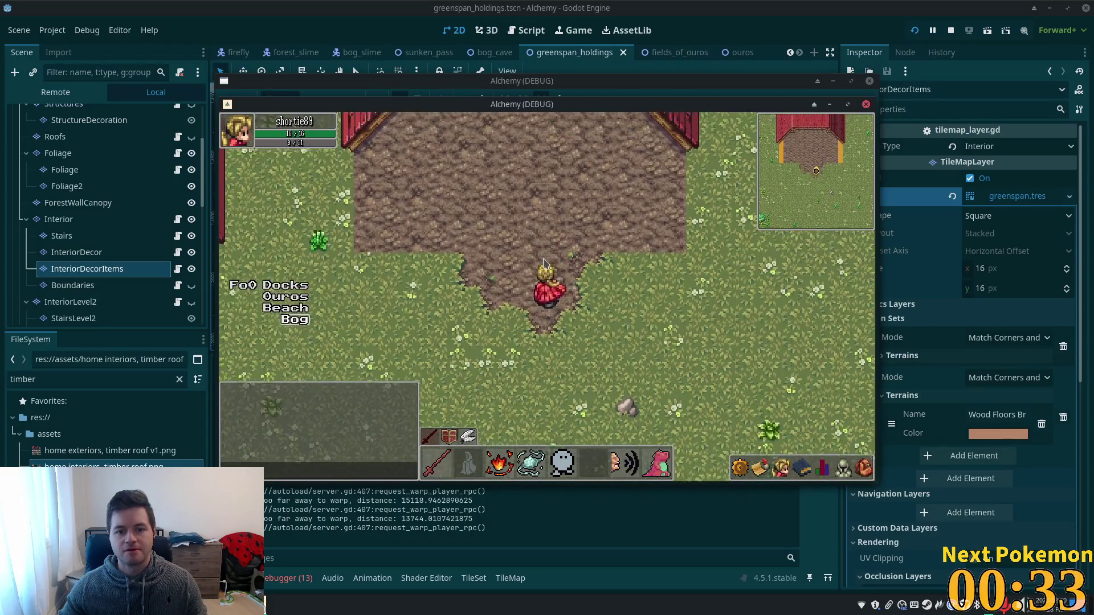
key("Up")
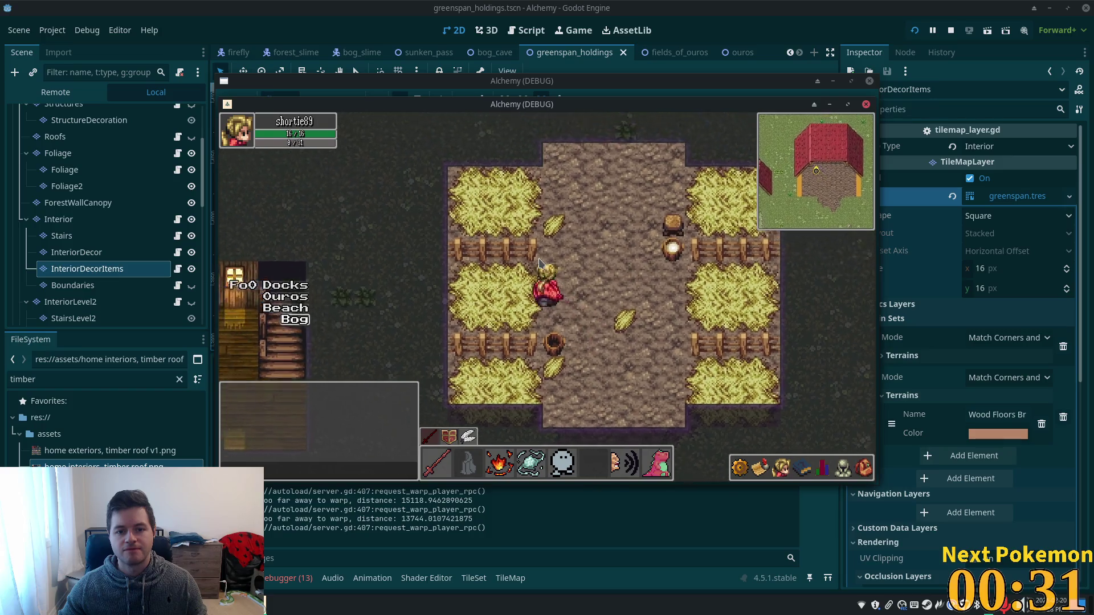
key("Up")
key("Right")
key("Up")
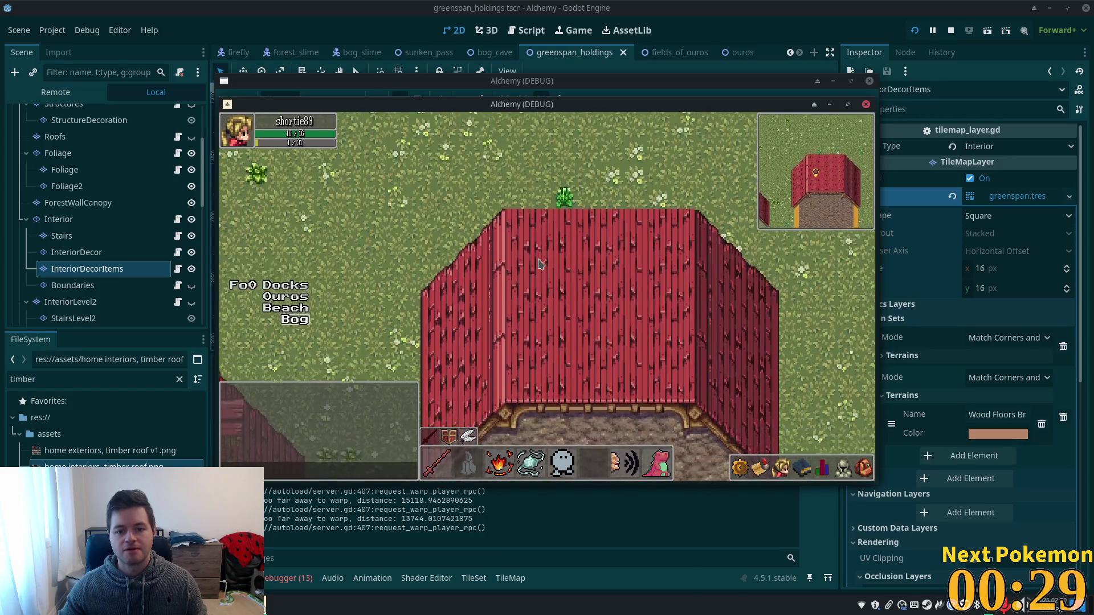
key("F8")
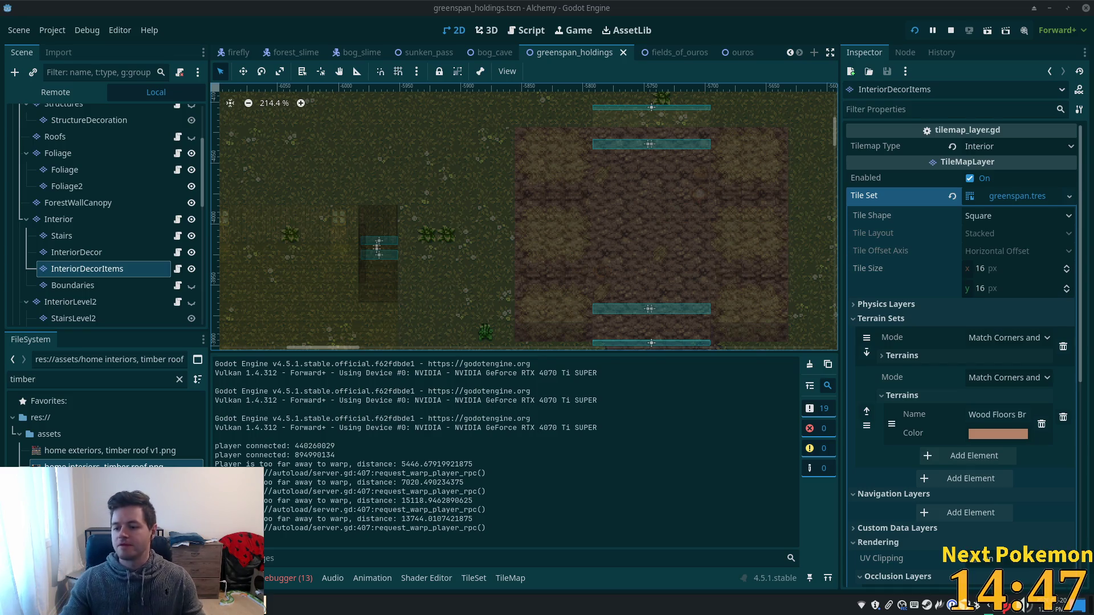
- List the browser's open windows from its taskbar icon
right_click(265, 601)
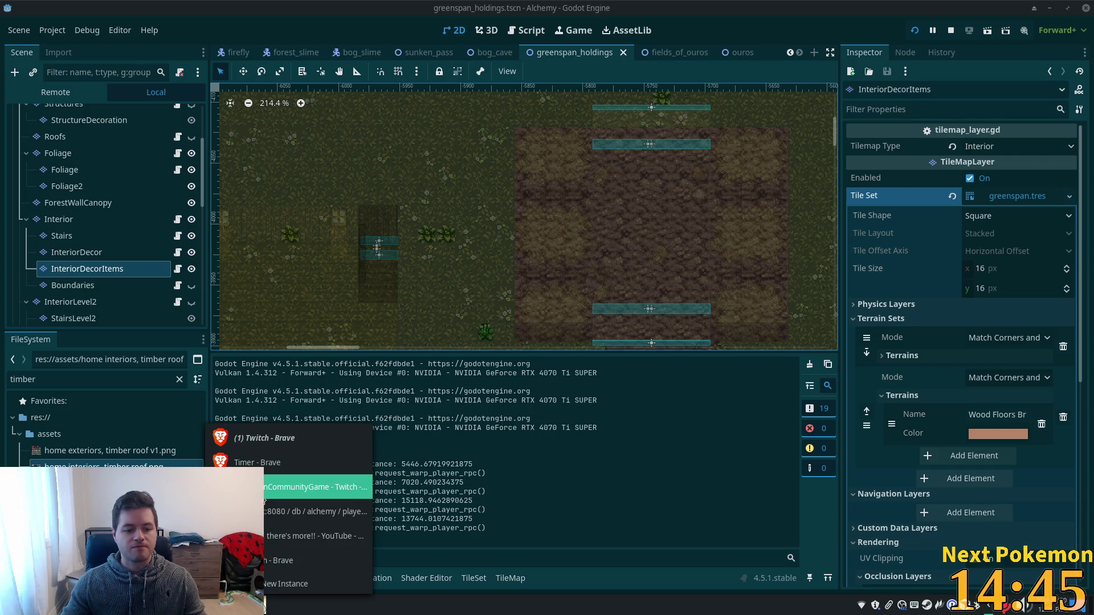
- Search the PokemonCommunityGame collection for 'primeap', then switch back to the Godot editor
left_click(319, 487)
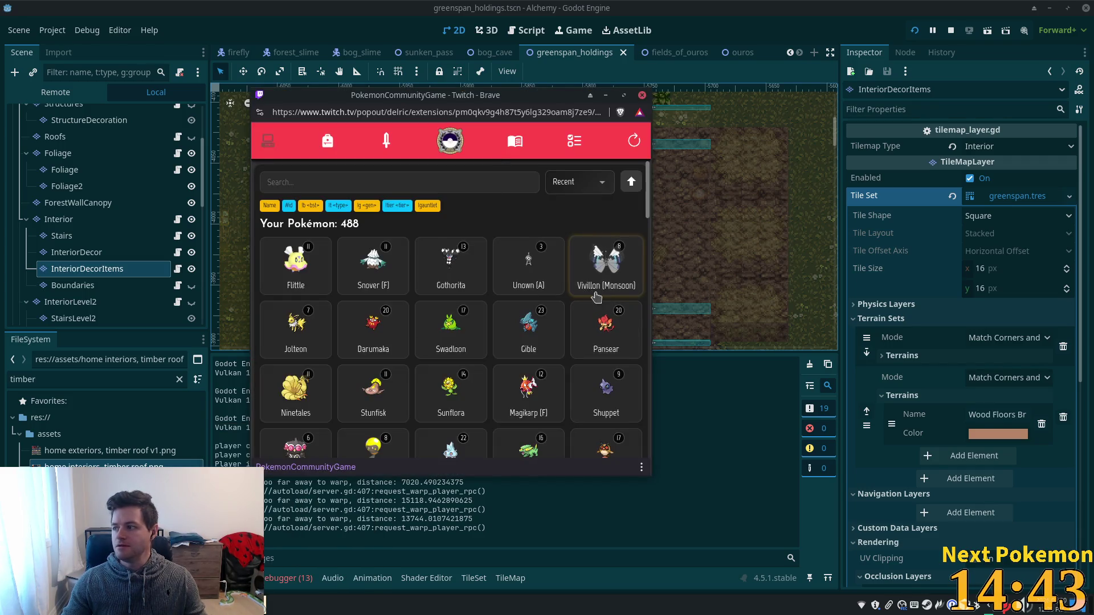
left_click(441, 190)
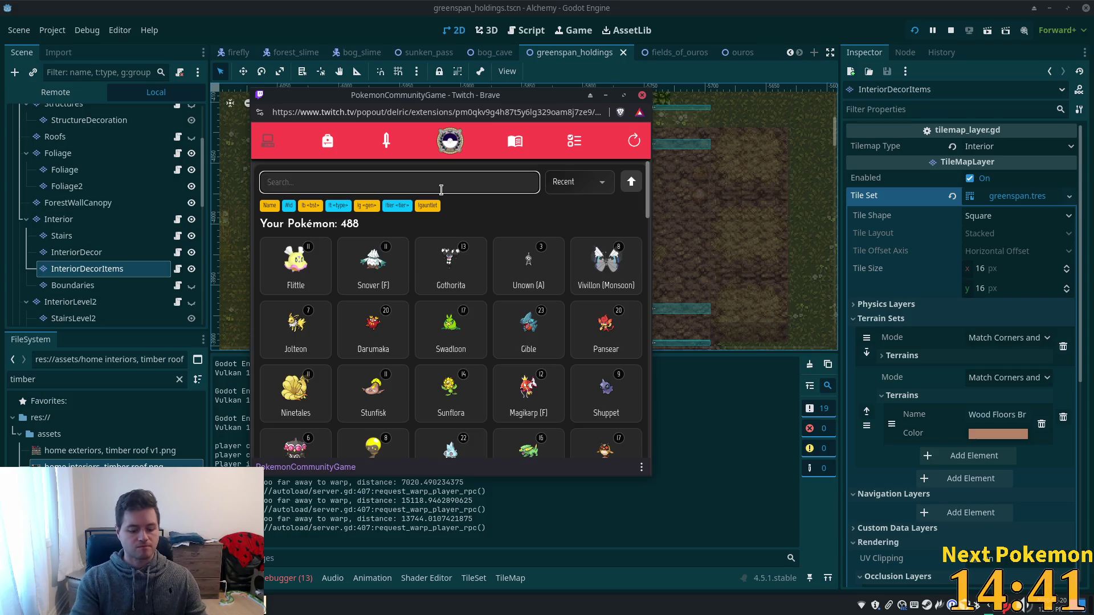
type("primeap")
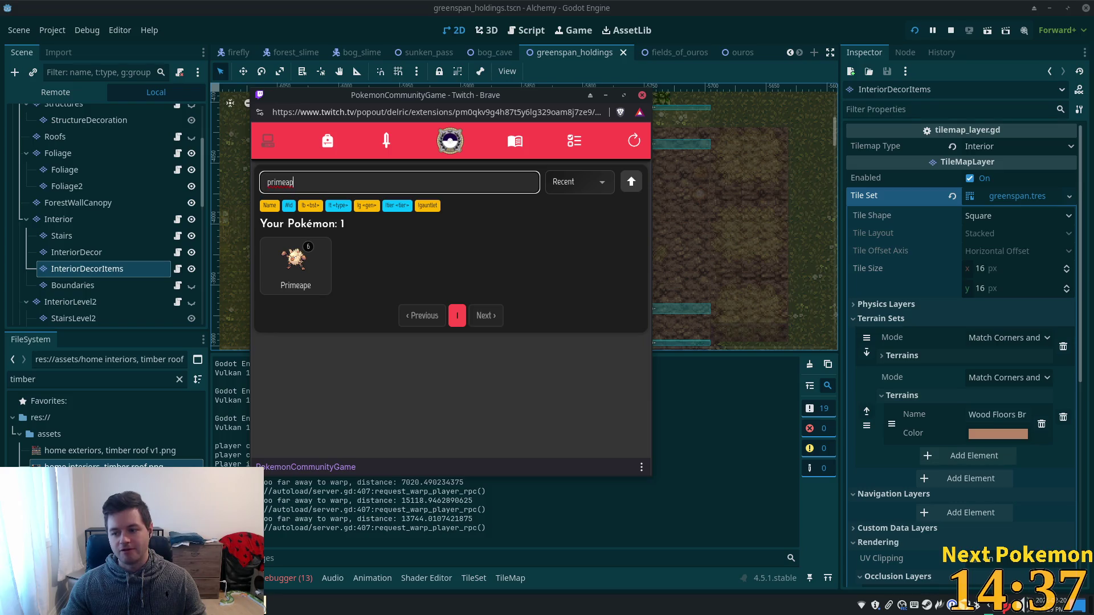
key("alt+Tab")
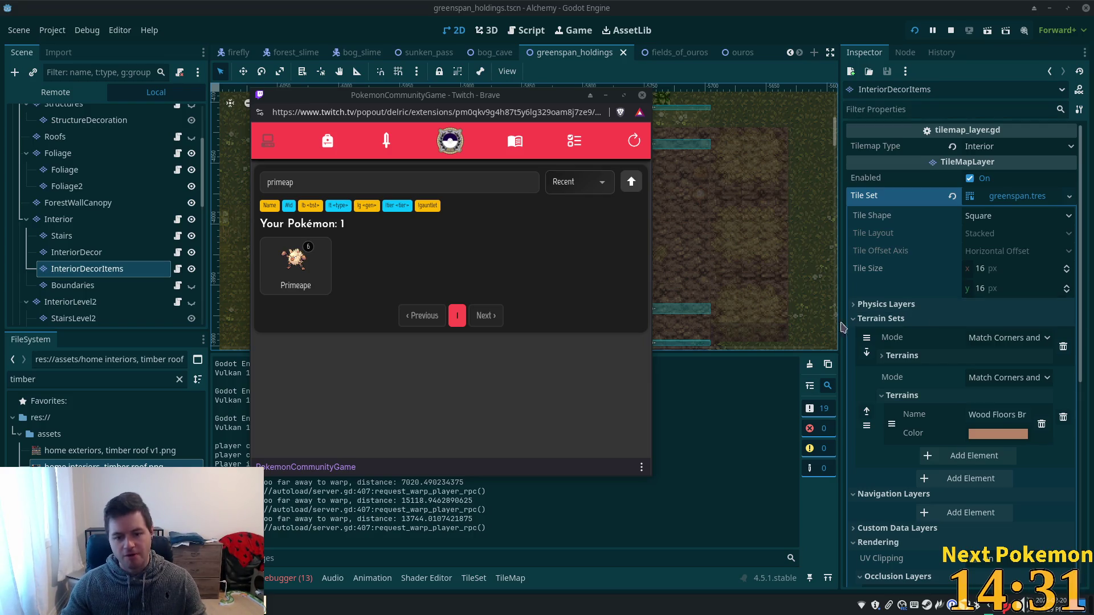
left_click(716, 33)
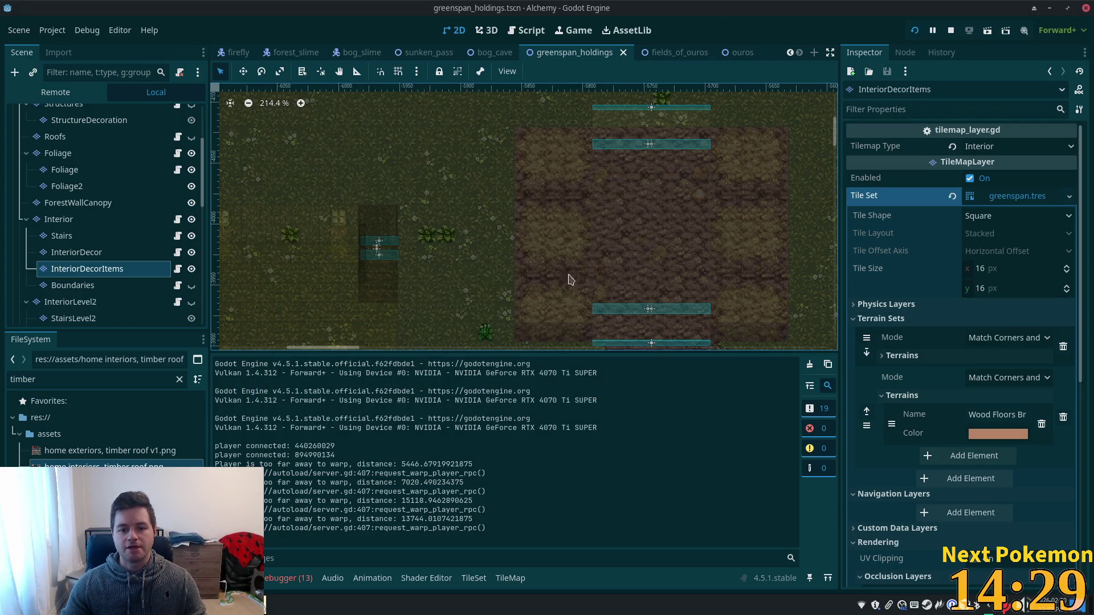
- Select the InteriorDecor layer and pick a tile cell on the barn floor
scroll(571, 279, "up", 3)
scroll(435, 239, "up", 3)
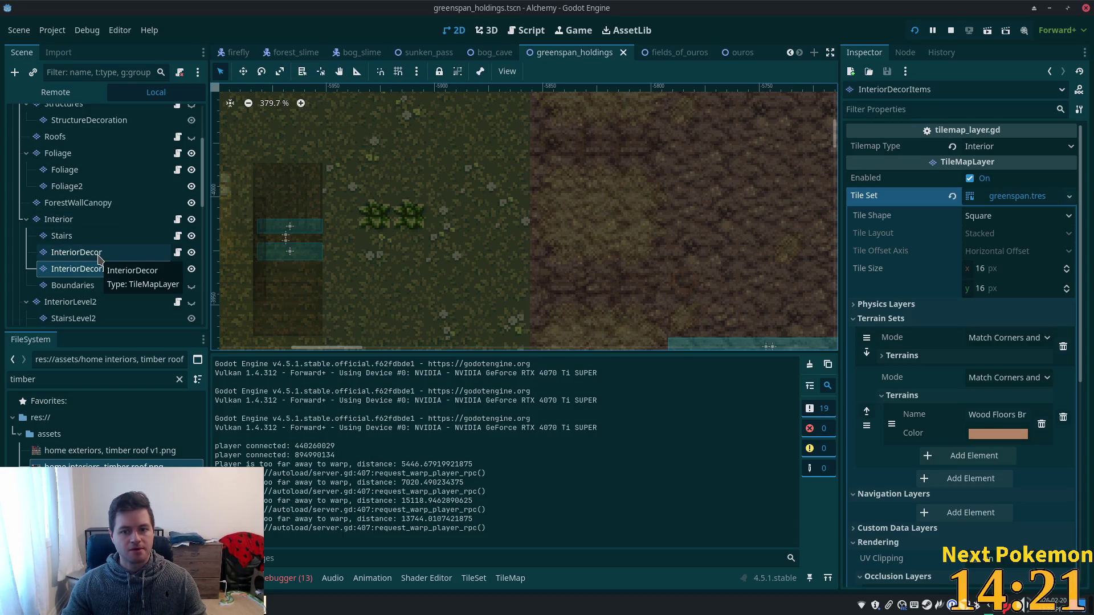
left_click(98, 255)
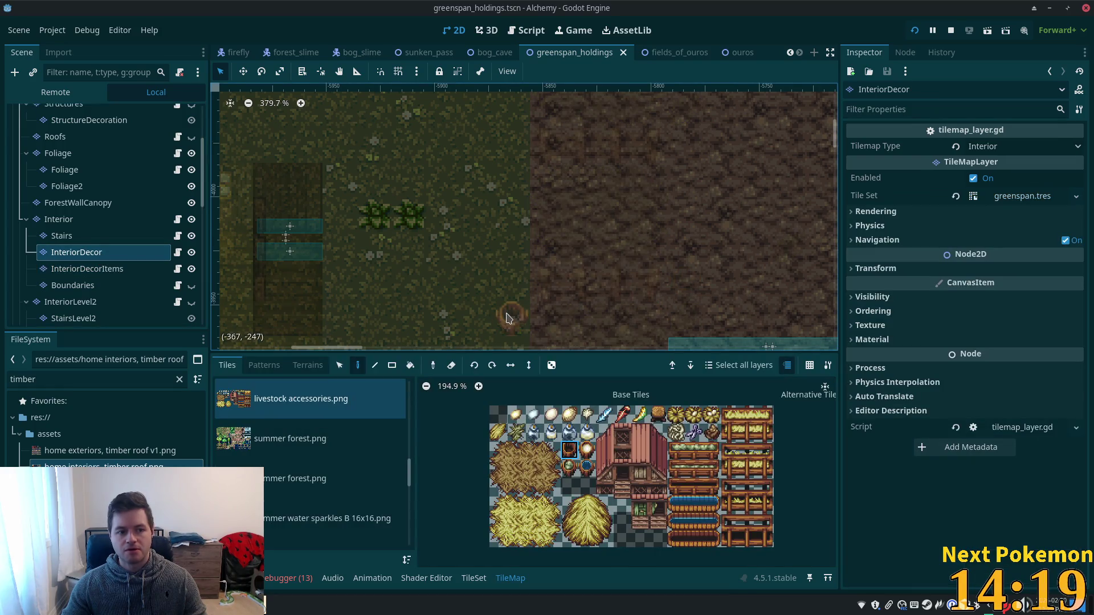
key("s")
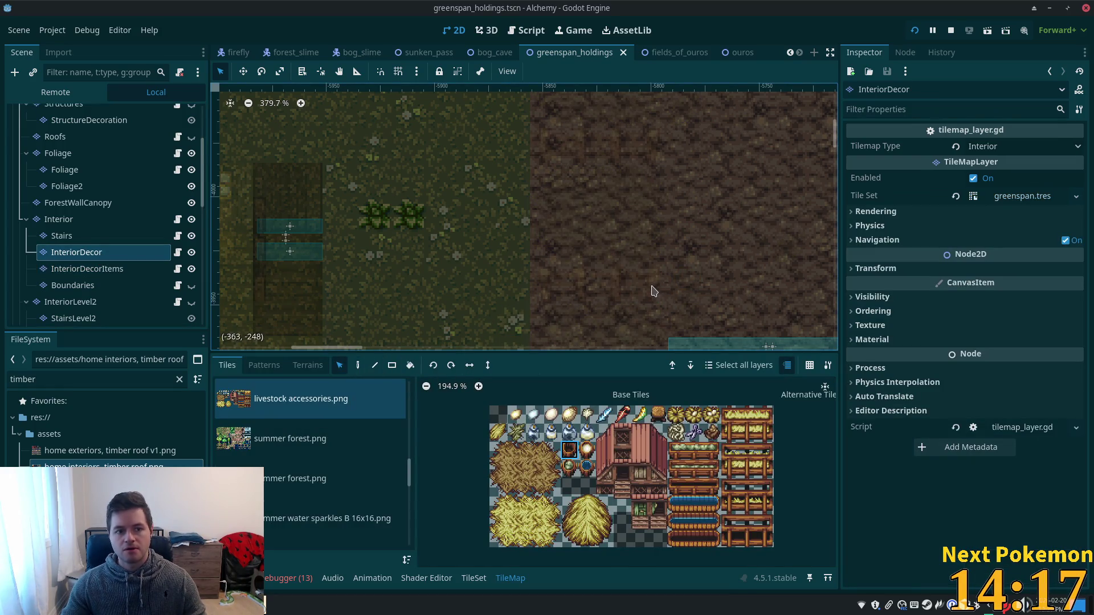
left_click(653, 288)
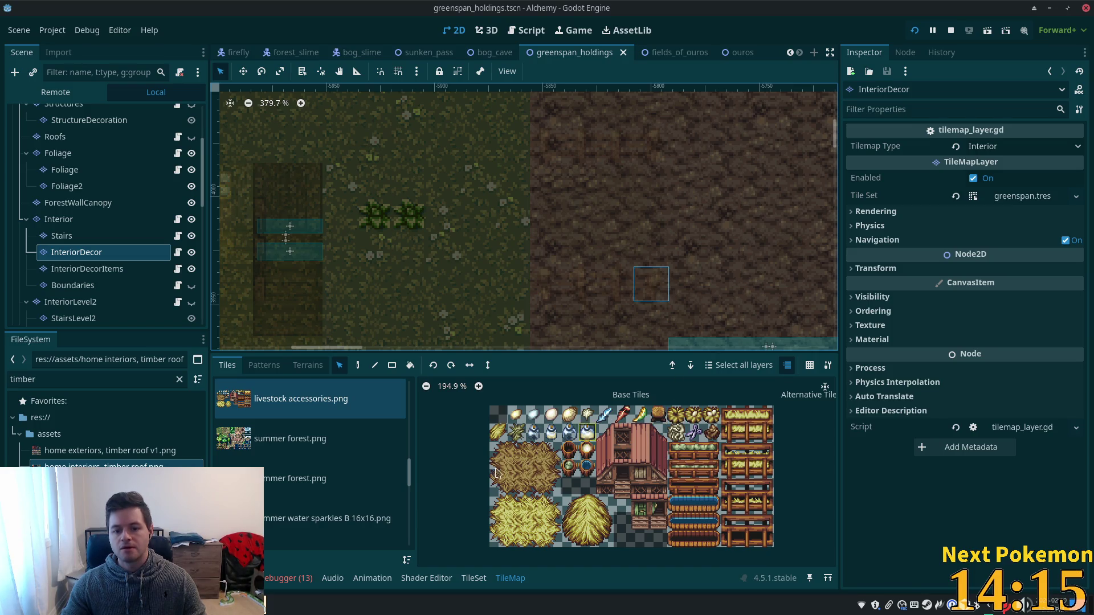
- Paint two fence tiles from the fences & walls (SoM palette).png sheet into the barn
mouse_move(410, 470)
left_mouse_down()
mouse_move(419, 390)
mouse_move(414, 436)
left_mouse_up()
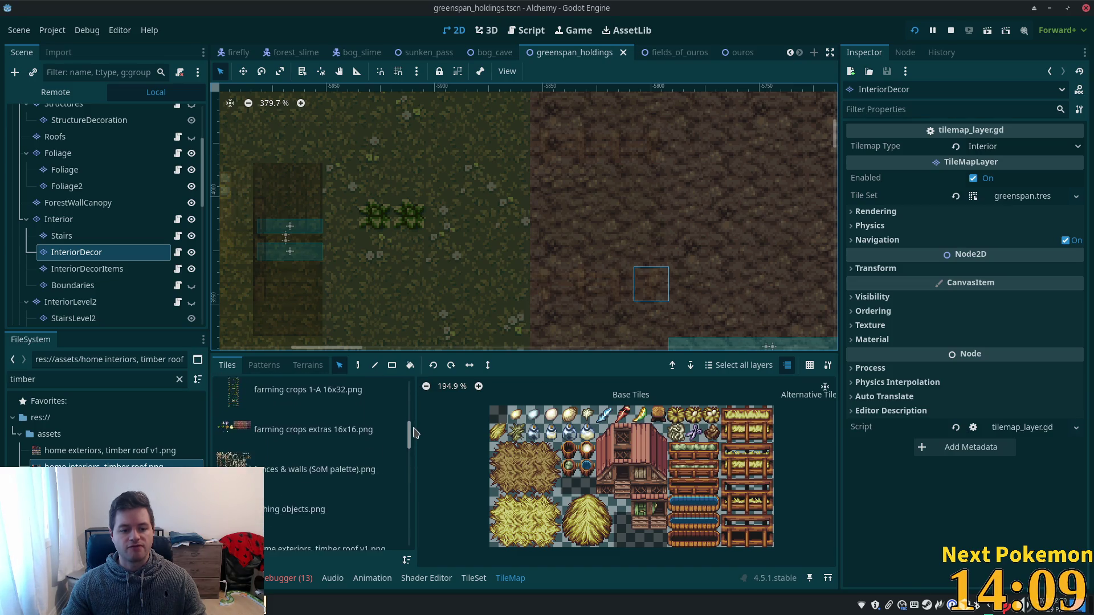
left_click(330, 467)
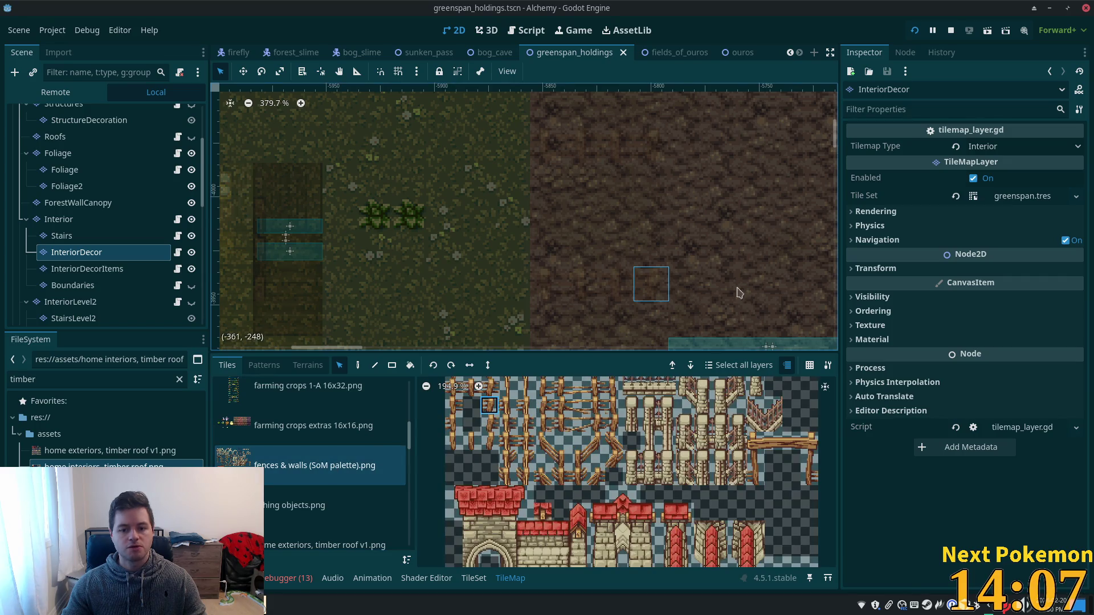
left_click(489, 405)
left_click(654, 301)
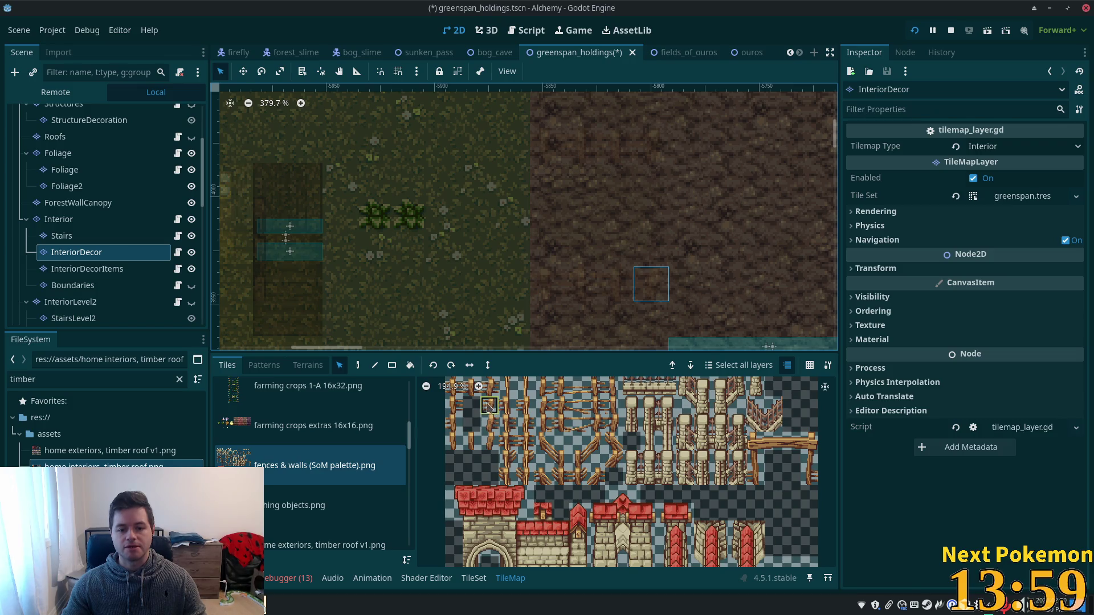
scroll(489, 407, "up", 1)
scroll(544, 436, "up", 1)
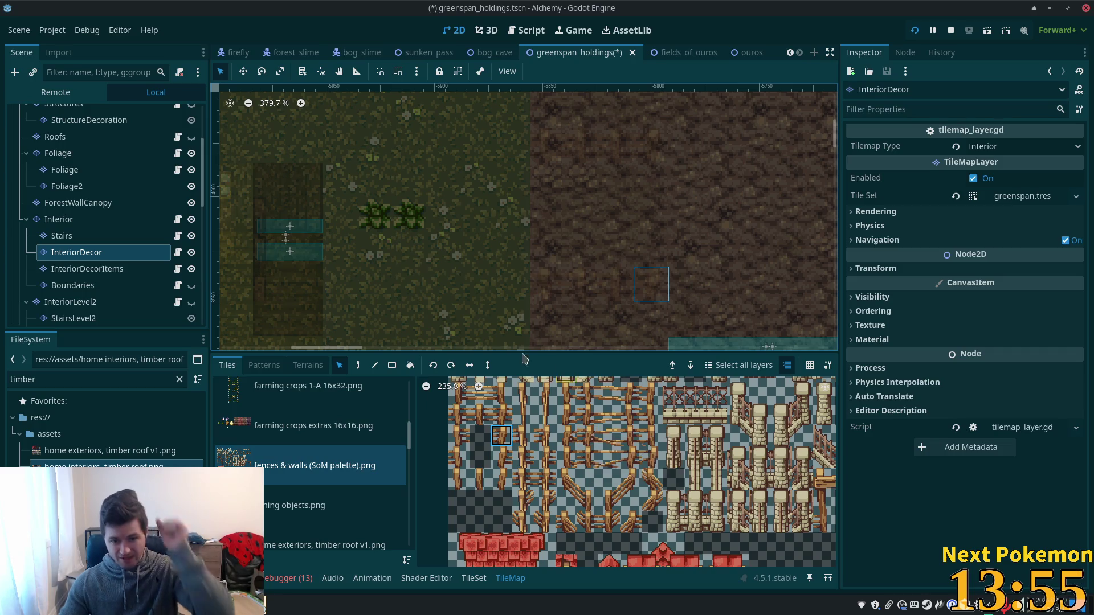
left_click(477, 578)
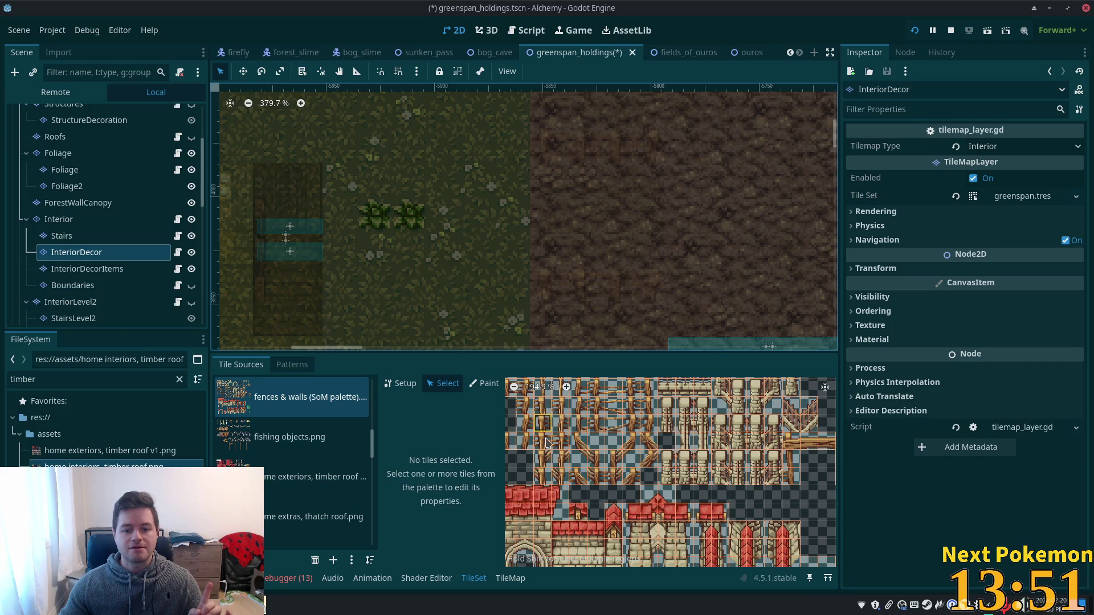
- Inspect fence tile (2,4)'s collision polygon in the tile set, then select the Boundaries layer
scroll(545, 443, "up", 3)
left_click(554, 456)
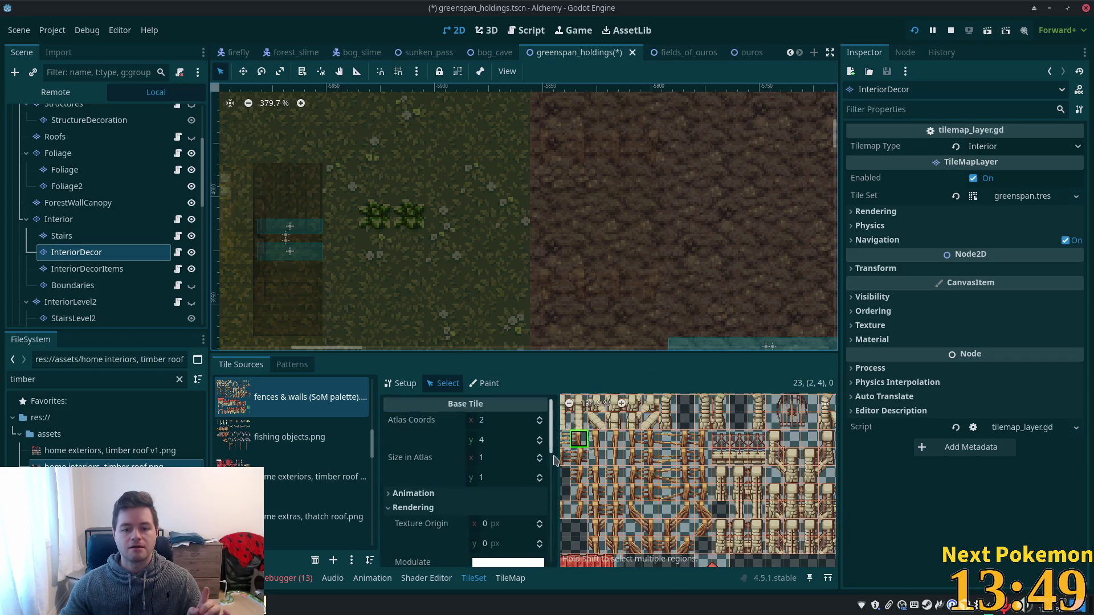
scroll(505, 480, "down", 5)
scroll(505, 481, "down", 5)
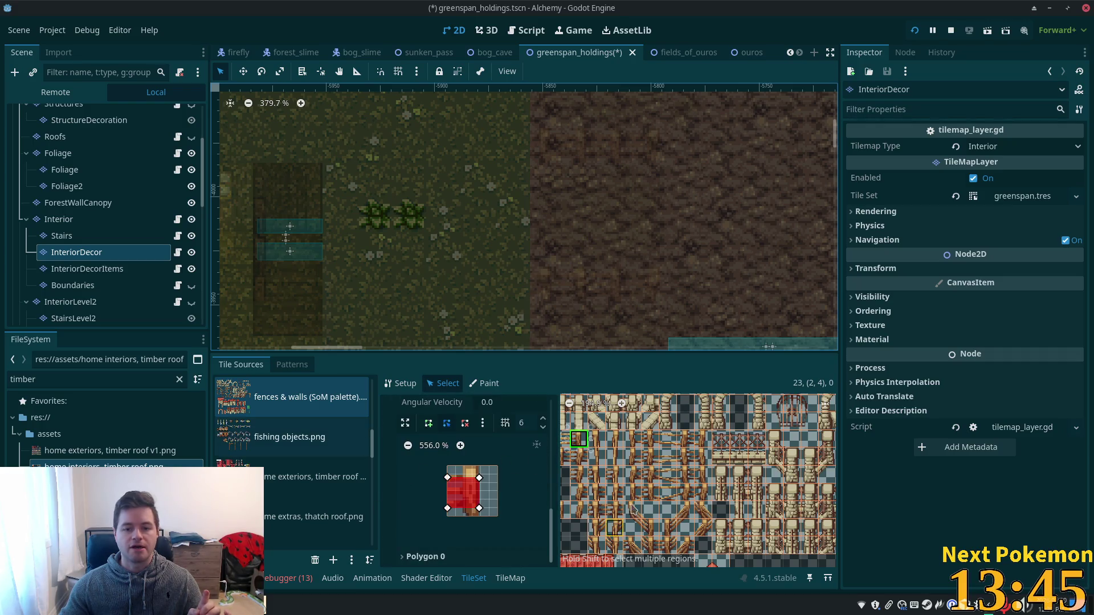
left_click(73, 286)
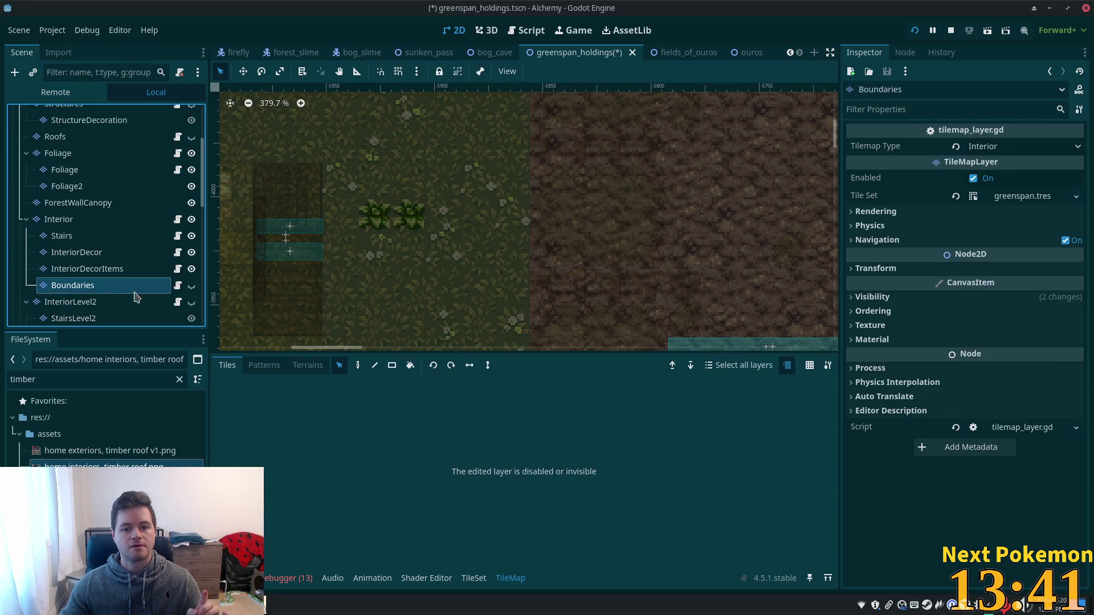
- Unhide the Boundaries layer and ready the Paint tool with boundary_tiles_16x16.png tiles
left_click(191, 286)
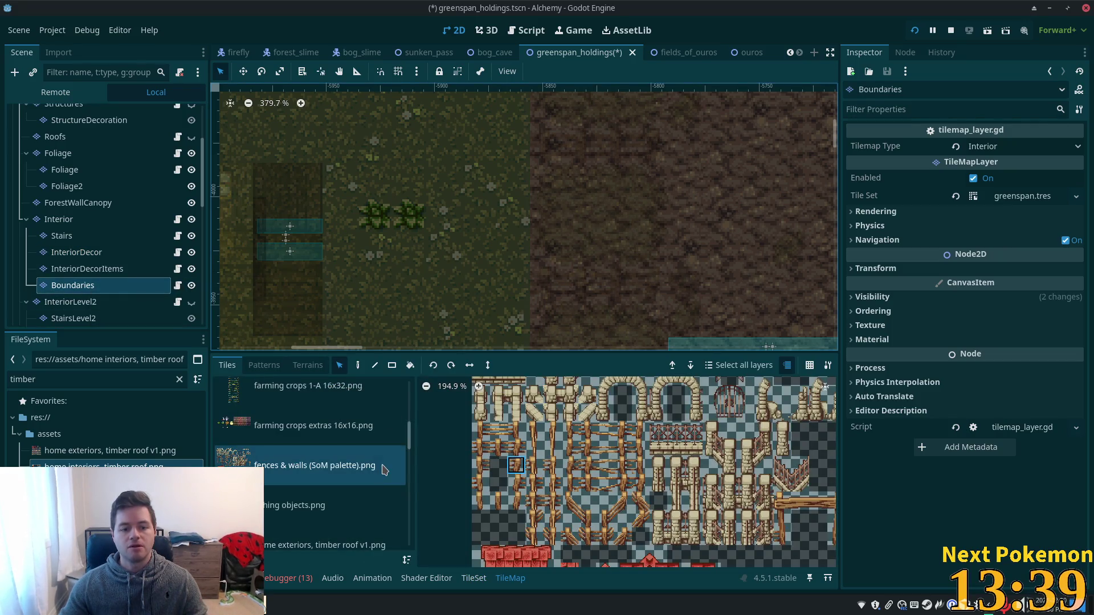
scroll(342, 467, "up", 5)
left_click(341, 444)
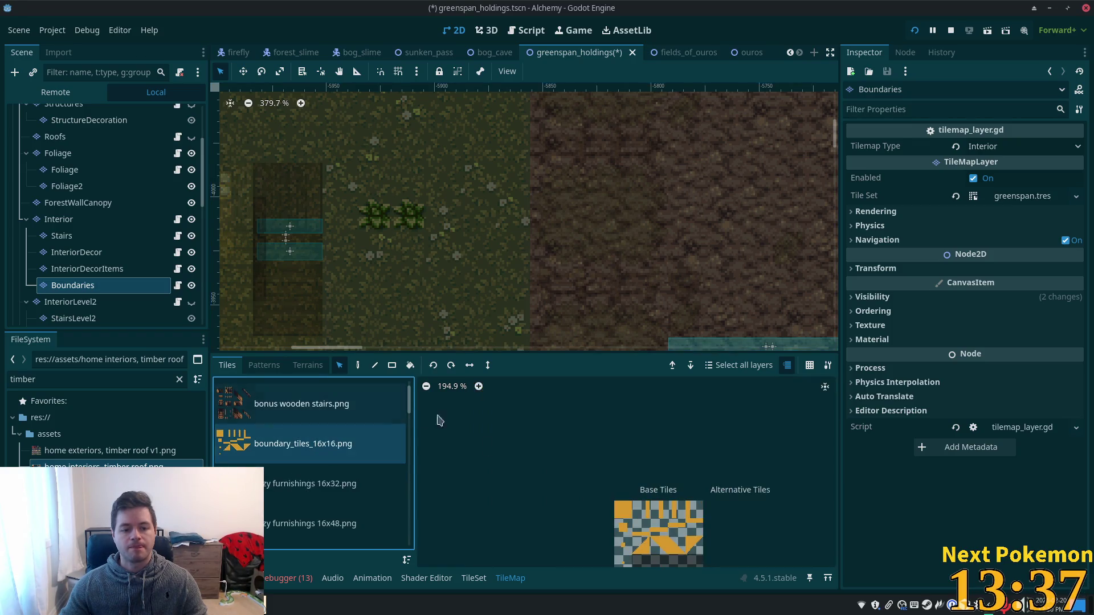
scroll(678, 276, "down", 3)
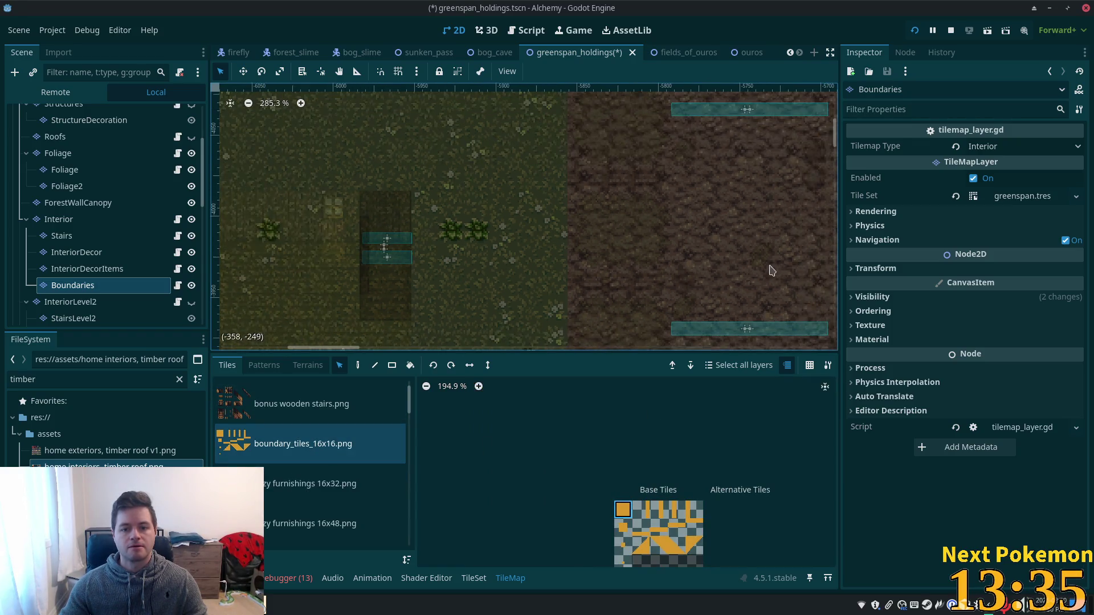
scroll(769, 273, "right", 3)
left_click(358, 366)
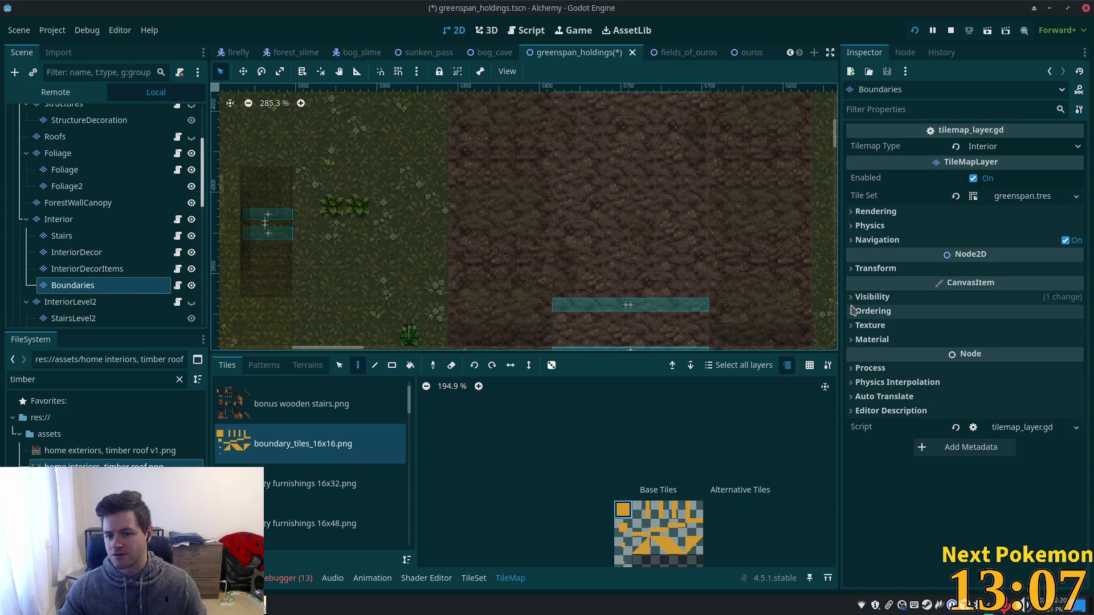
- Set the Boundaries Self Modulate to opaque ffffff, paint a boundary tile on the barn floor, and save
left_click(872, 311)
left_click(872, 311)
left_click(853, 297)
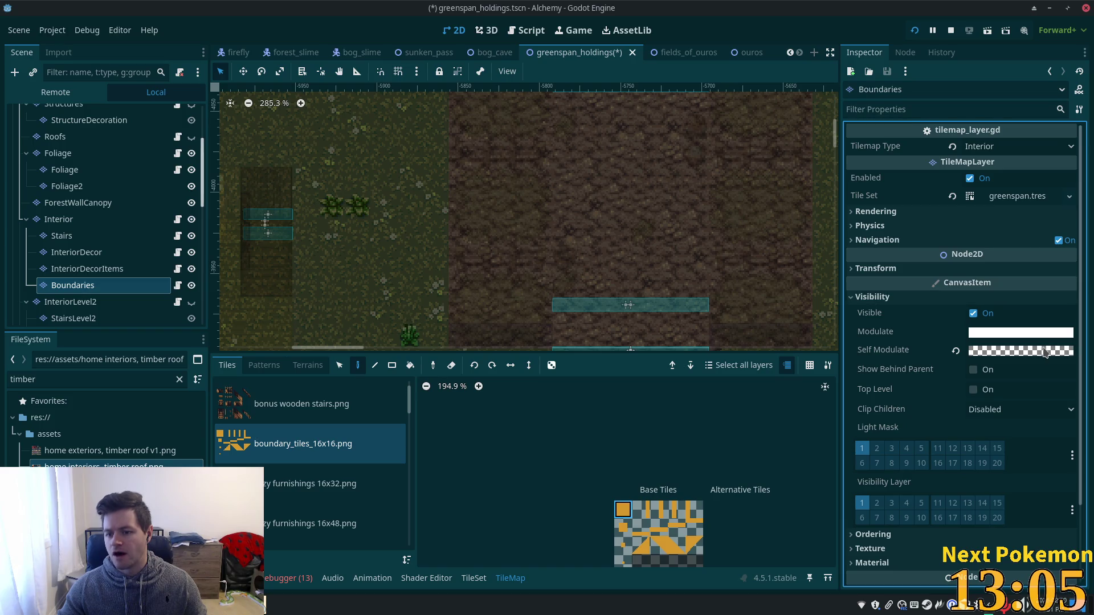
mouse_move(1026, 357)
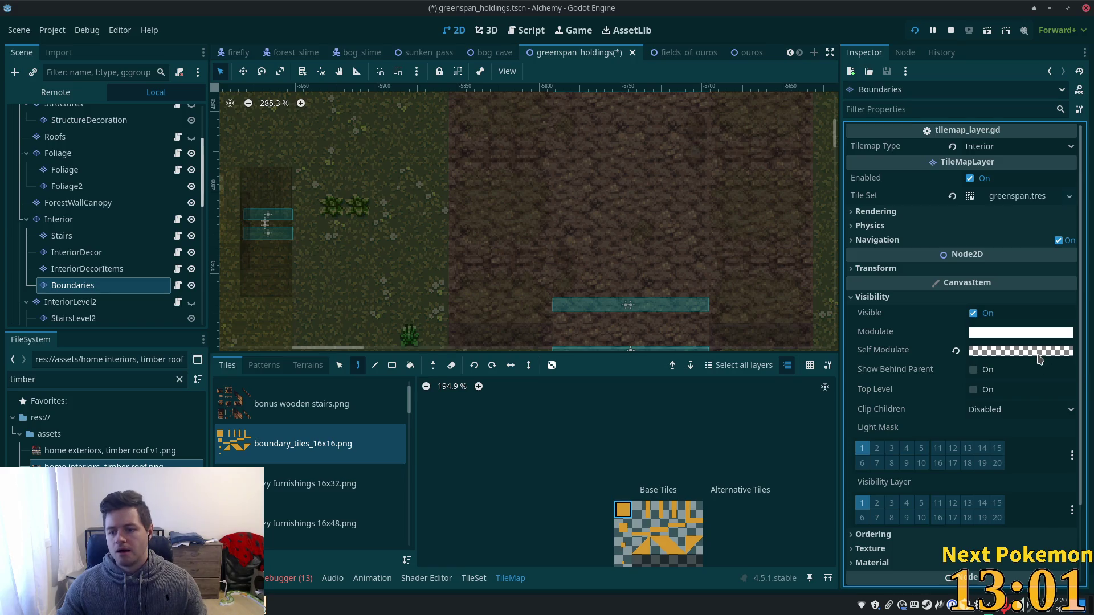
right_click(937, 350)
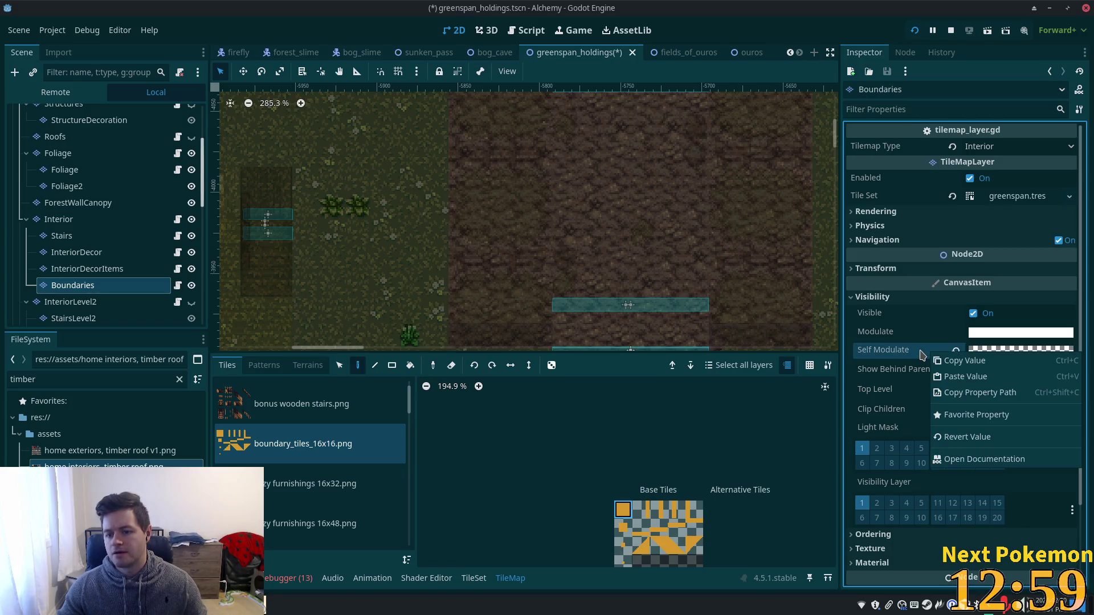
left_click(995, 354)
left_click(994, 352)
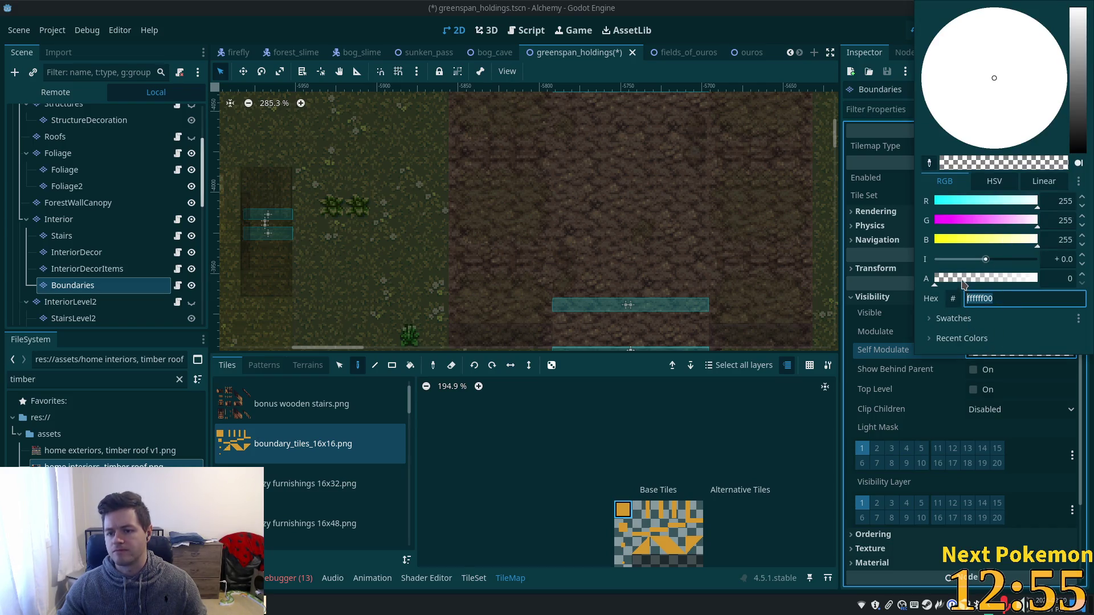
type("ffffff")
key("Return")
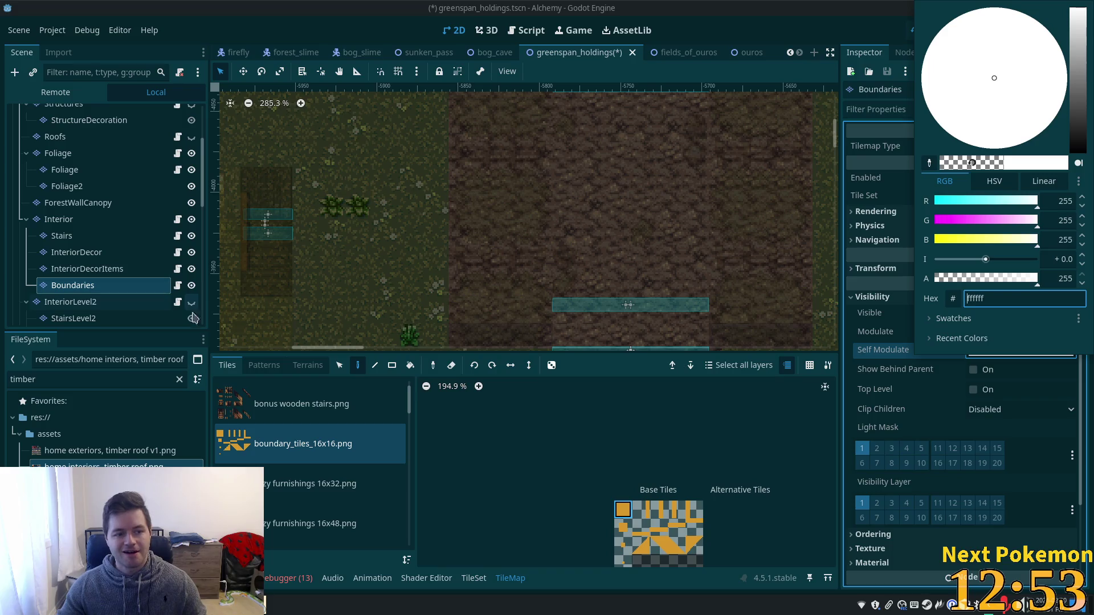
left_click(763, 23)
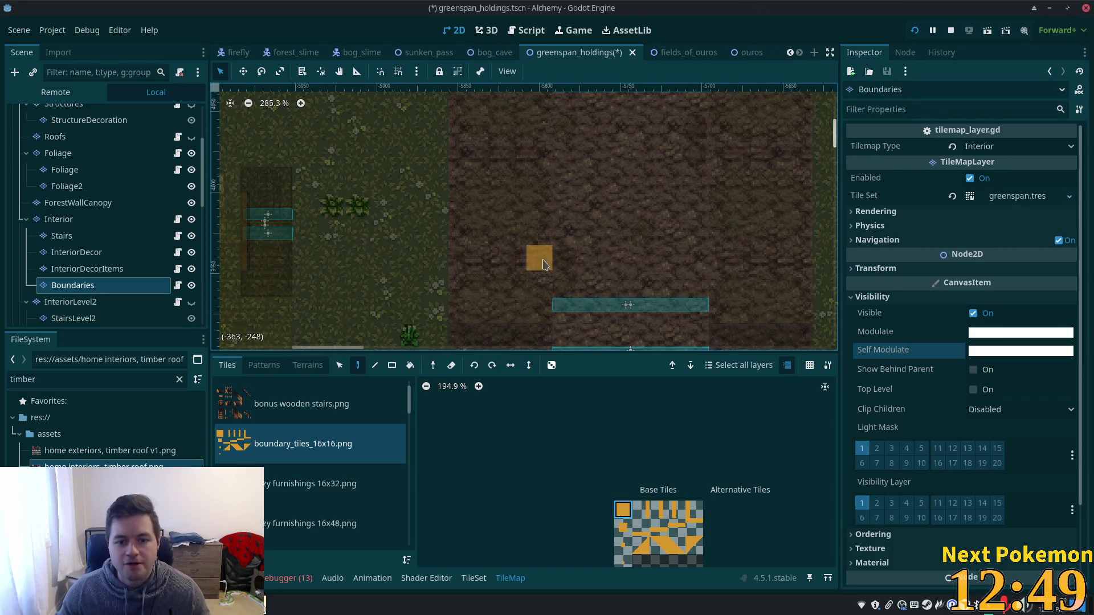
left_click(544, 264)
key("ctrl+s")
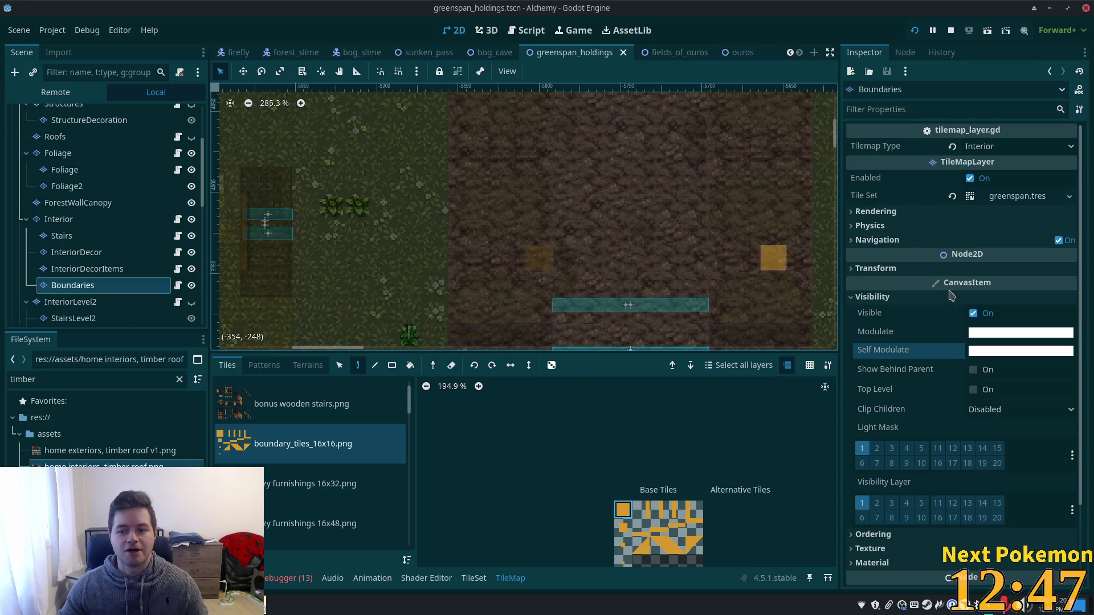
- Set the Self Modulate alpha back to 0, save the scene, and restart the game
left_click(1021, 350)
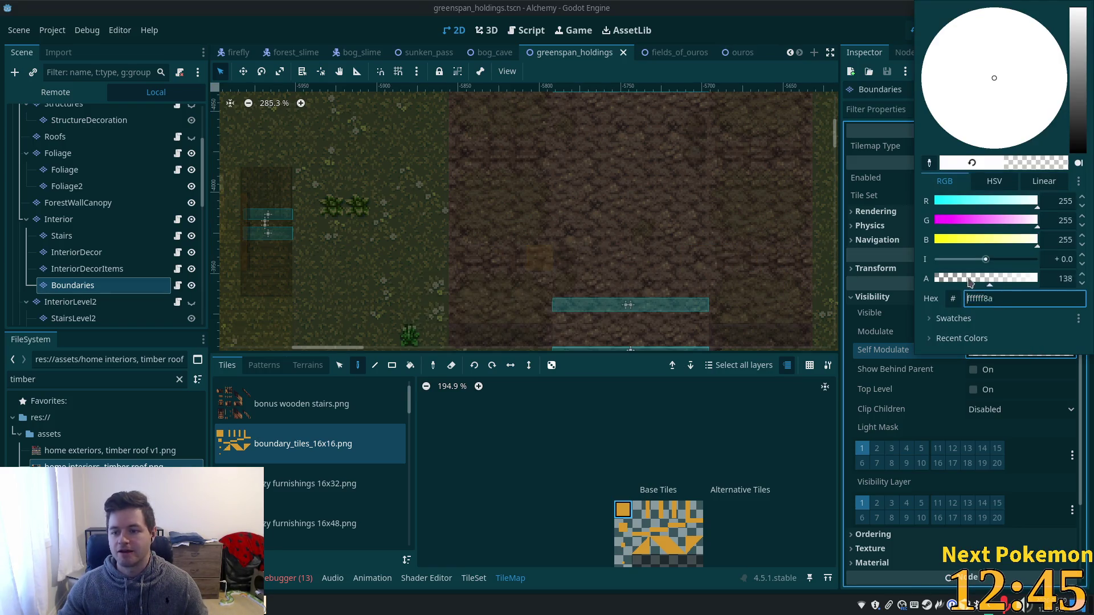
left_click_drag(970, 283, 925, 282)
left_click(859, 33)
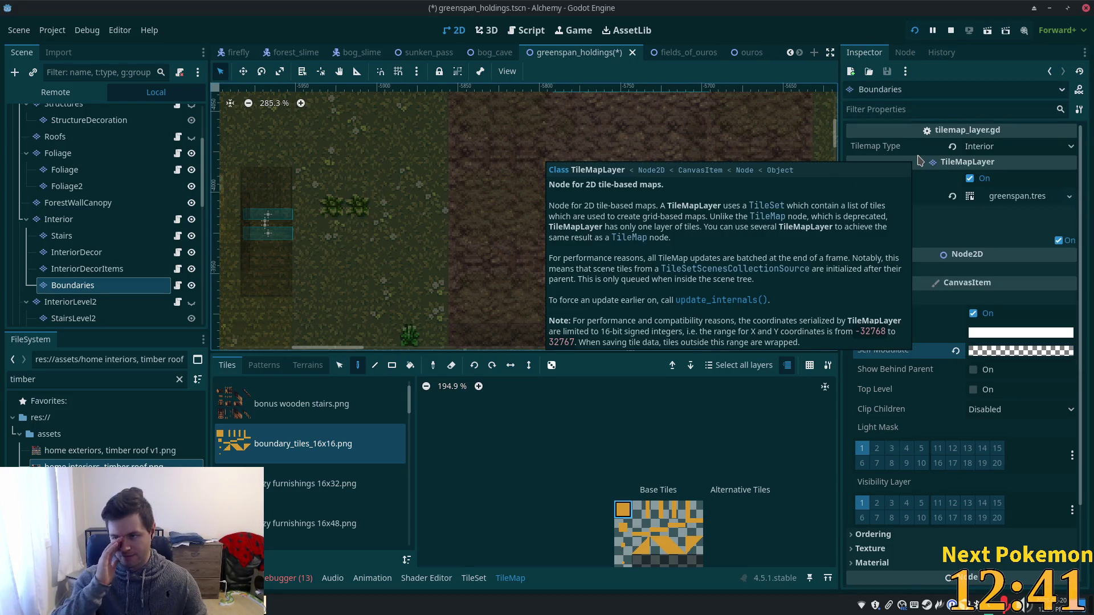
key("ctrl+s")
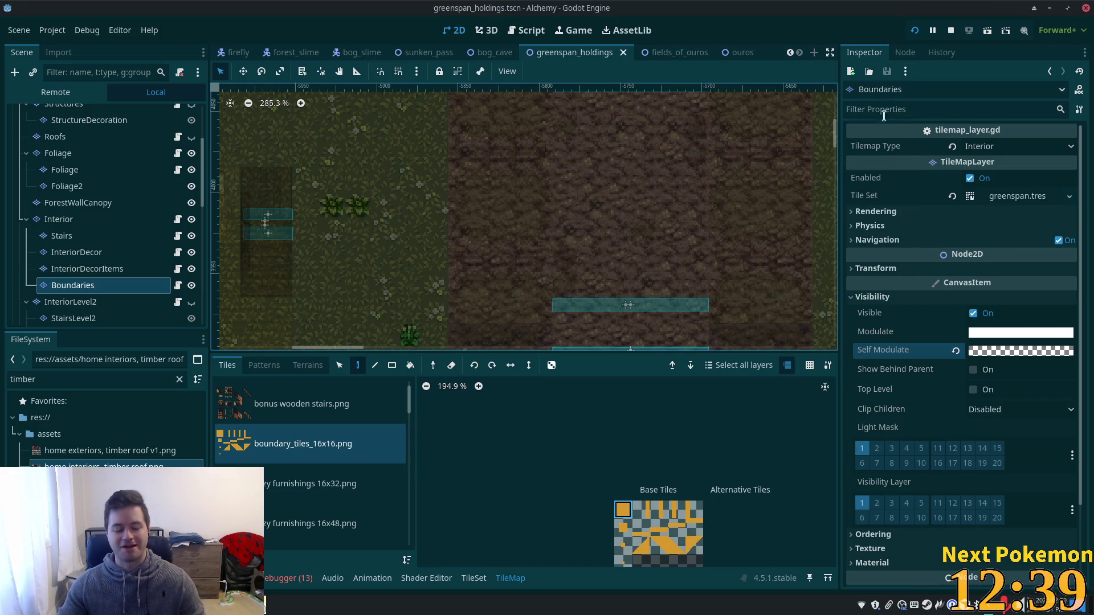
left_click(915, 32)
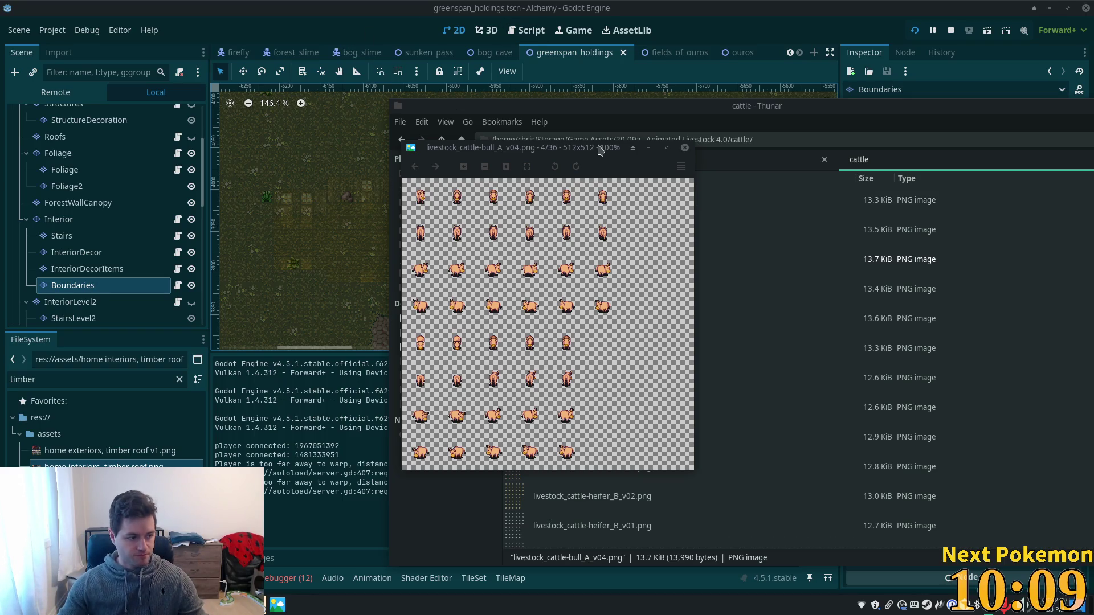
- Return to the Godot editor and hide the Interior layer
left_click(787, 9)
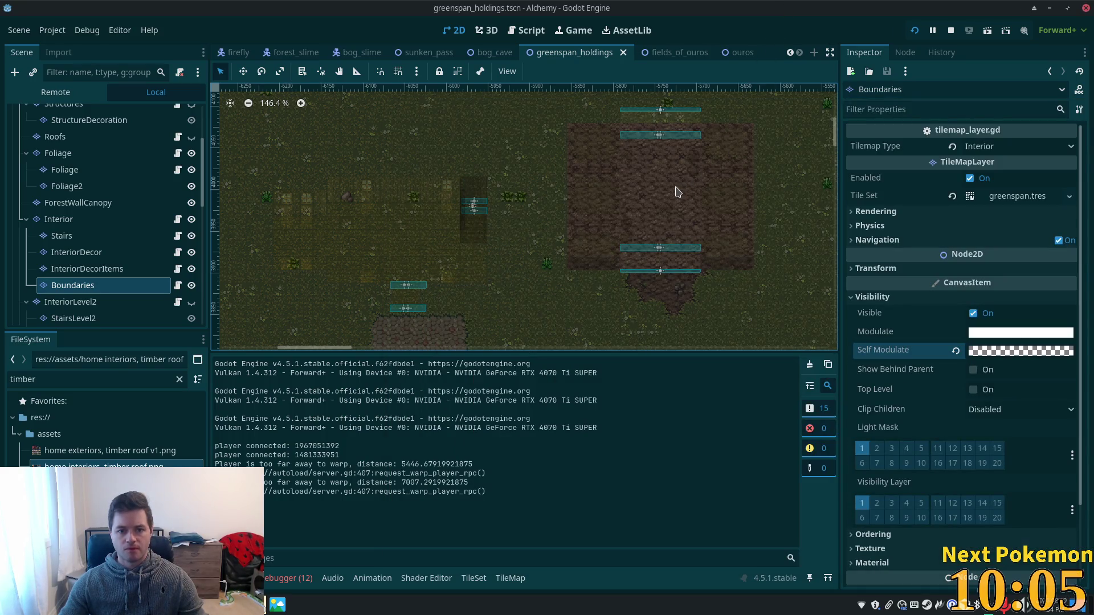
left_click(192, 219)
- Show the StructureDecoration layer, save the scene, and restart the game
scroll(192, 144, "up", 2)
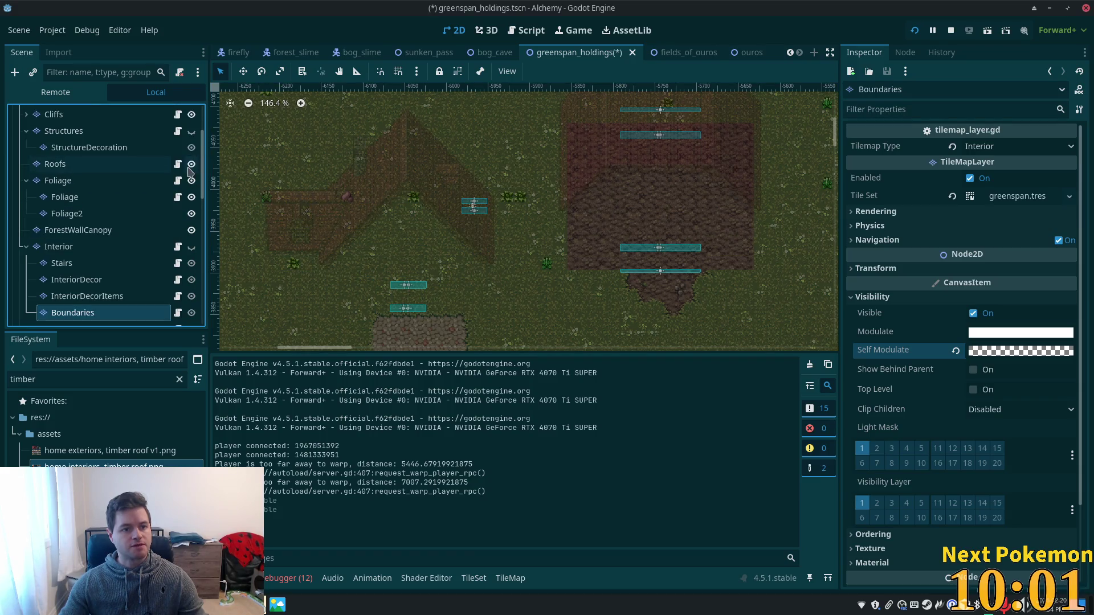
left_click(192, 147)
key("ctrl+s")
left_click(915, 30)
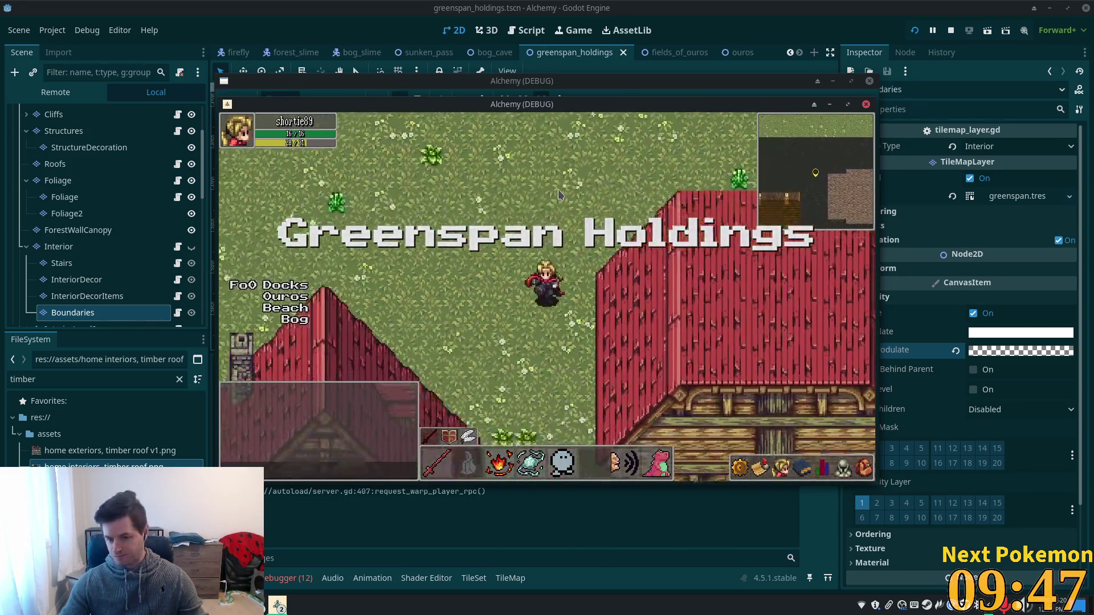
- Walk the character into and out of the timber house and the hay barn
key("Up")
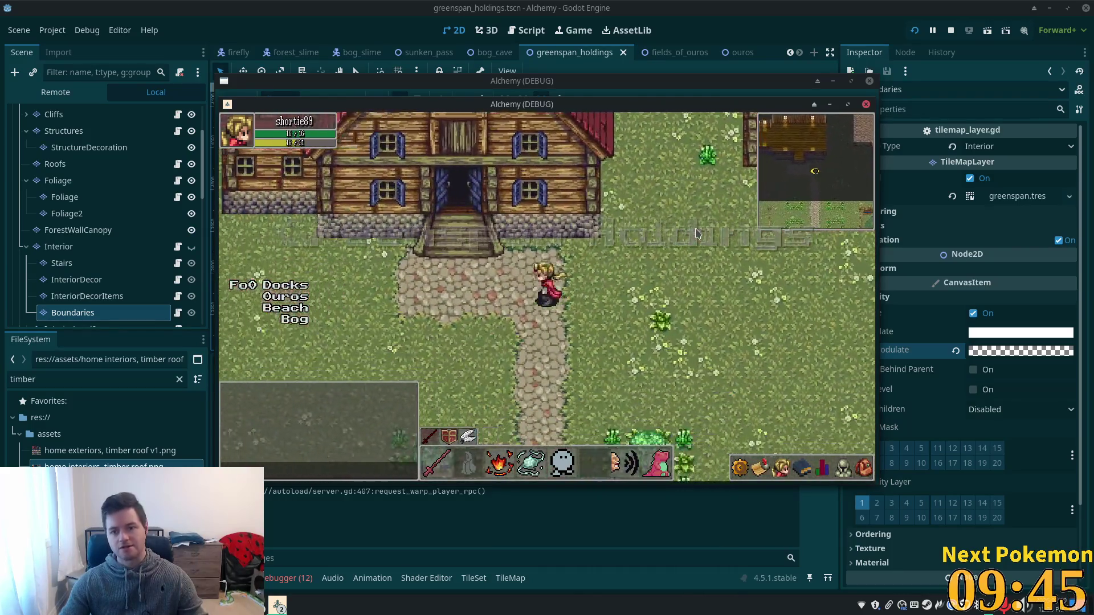
key("Up")
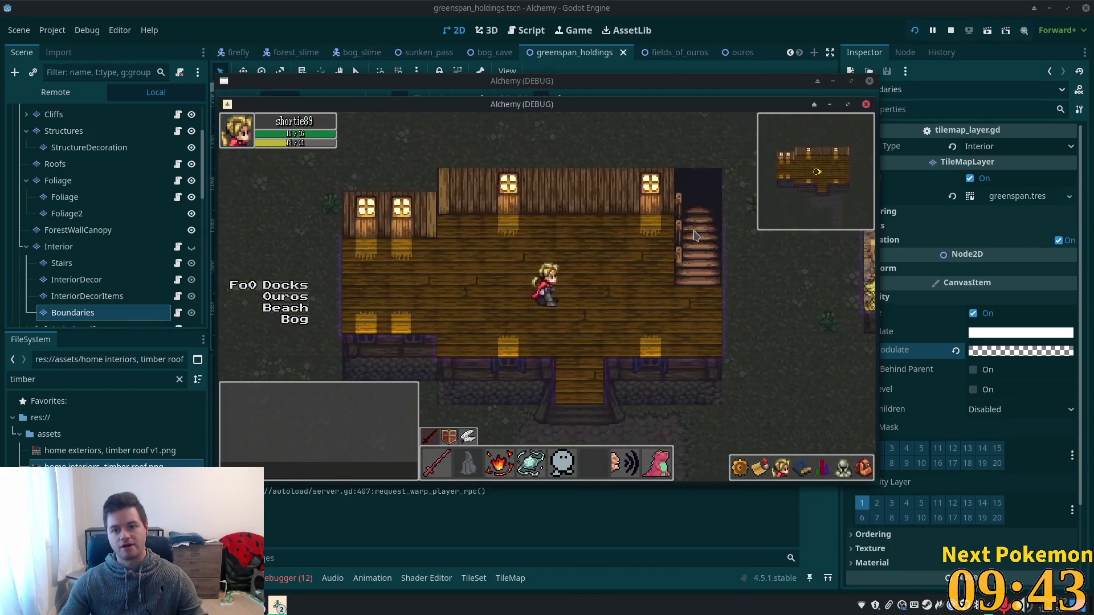
key("Down")
key("Right")
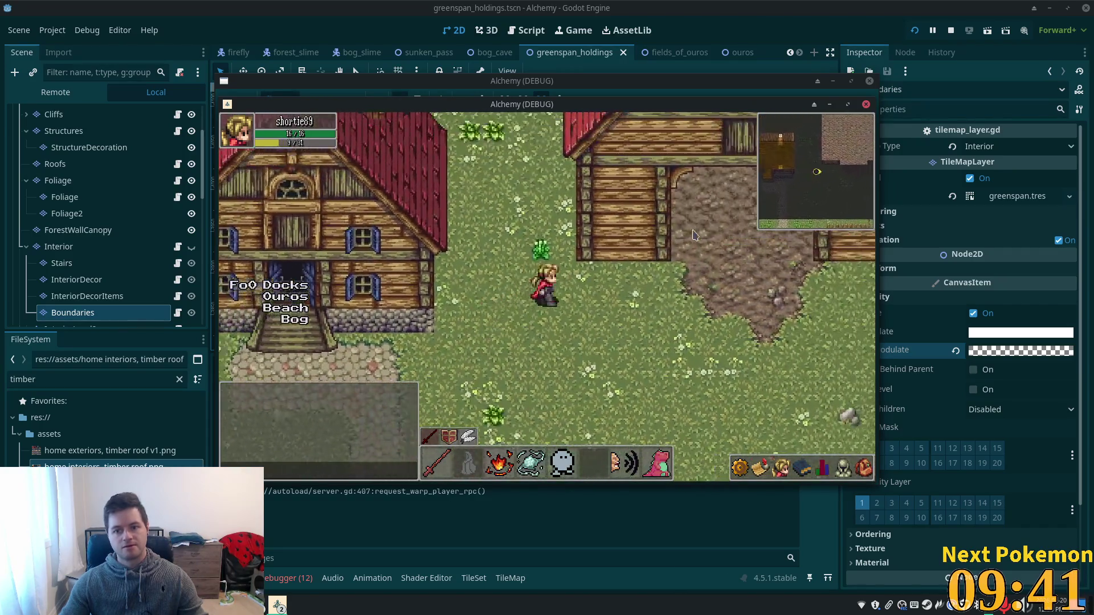
key("Up")
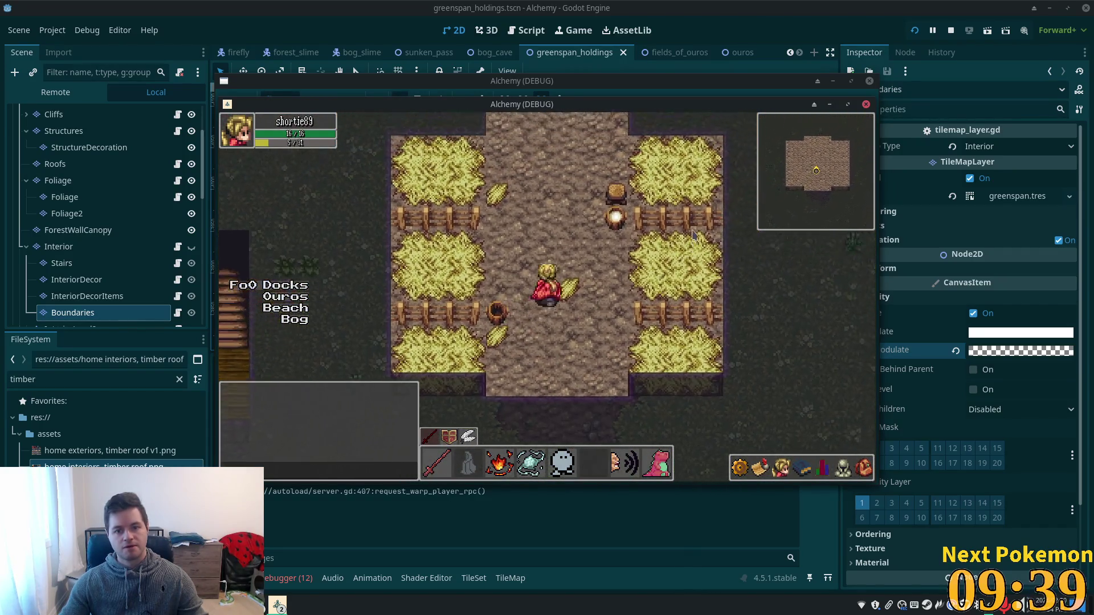
key("Up")
key("Left")
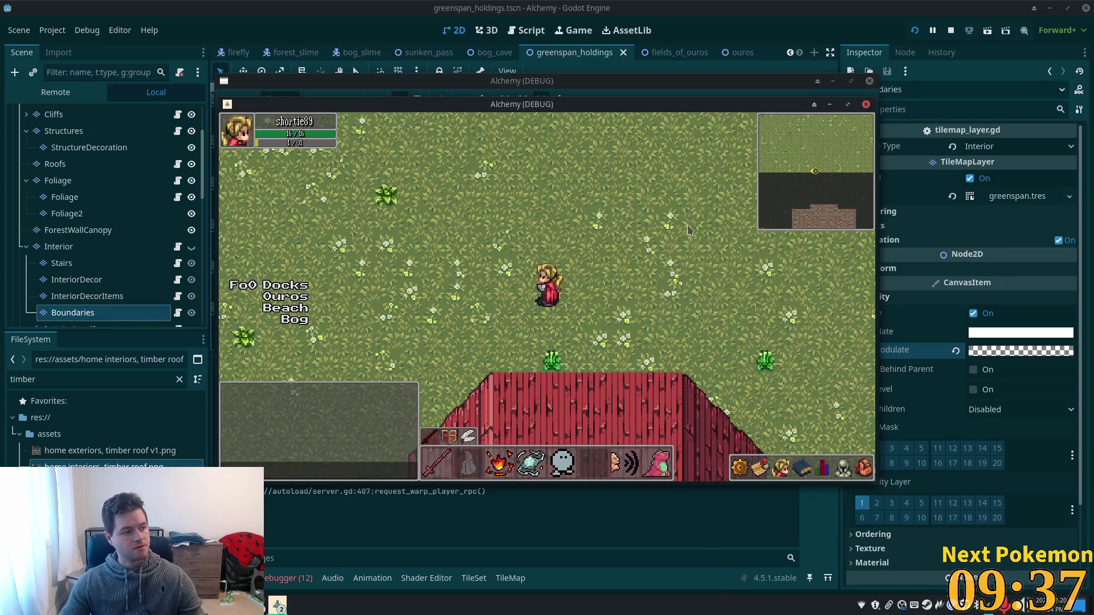
- Restart the game and walk behind the red-roofed houses to check the roof covers the character
left_click(916, 31)
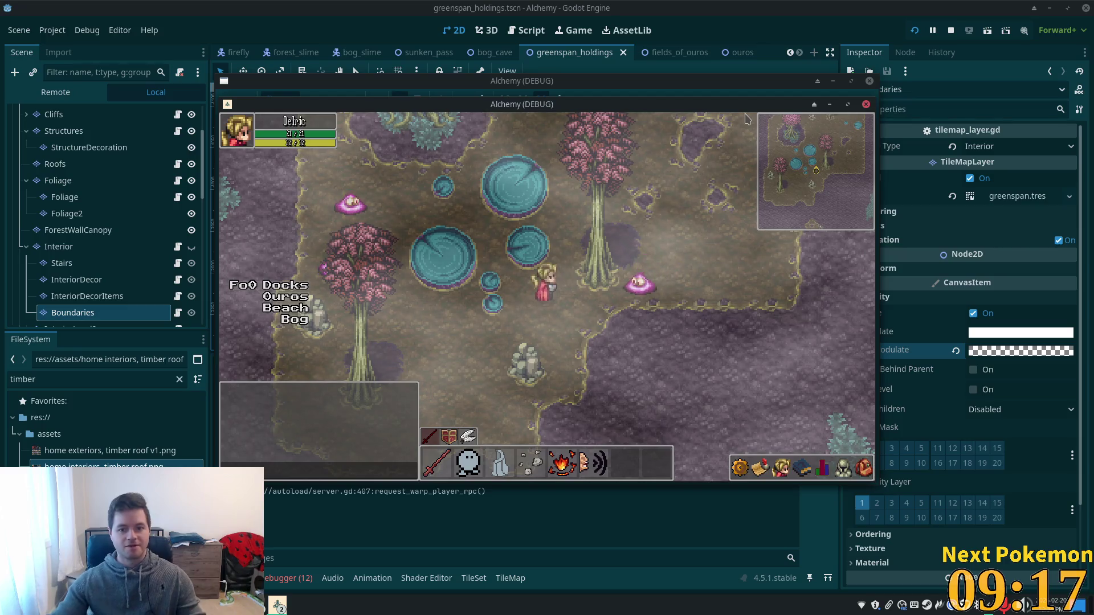
left_click_drag(644, 103, 758, 180)
left_click(678, 135)
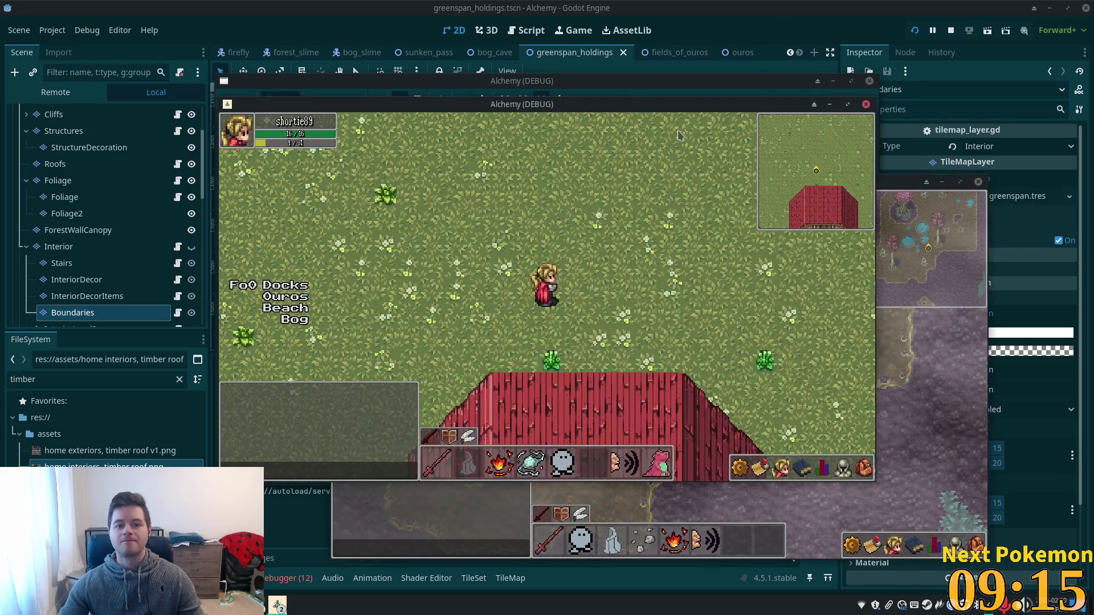
key("s")
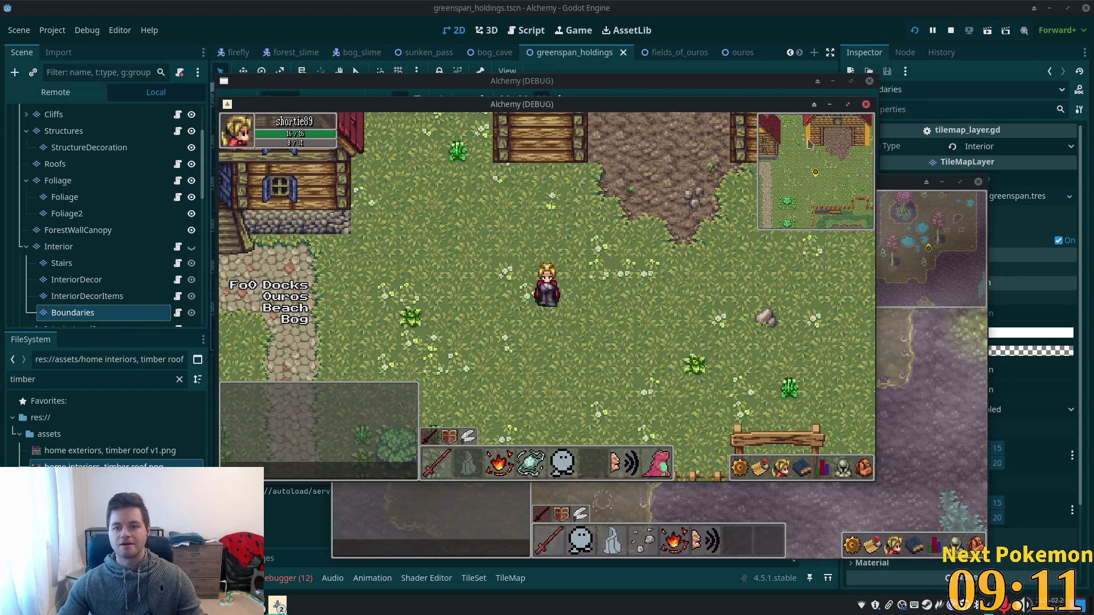
key("a")
key("w")
key("a")
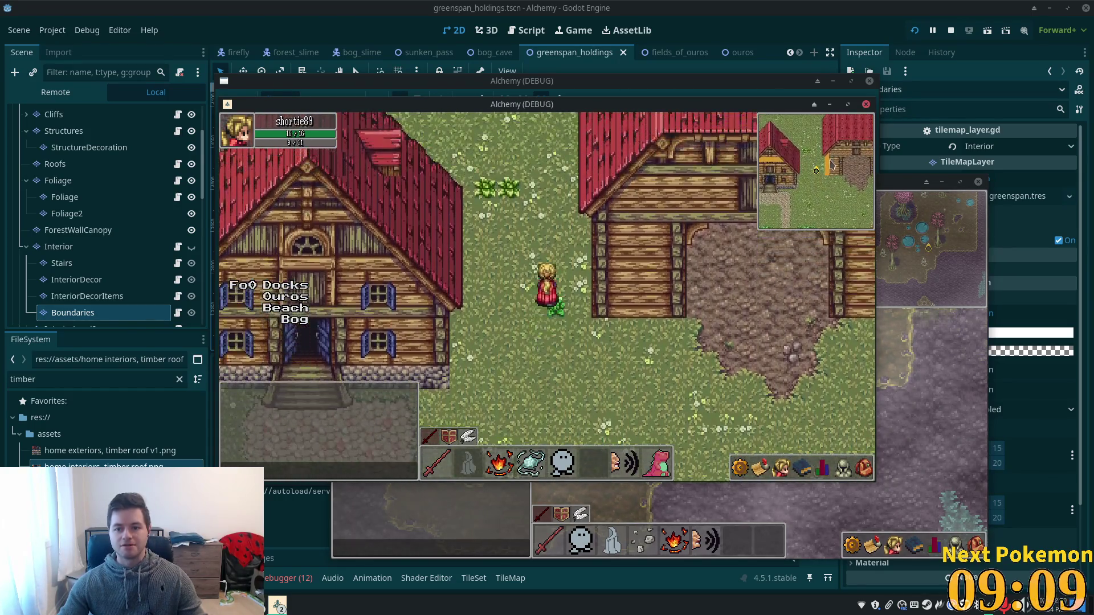
key("w")
key("a")
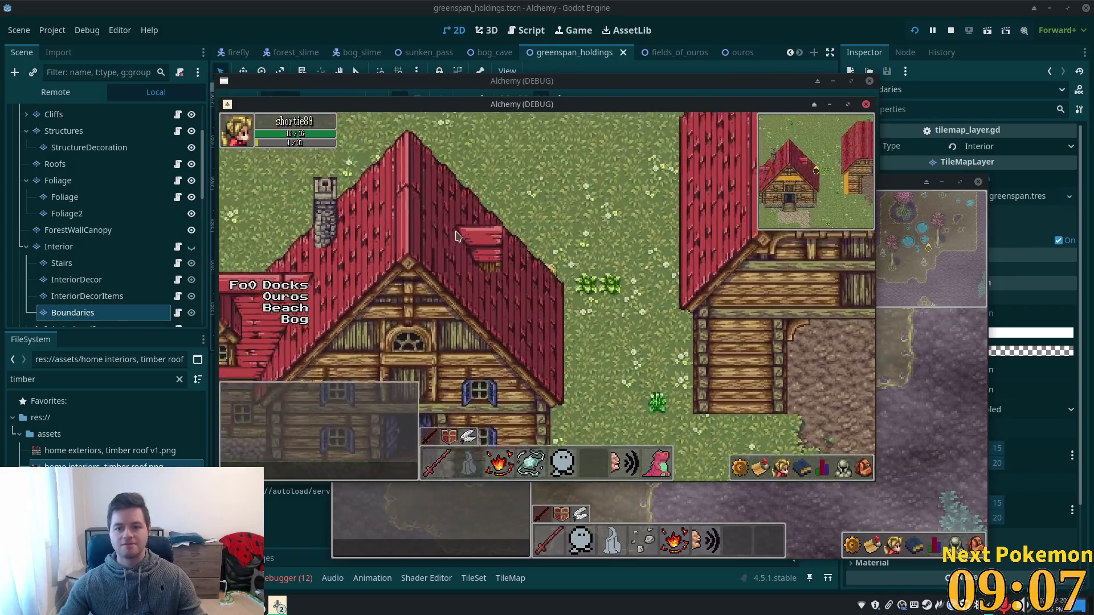
key("a")
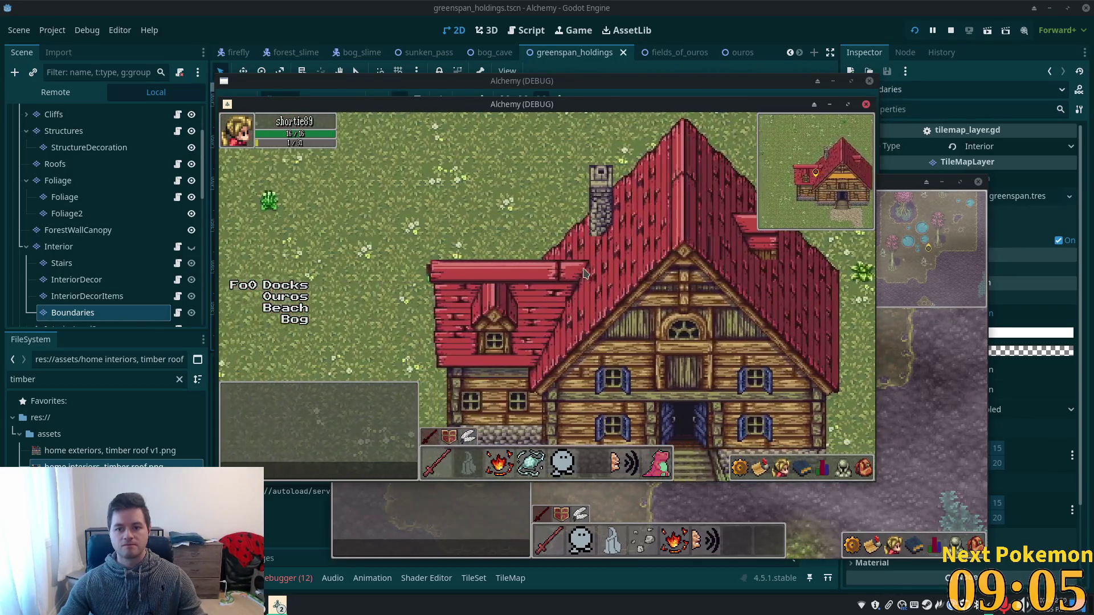
- Walk back out and into the hay barn interior, then return to the editor
key("d")
key("s")
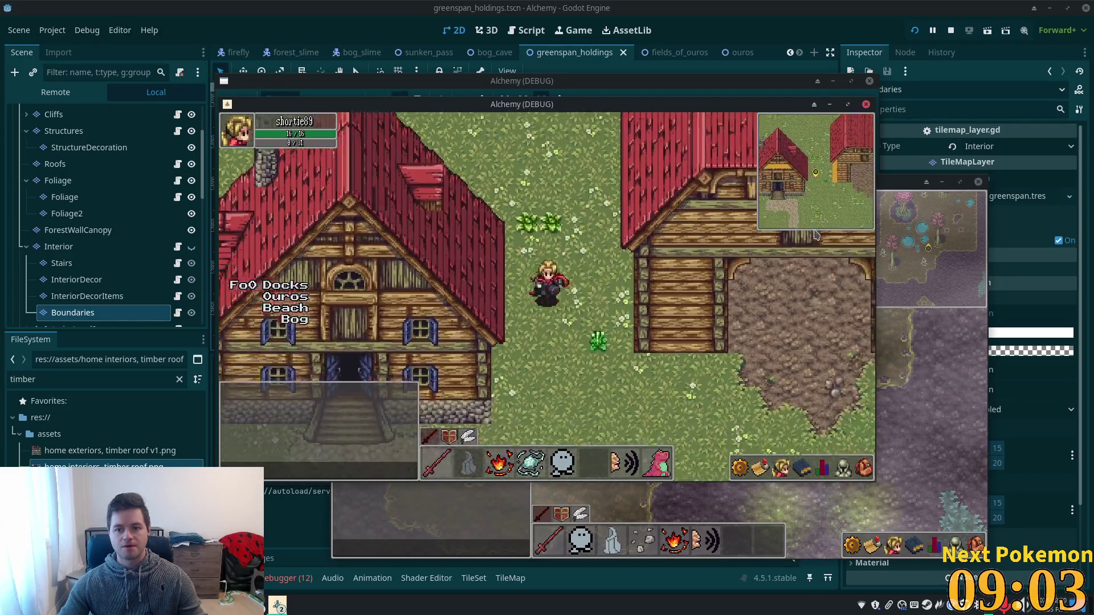
key("w")
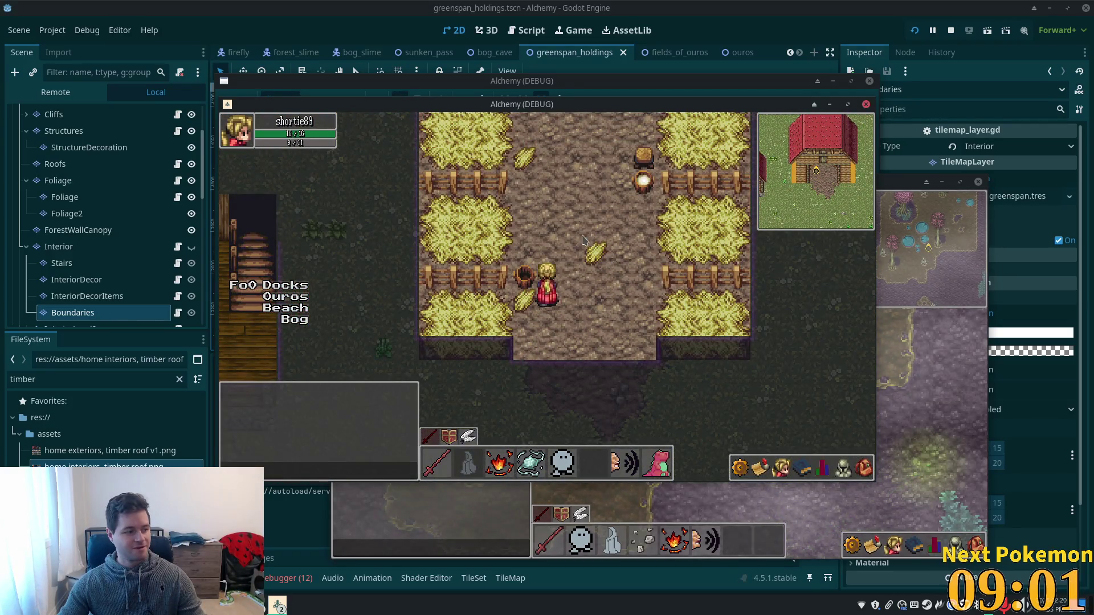
left_click(759, 53)
scroll(131, 250, "down", 5)
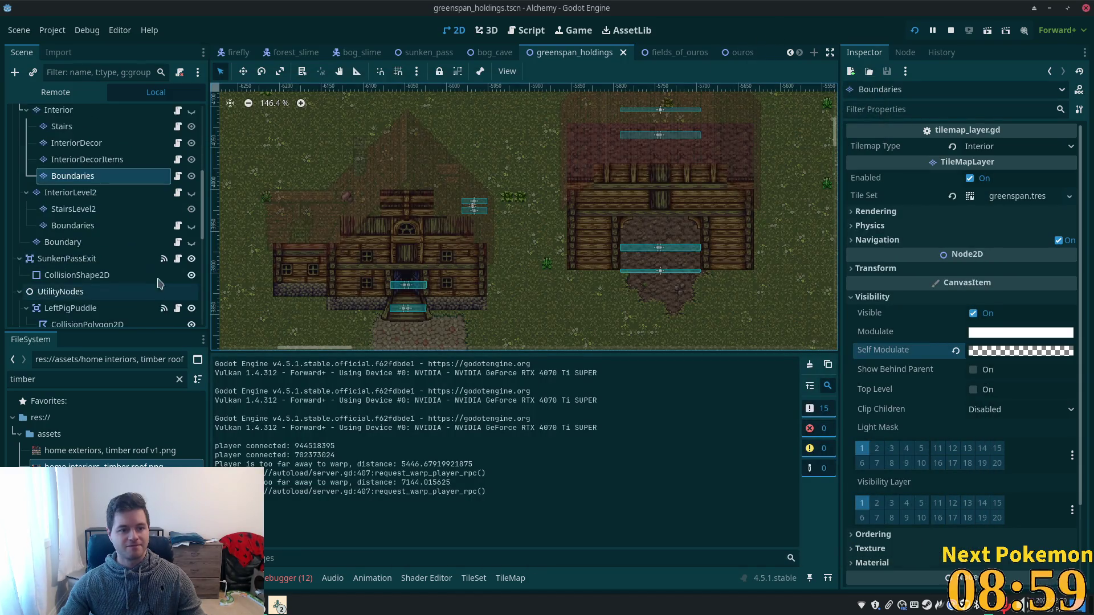
- Step through the Boundaries layers to InteriorLevel2's and expand its Inspector Visibility section
left_click(130, 242)
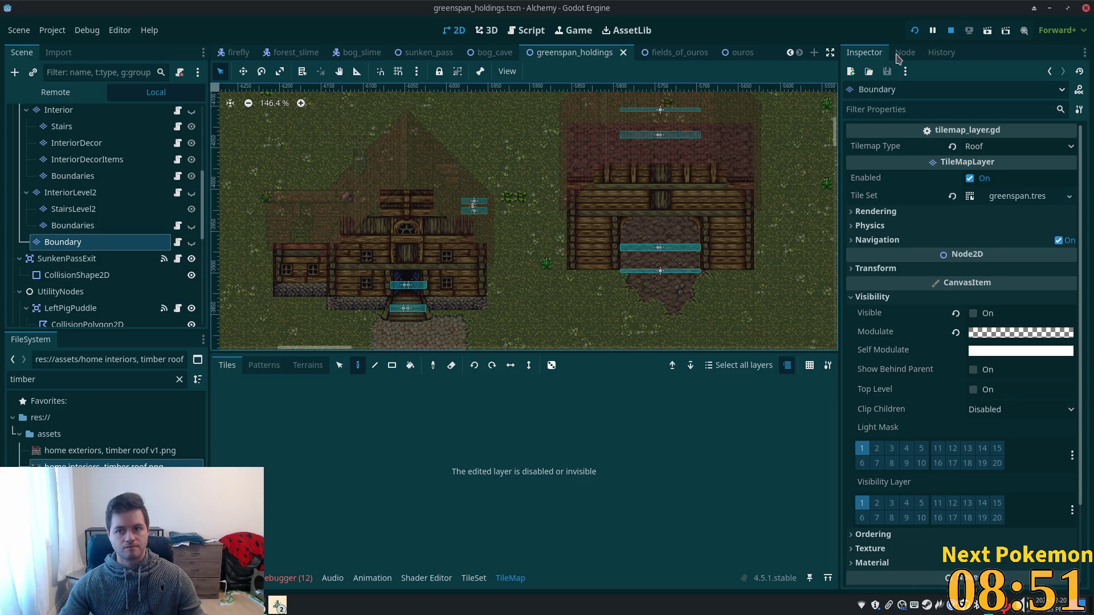
scroll(136, 210, "down", 1)
left_click(74, 164)
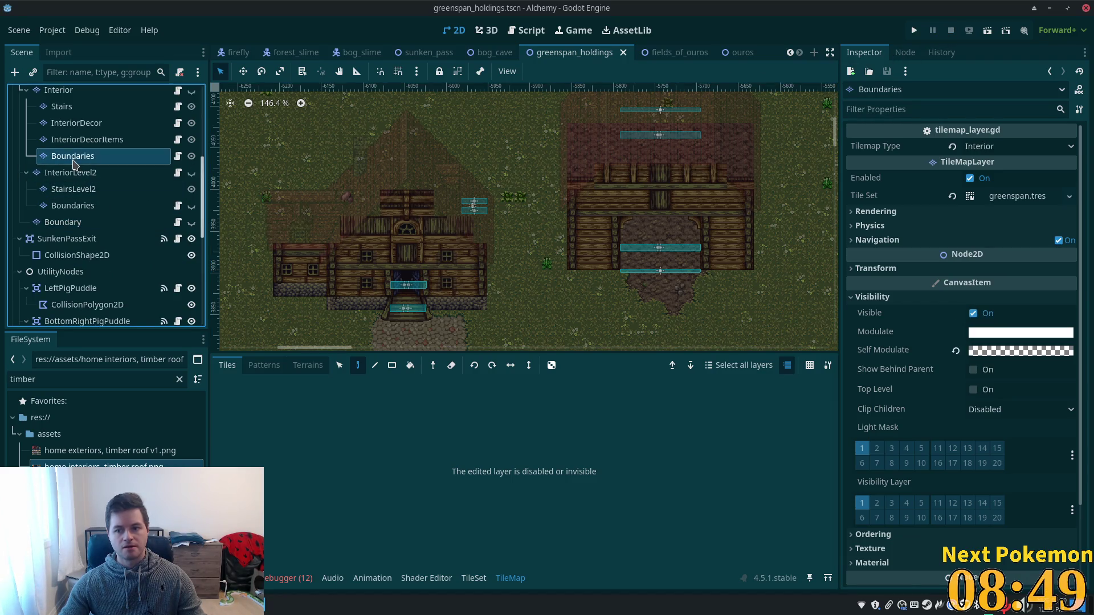
scroll(80, 177, "up", 5)
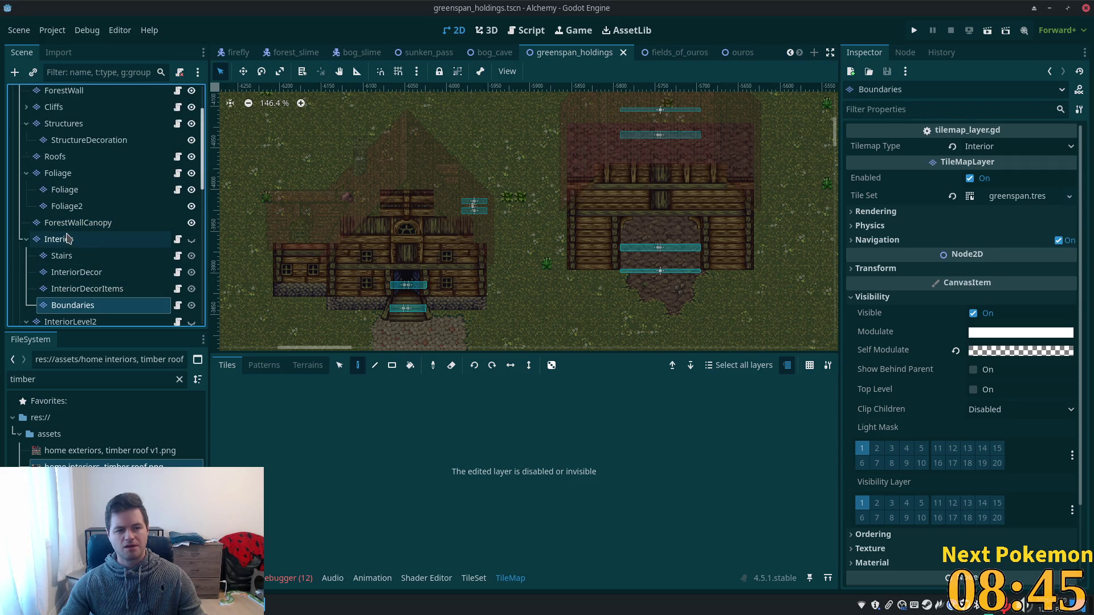
scroll(80, 248, "down", 5)
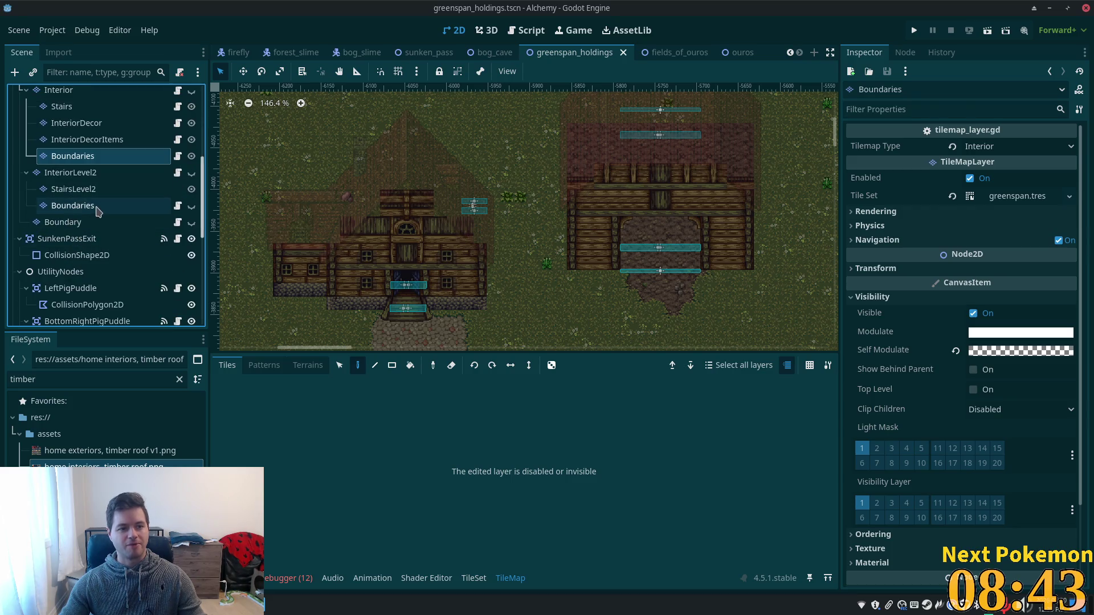
left_click(94, 207)
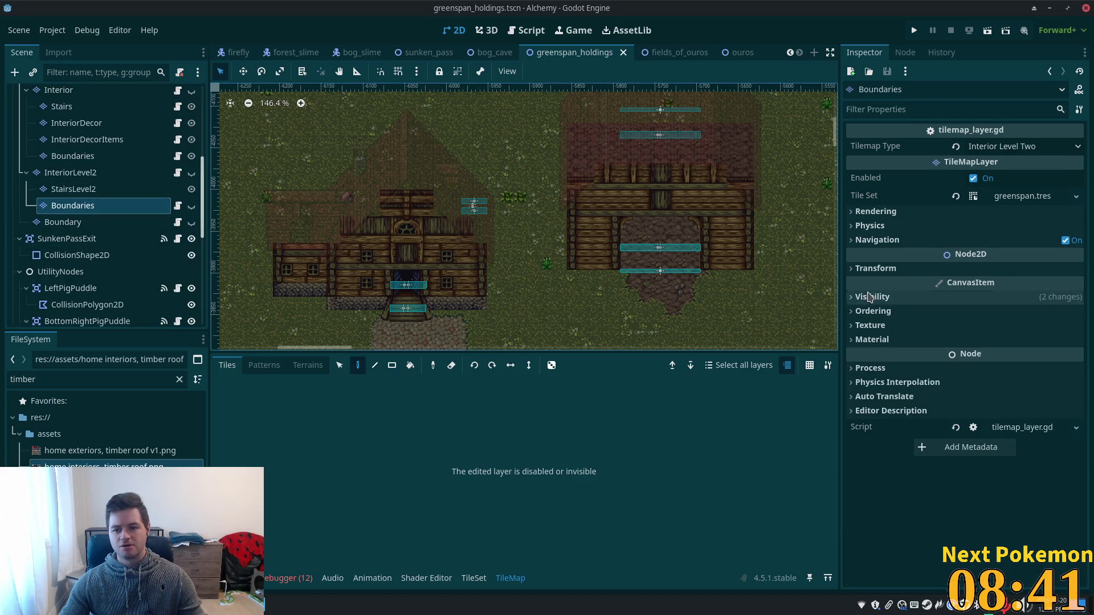
left_click(872, 297)
scroll(54, 268, "up", 5)
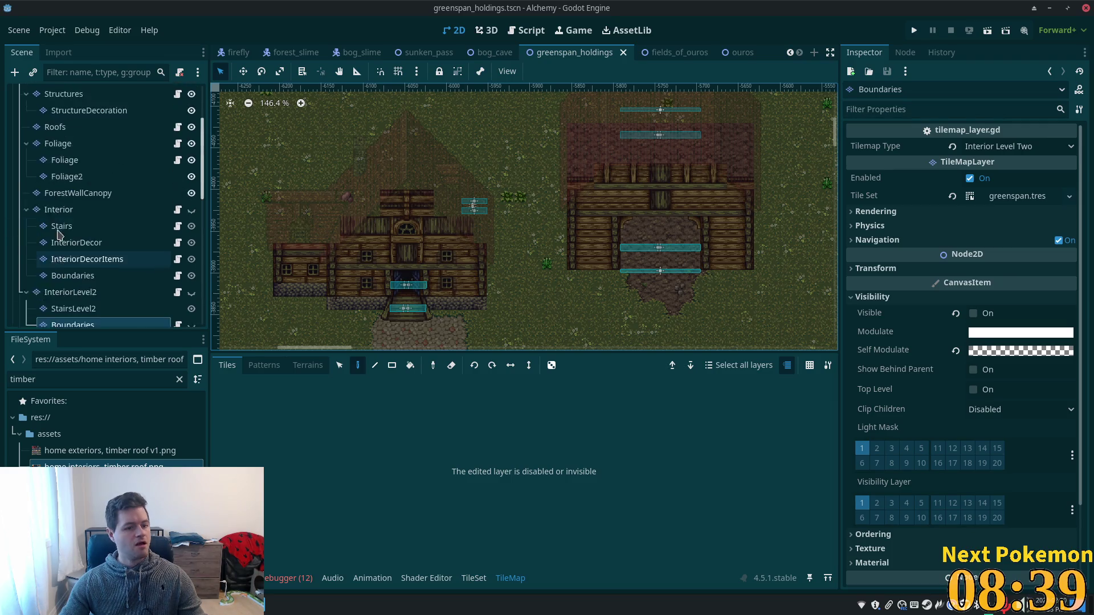
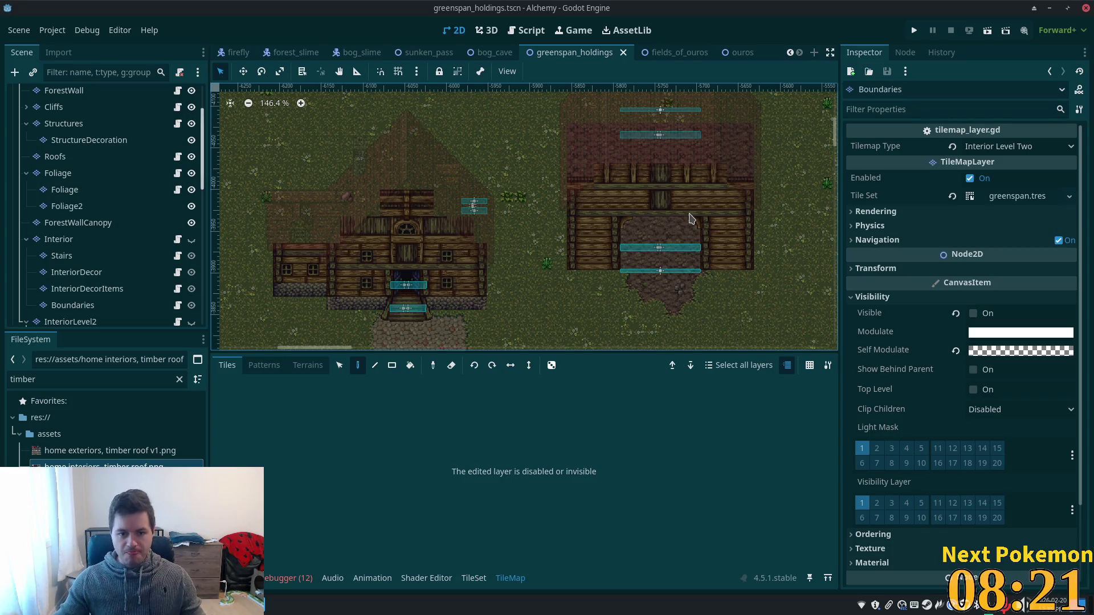
- Run the game as host with QuickLogin and bring the Greenspan player's window to the front
left_click(914, 30)
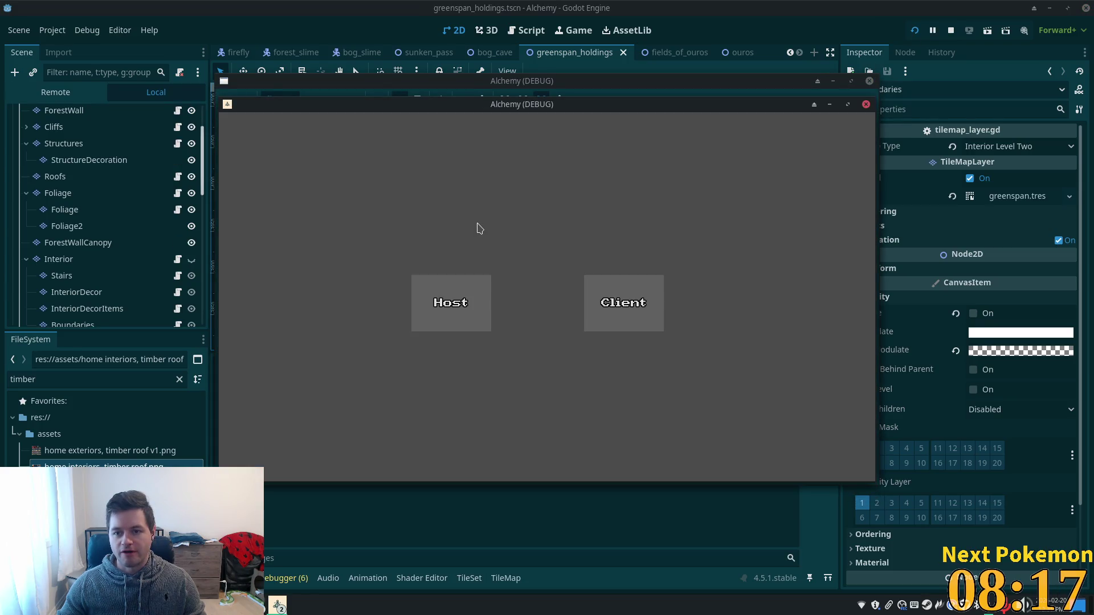
left_click(604, 281)
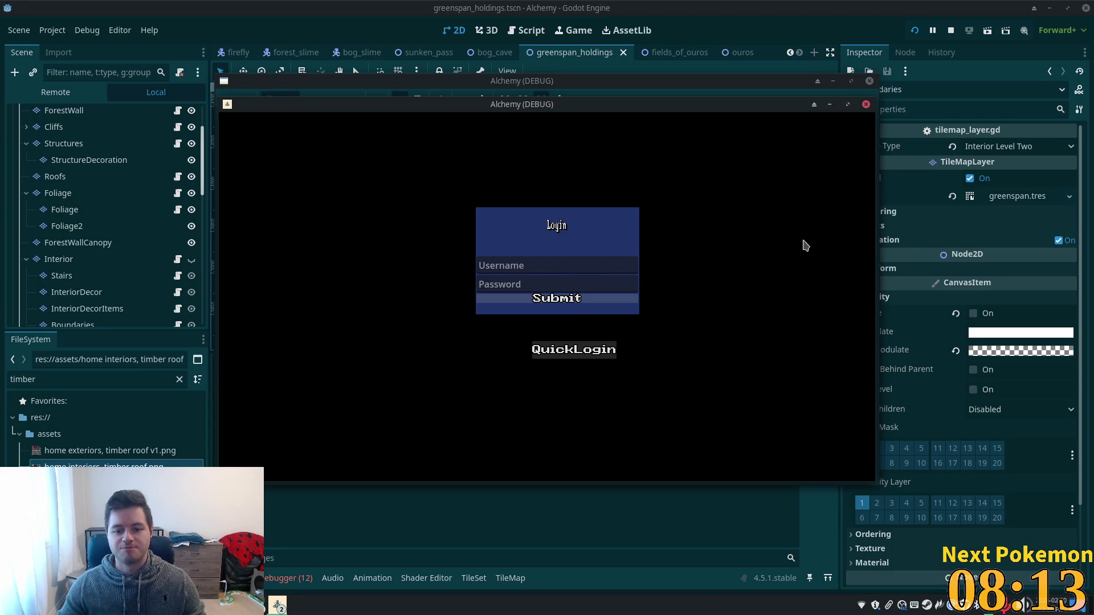
left_click(574, 350)
left_click_drag(552, 108, 747, 203)
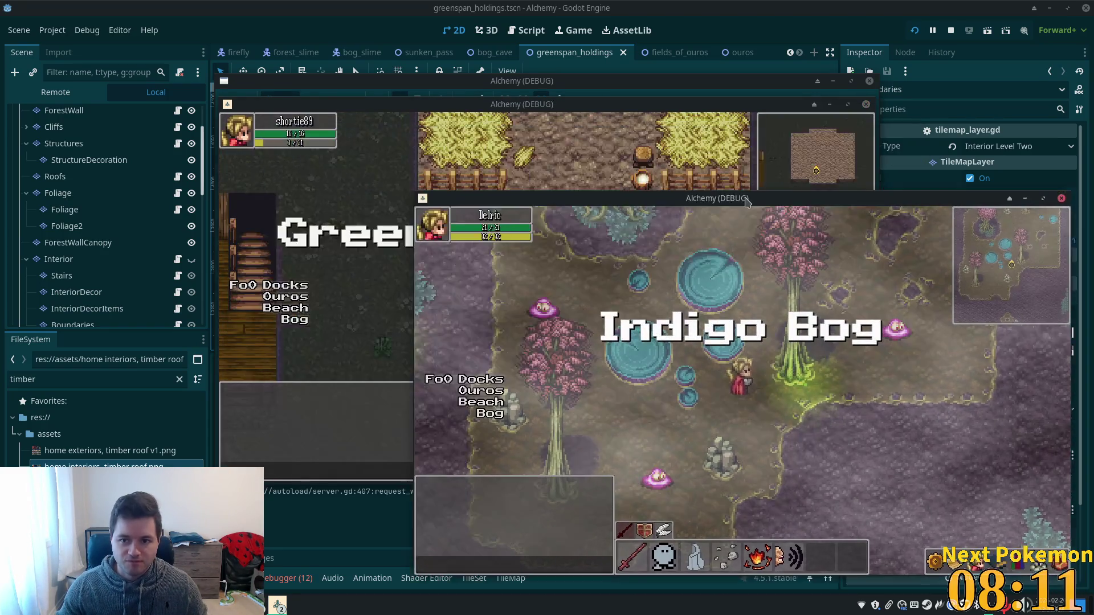
left_click(820, 165)
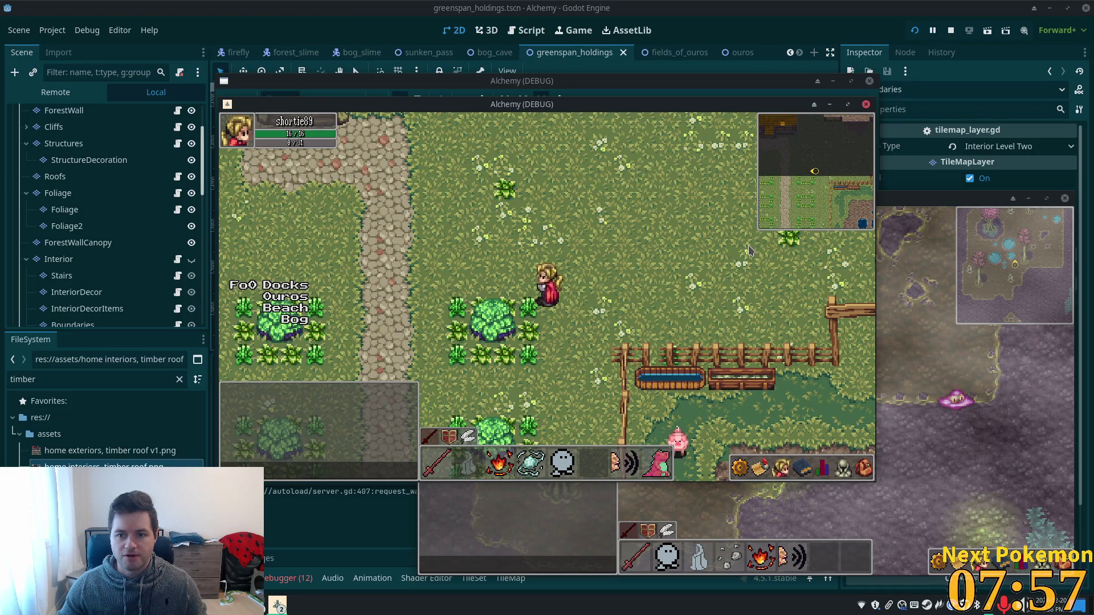
- Warp to Ouros town and walk in and out of the house doorway
key("Up")
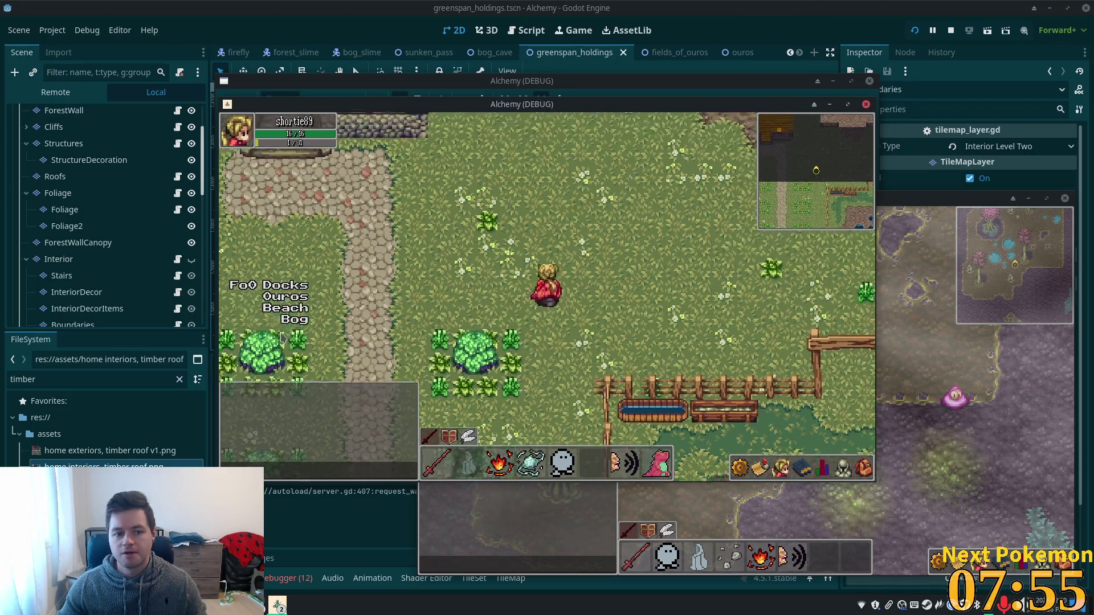
left_click(285, 296)
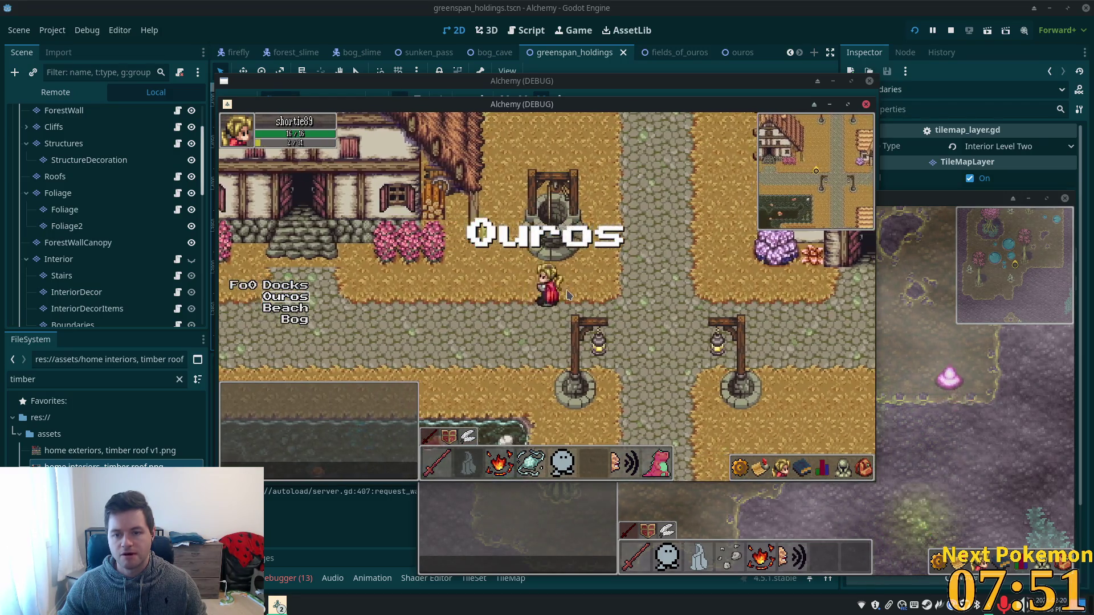
key("Up")
key("Up")
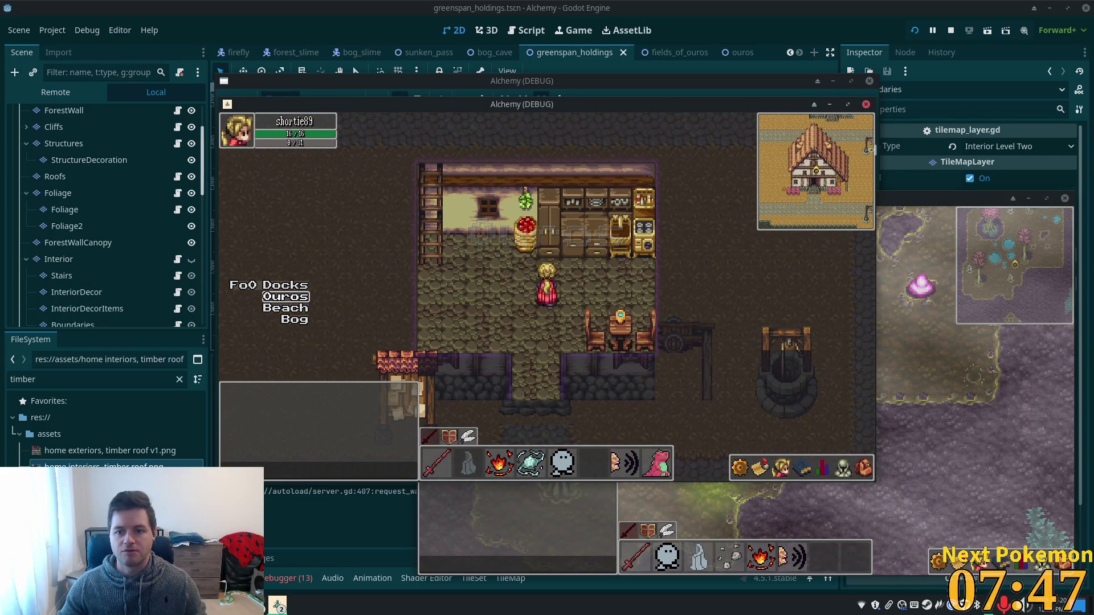
key("Down")
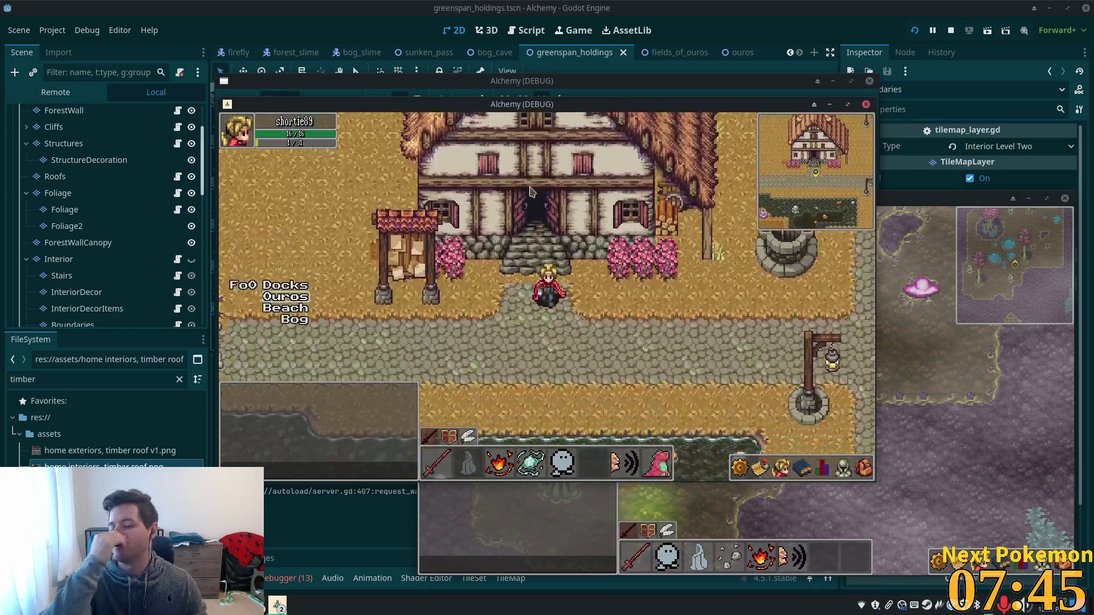
key("Up")
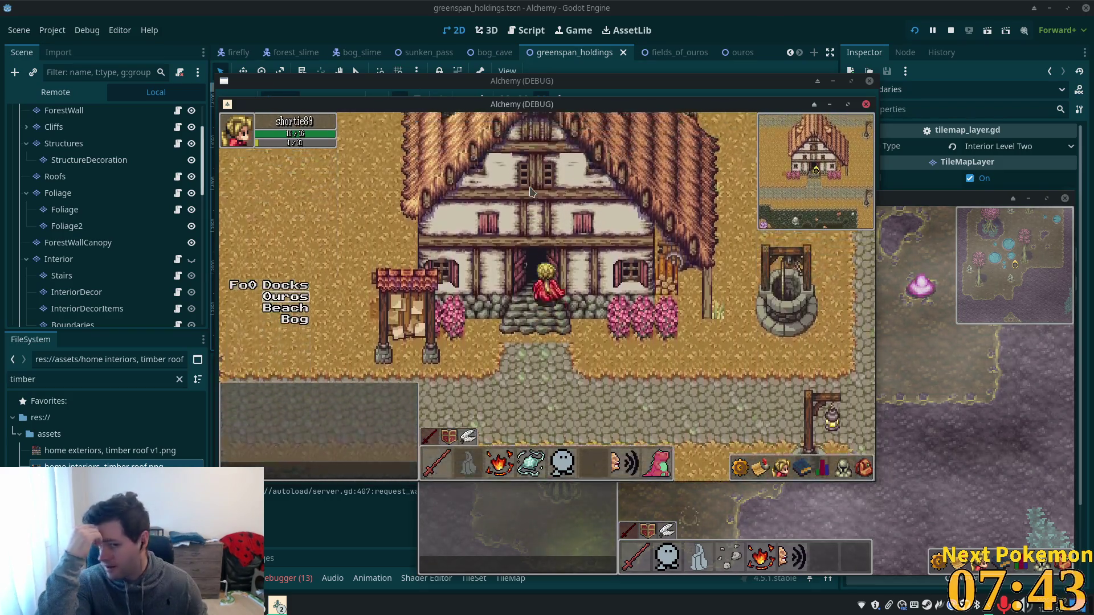
key("Down")
key("Up")
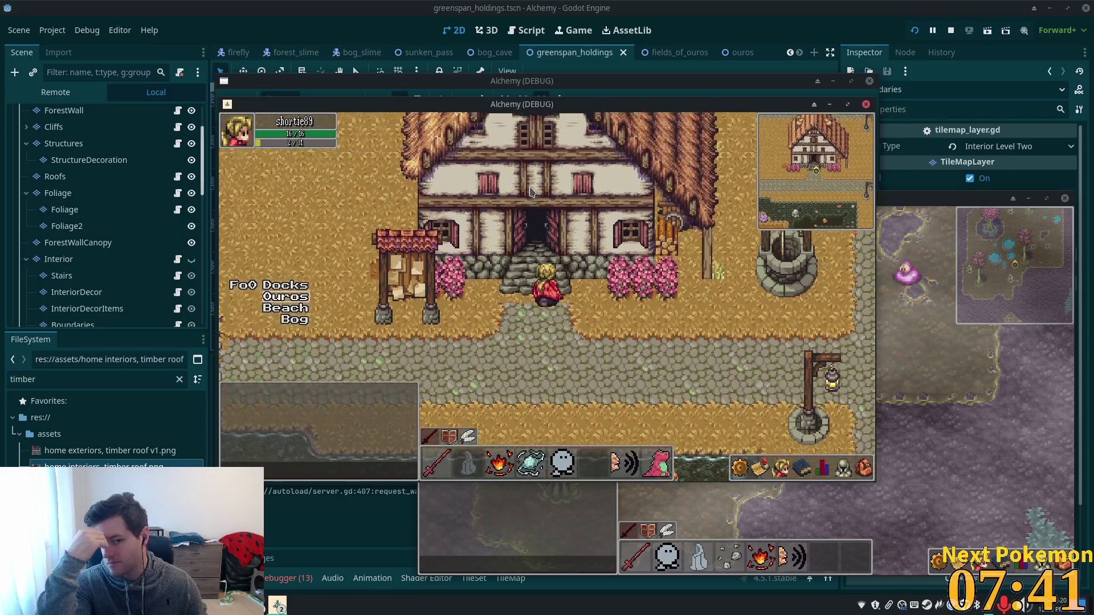
key("Down")
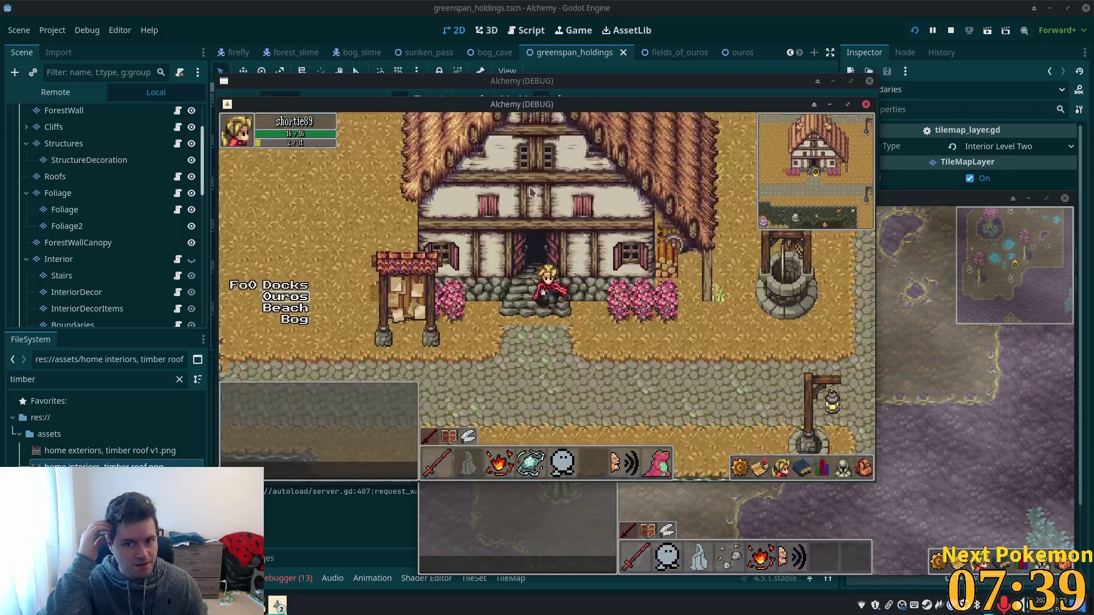
- Walk the cobblestone path, cross the stone bridge, go up the stream bank, then stop the game
key("Left")
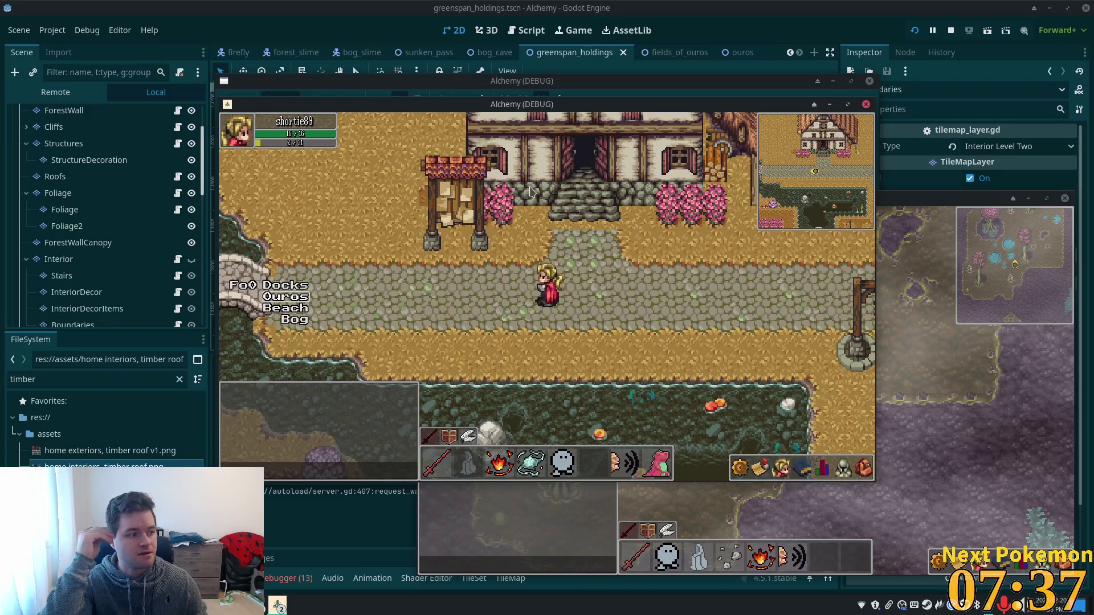
key("Left")
key("Left")
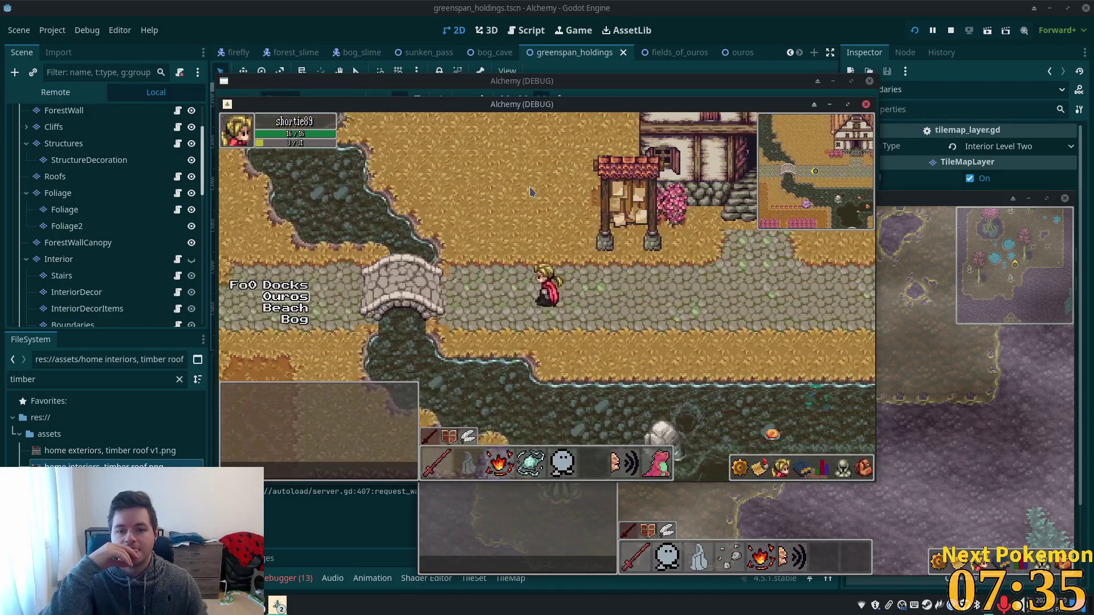
key("Left")
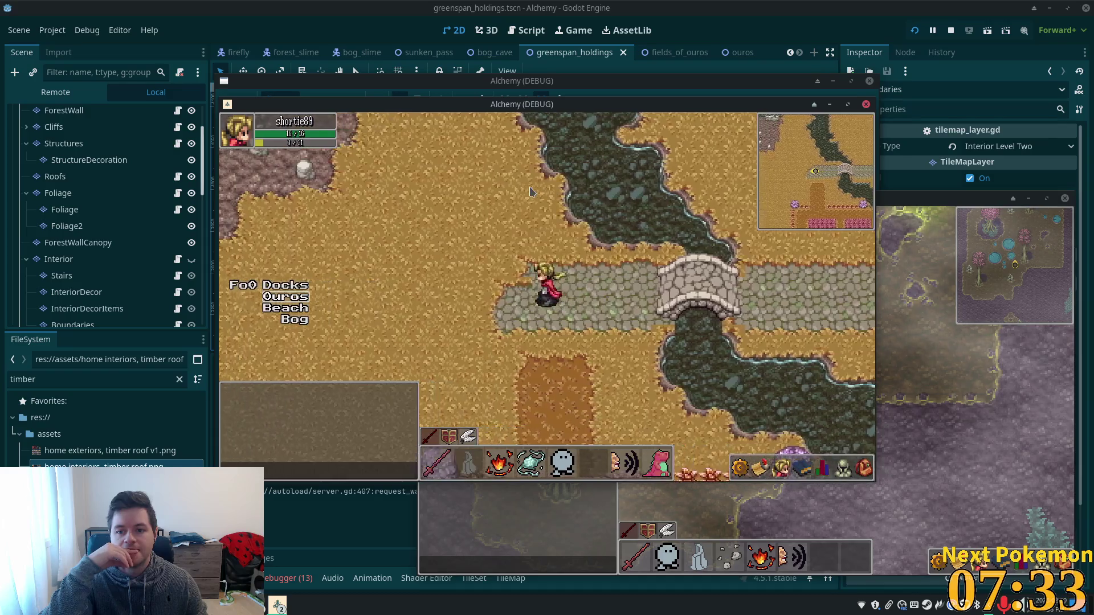
key("Up")
key("Up")
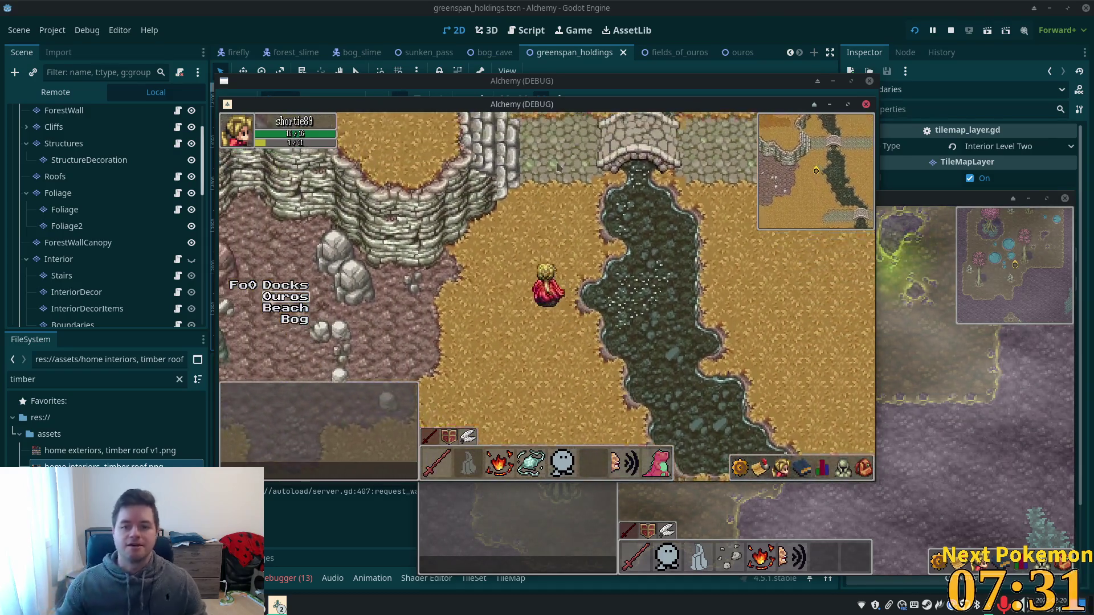
key("F8")
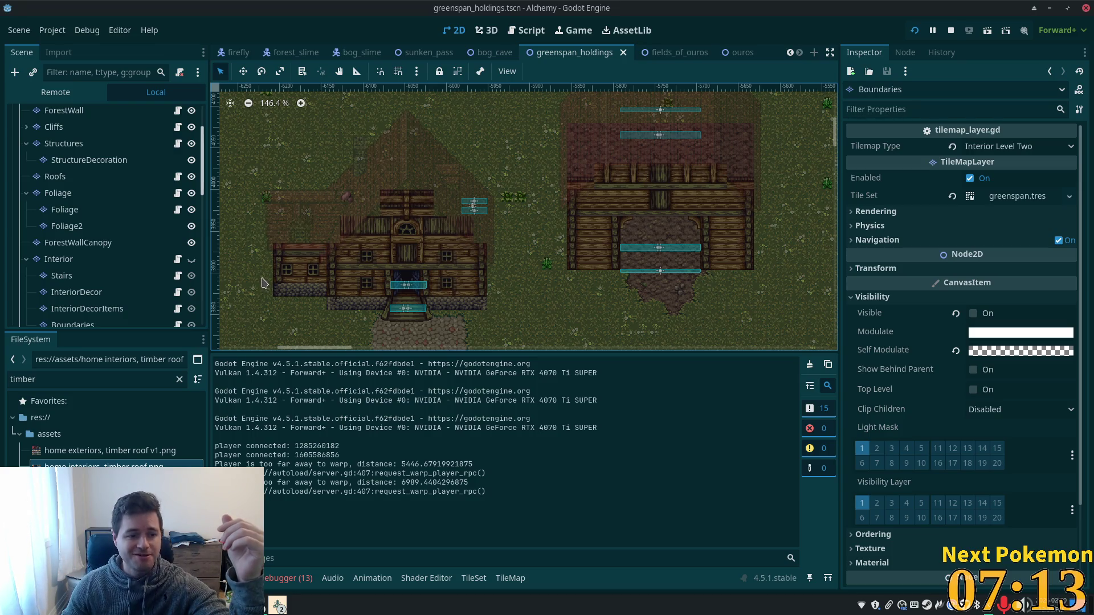
- Inspect the StairsLevel2 and InteriorLevel2 tile layers
scroll(142, 191, "down", 2)
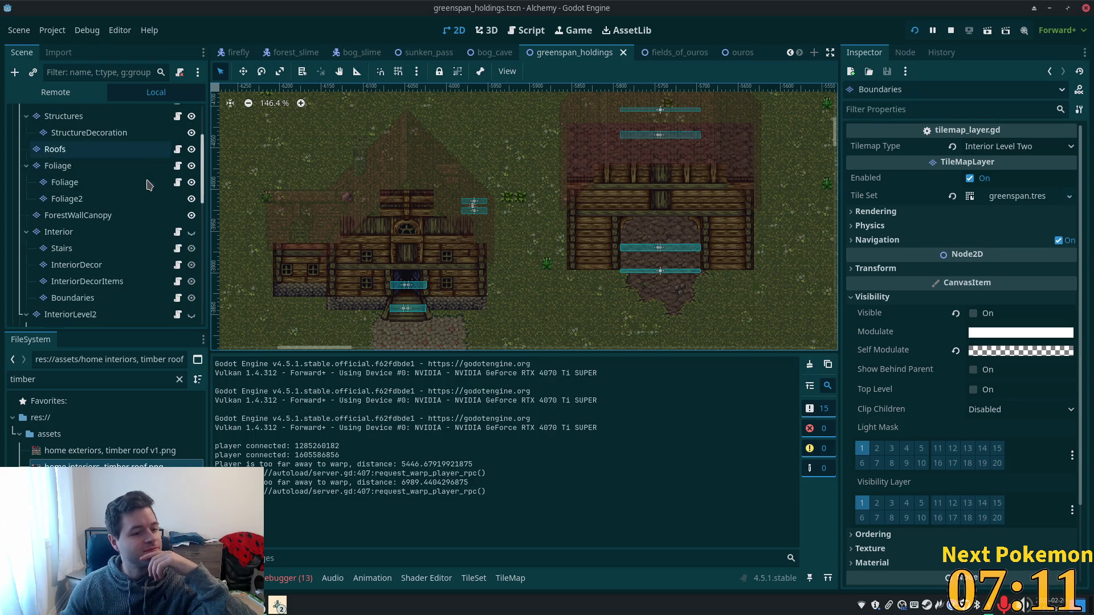
scroll(143, 191, "down", 3)
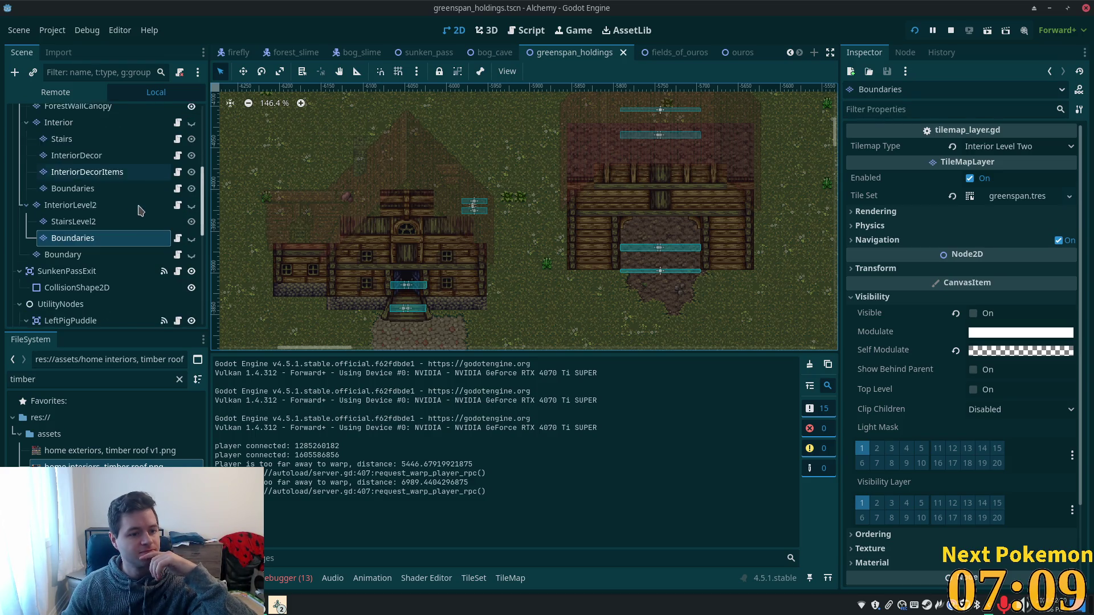
left_click(83, 227)
left_click(78, 206)
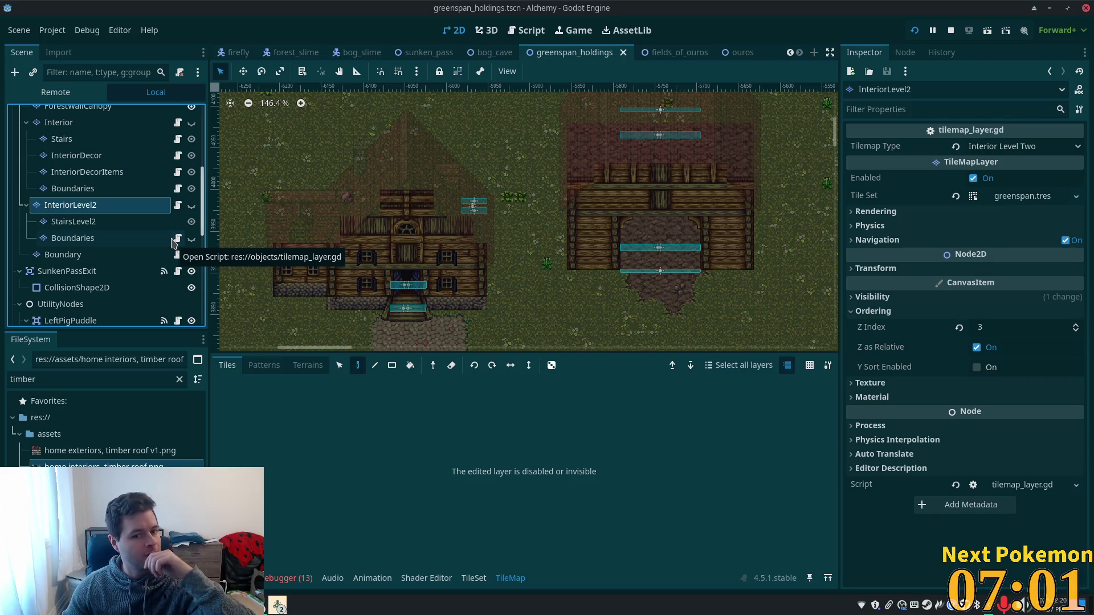
- Inspect the Interior, InteriorDecor, InteriorDecorItems and Boundaries layers, then run the game again
scroll(145, 222, "up", 3)
left_click(143, 206)
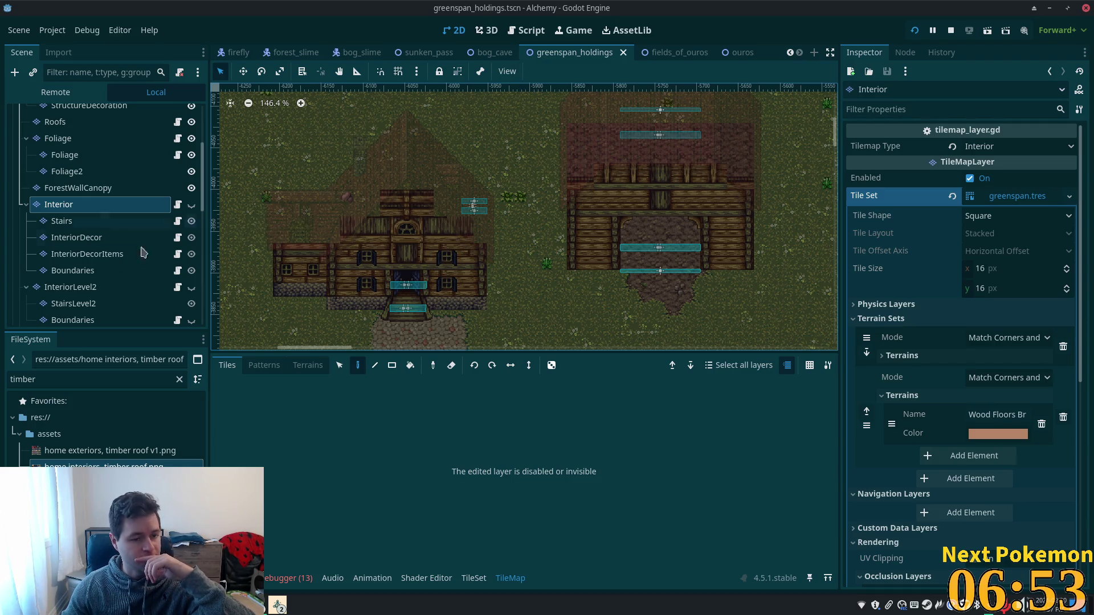
left_click(114, 238)
left_click(113, 254)
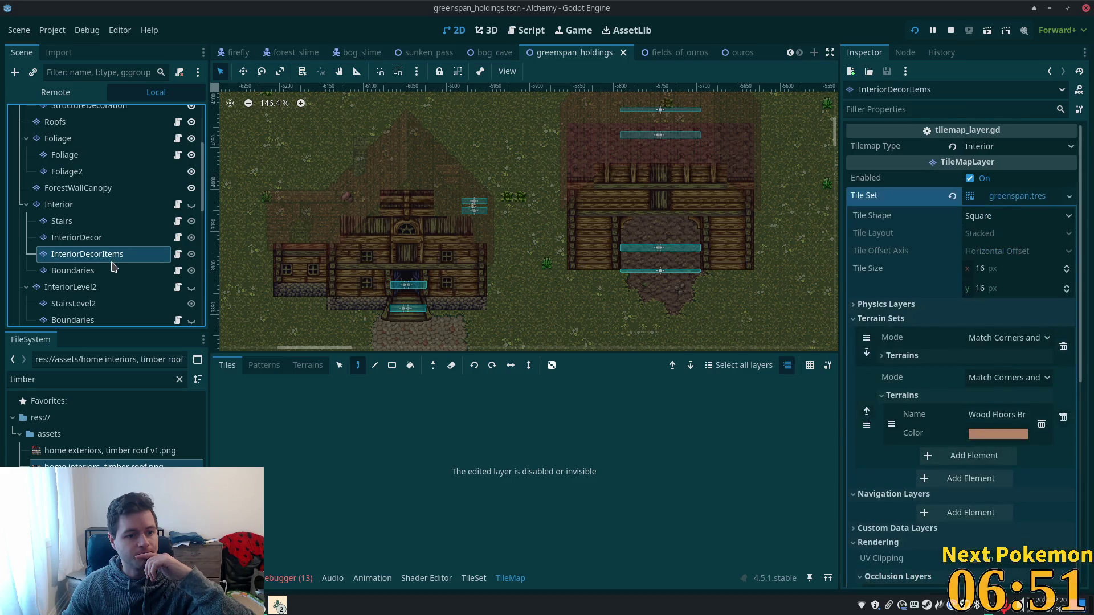
left_click(111, 270)
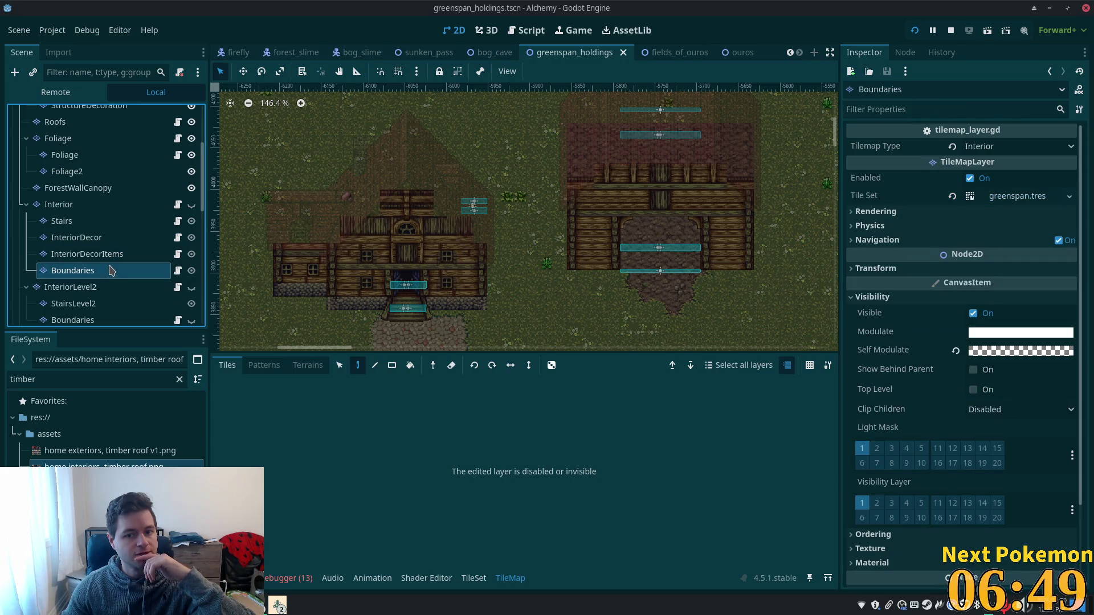
scroll(114, 265, "up", 3)
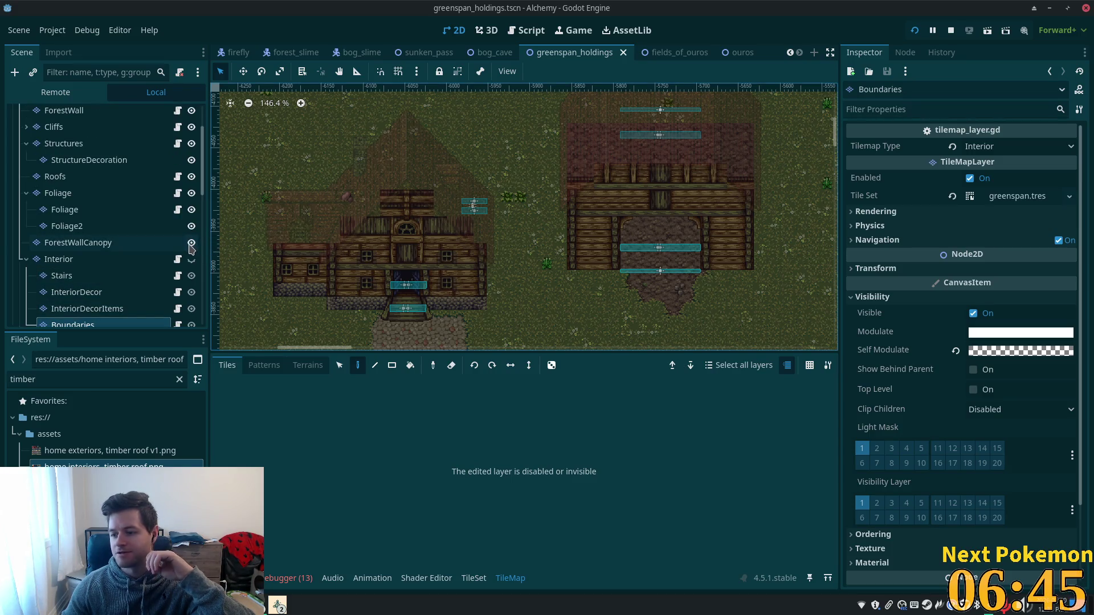
left_click(916, 33)
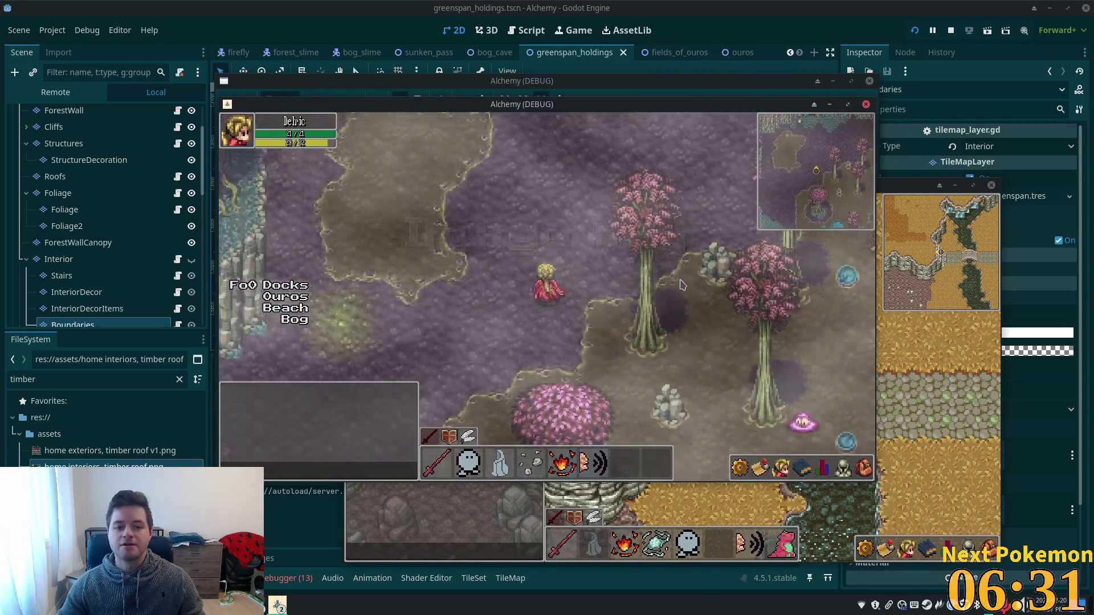
- Walk to the Sunken Pass lake edge, up past the crops, and in and out of the timber house
key("Up")
key("Up")
key("Right")
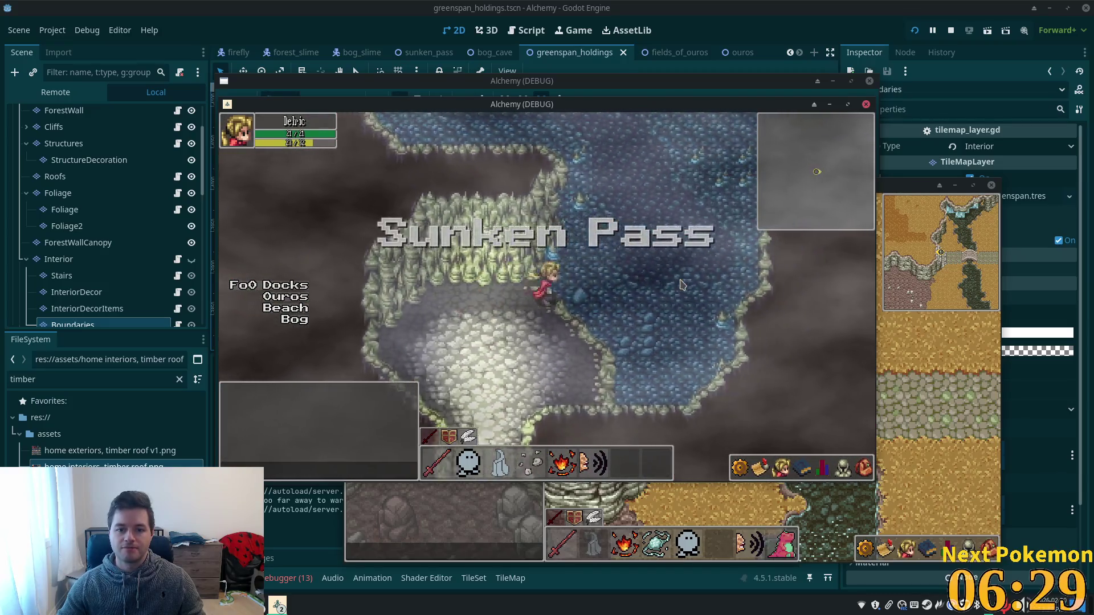
key("Up")
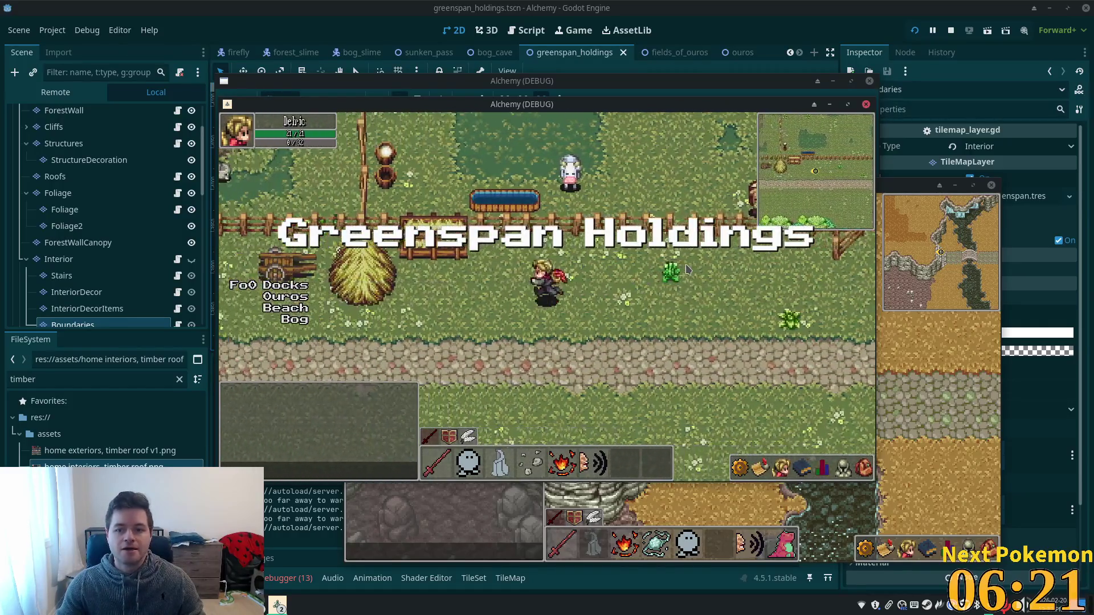
key("Left")
key("Left")
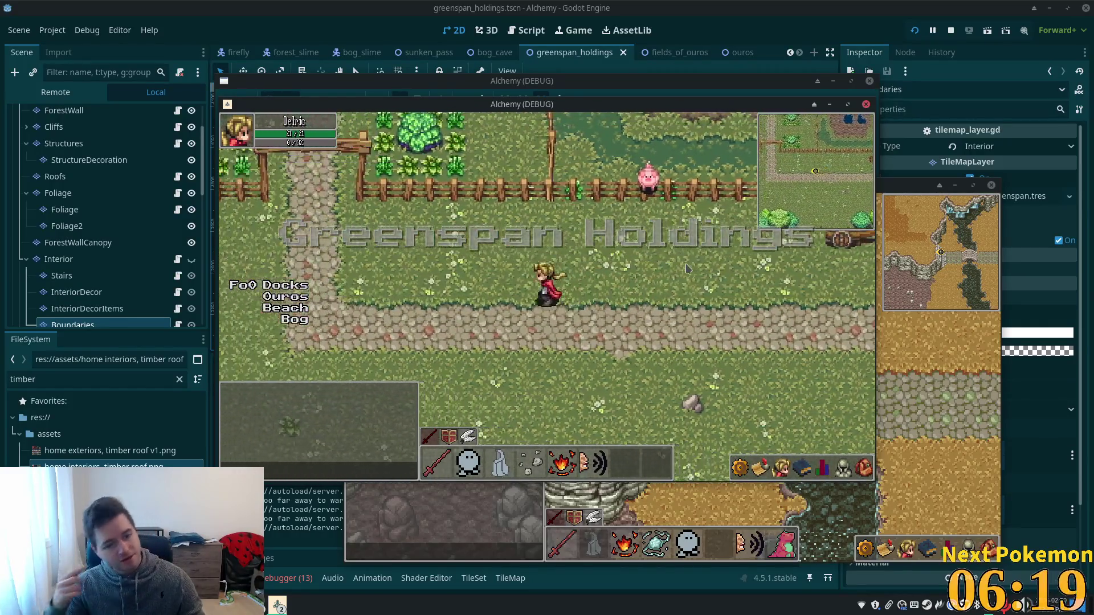
key("Up")
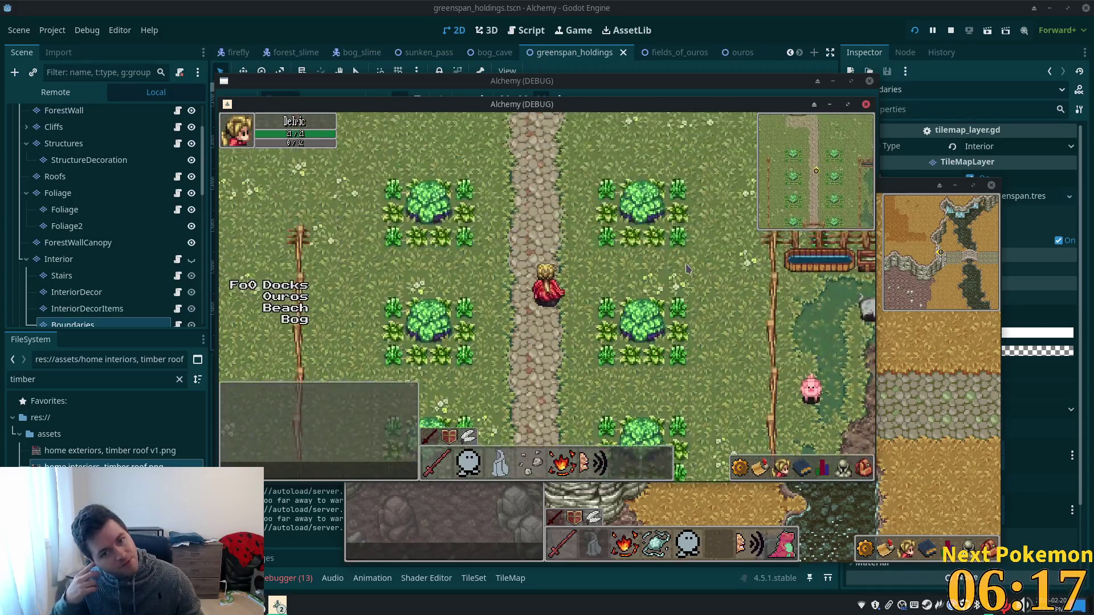
key("Up")
key("Left")
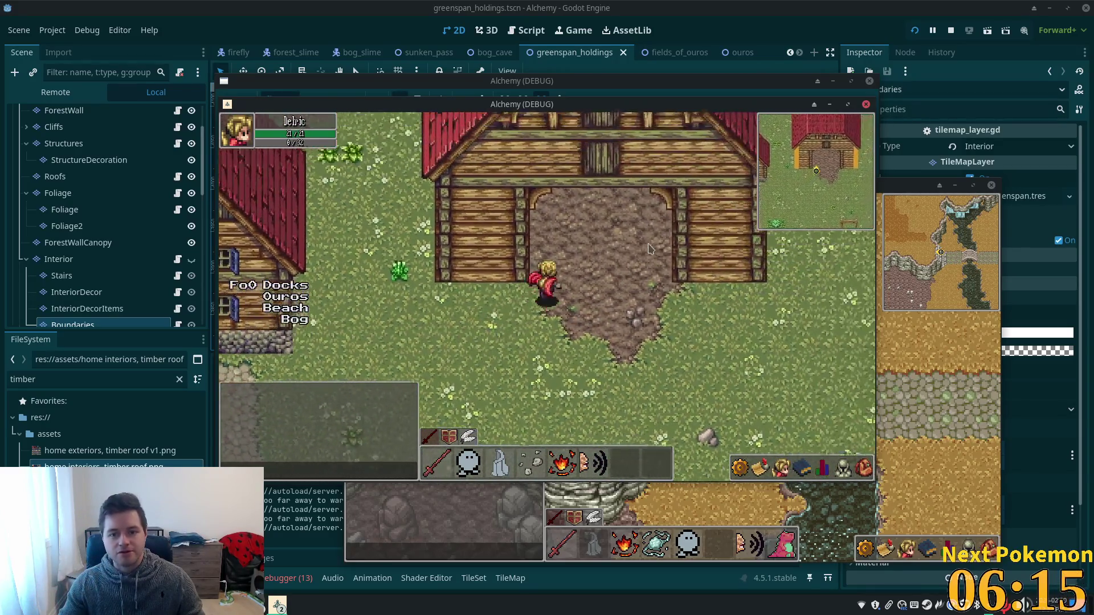
key("Down")
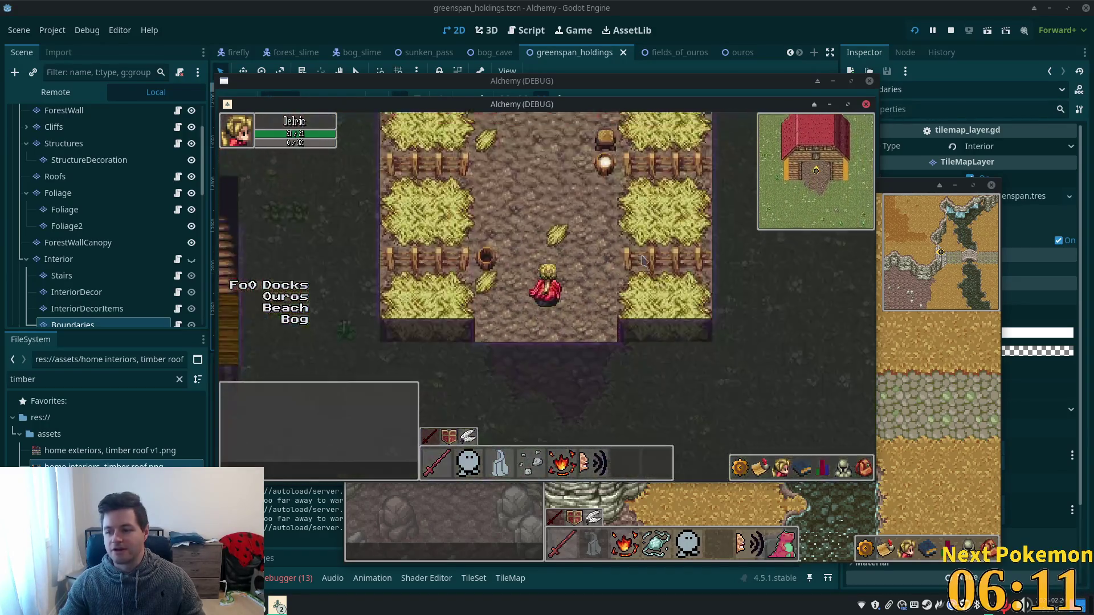
- Walk down through the barn onto the farm and back up through the pasture
key("Right")
key("Left")
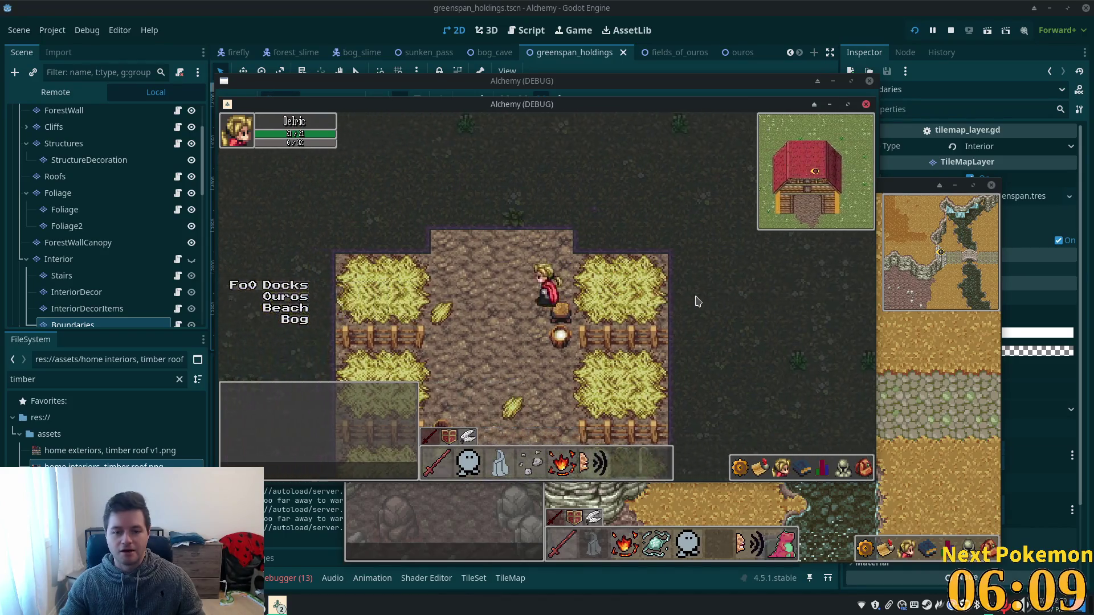
key("Right")
key("Down")
key("Down")
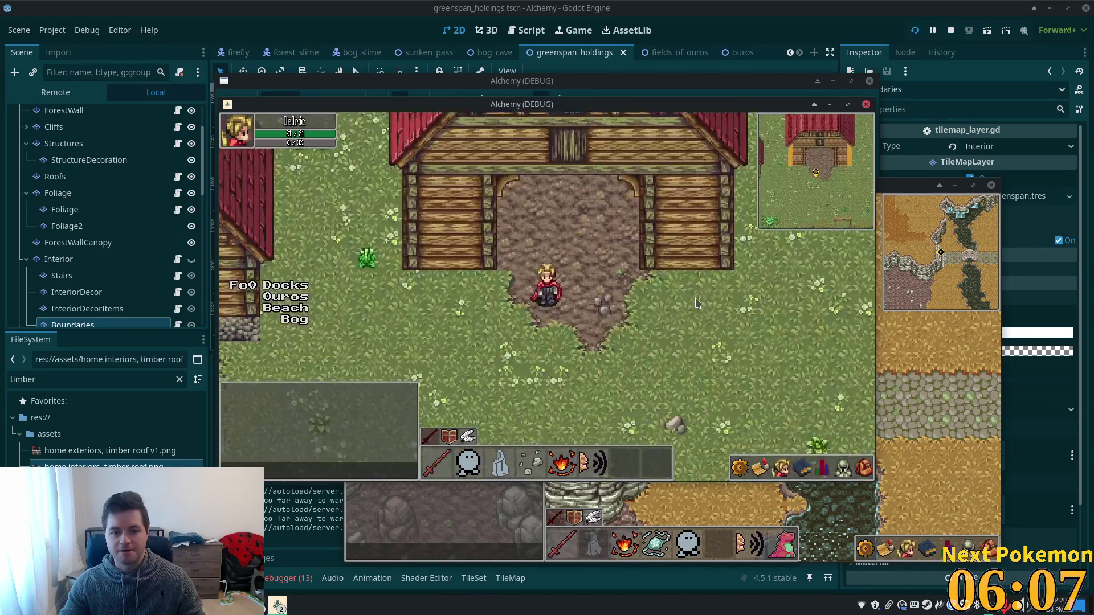
key("Down")
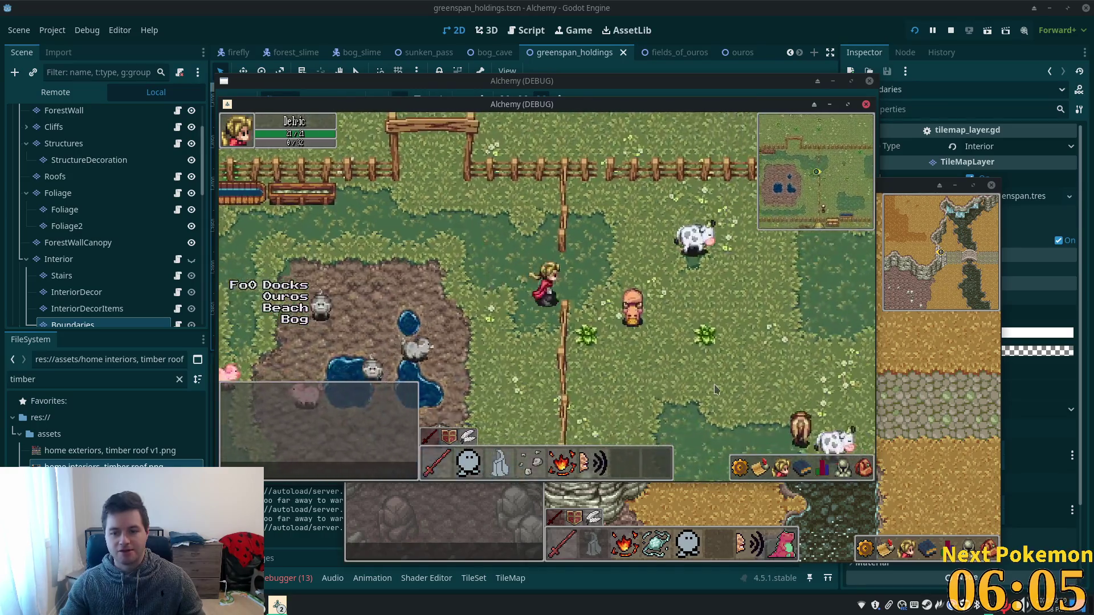
key("Up")
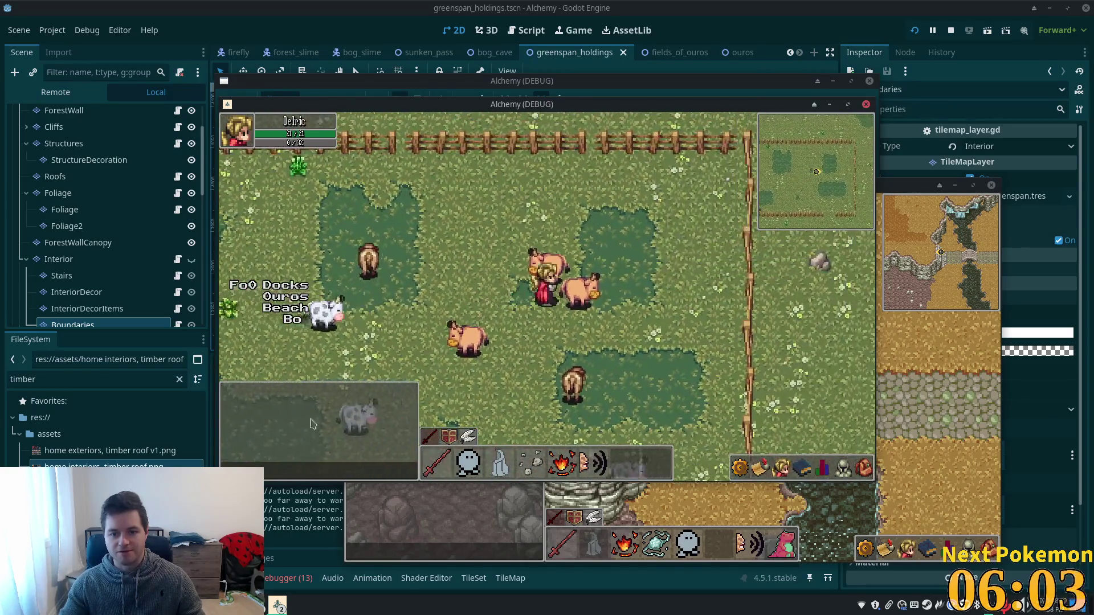
key("Up")
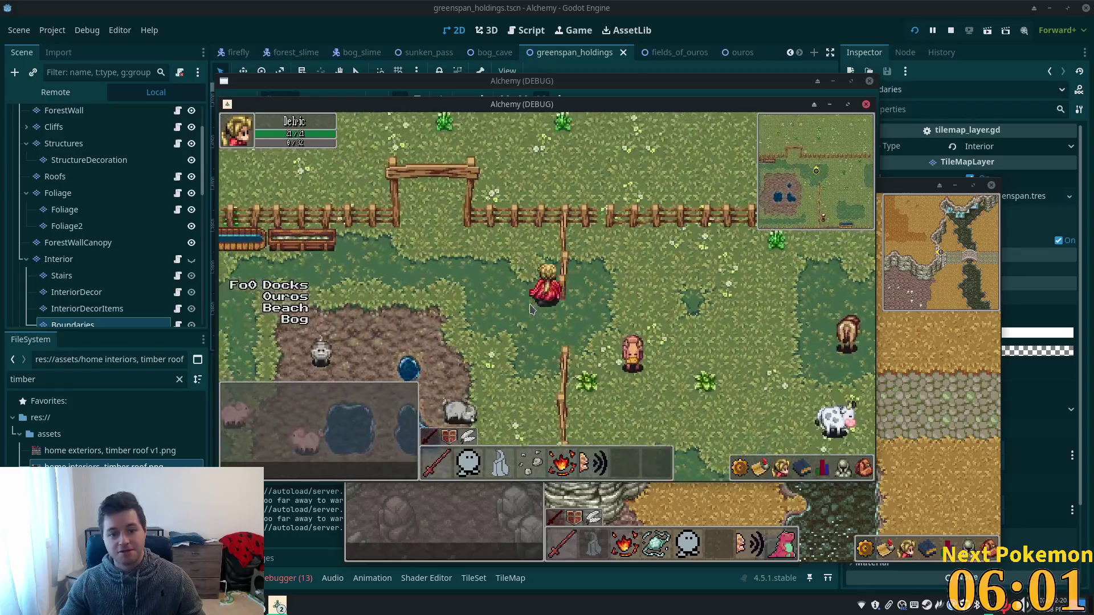
- Enter the timber house, take the stairs to the lower floor, and leave for the outdoor map
key("Left")
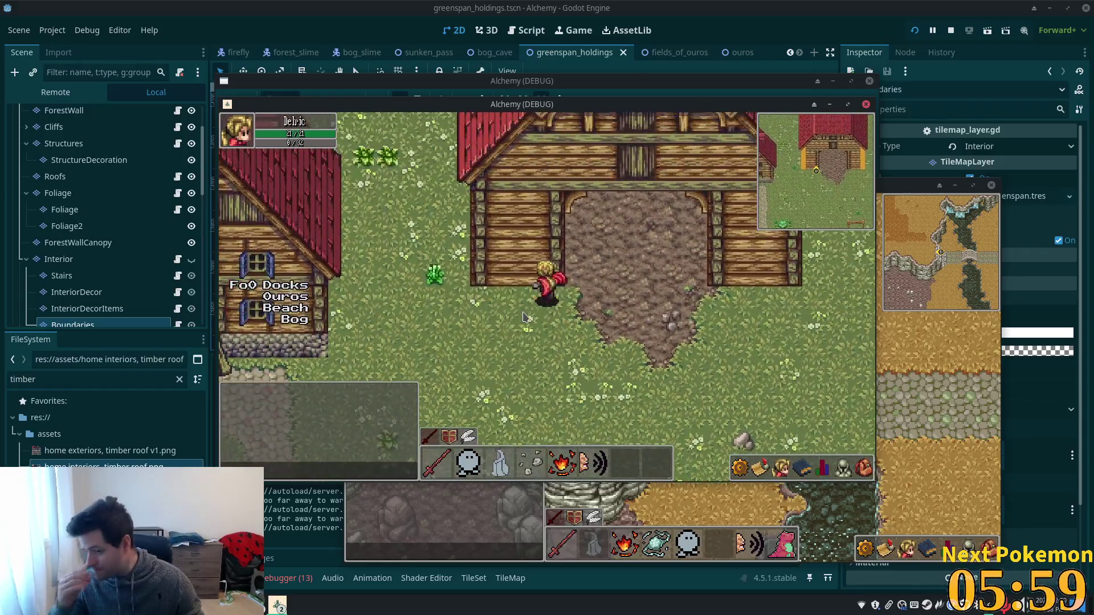
key("Up")
key("Up")
key("Right")
key("Up")
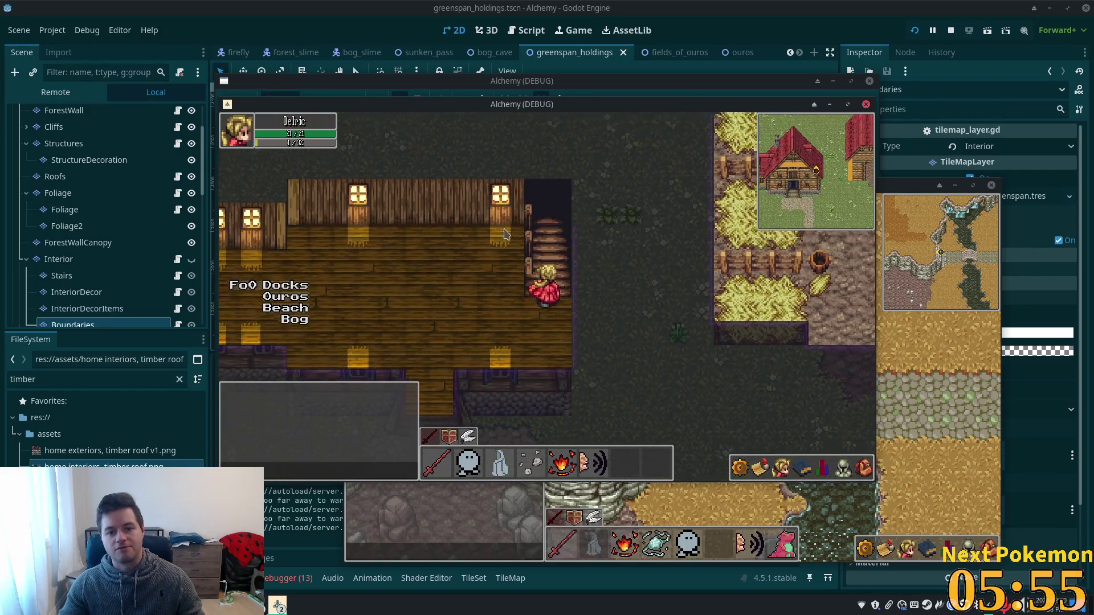
key("Right")
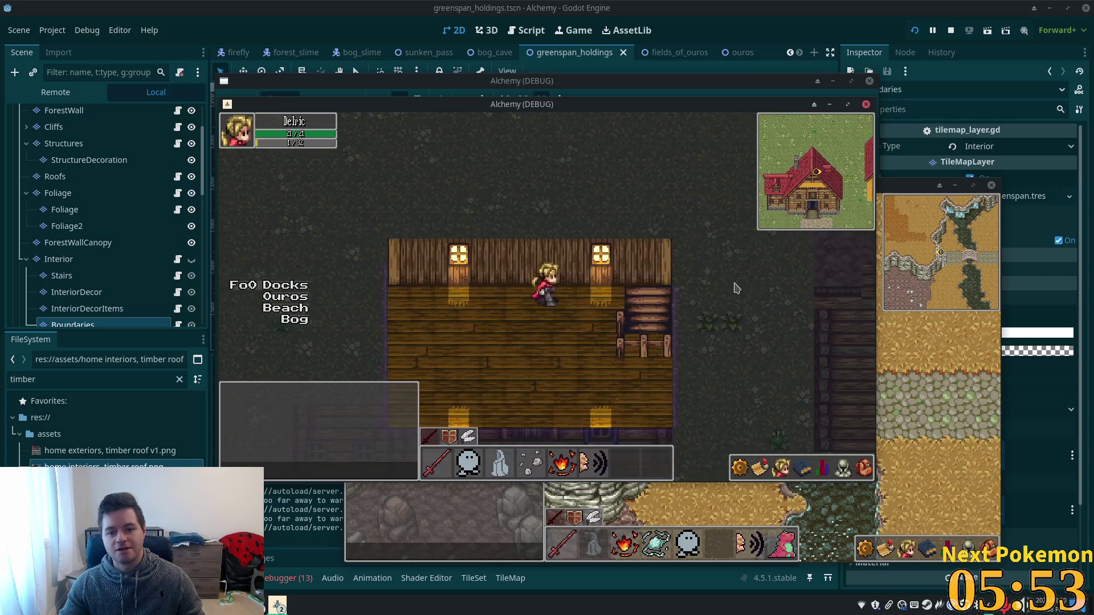
key("Down")
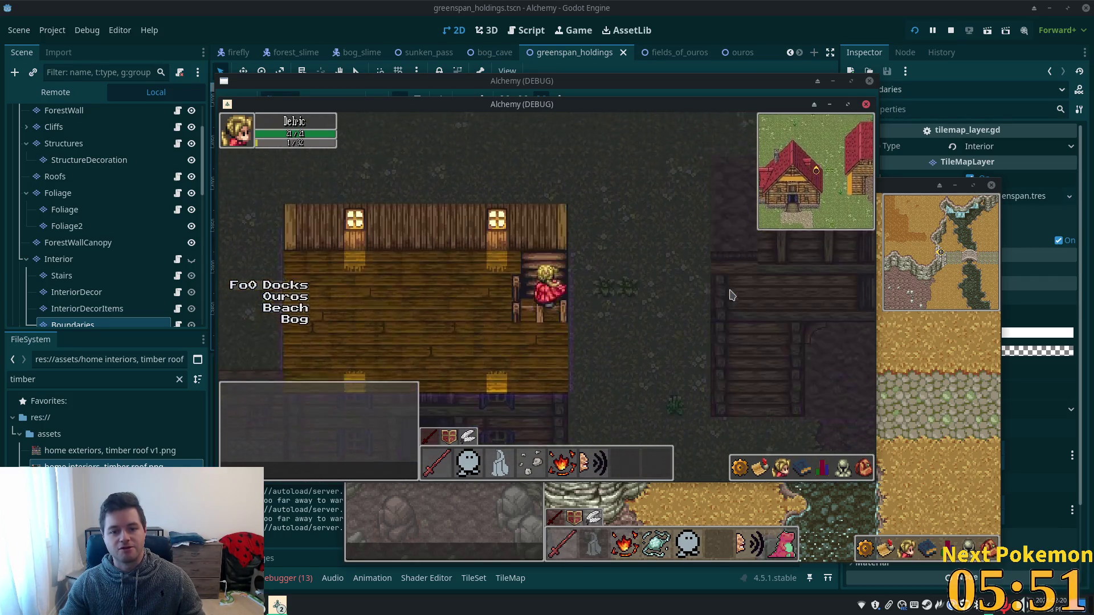
key("Left")
key("Right")
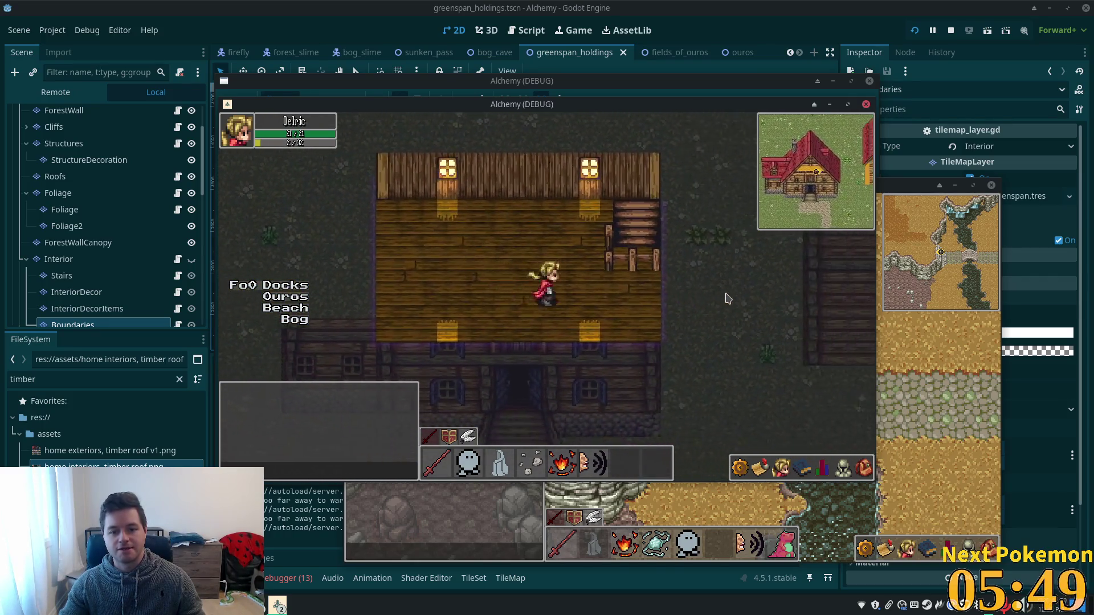
key("Left")
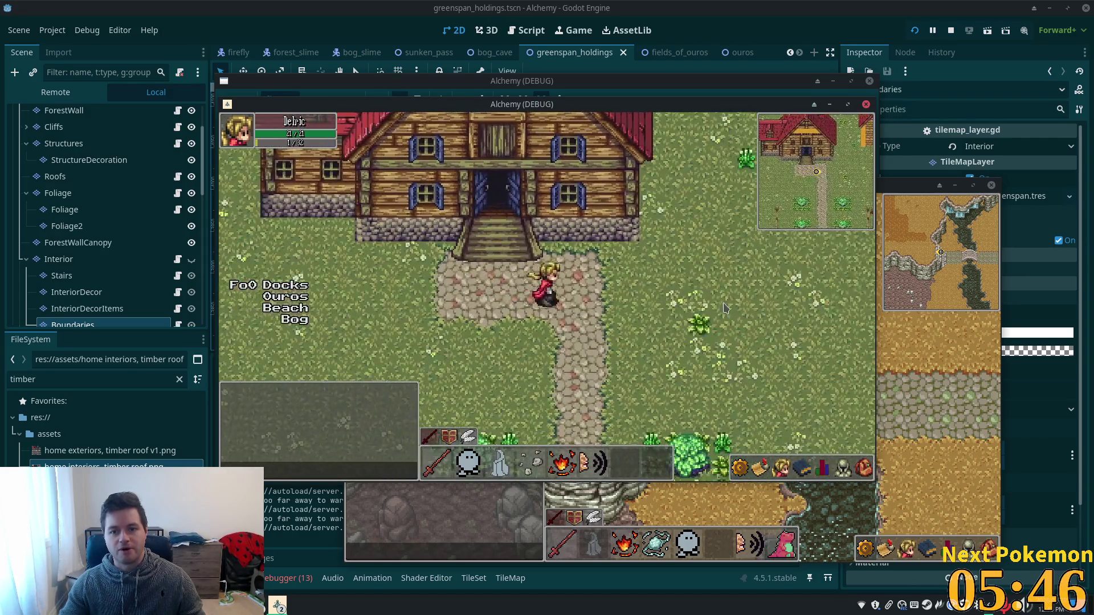
- Walk into a house and the neighbouring building, then restart the game
key("Up")
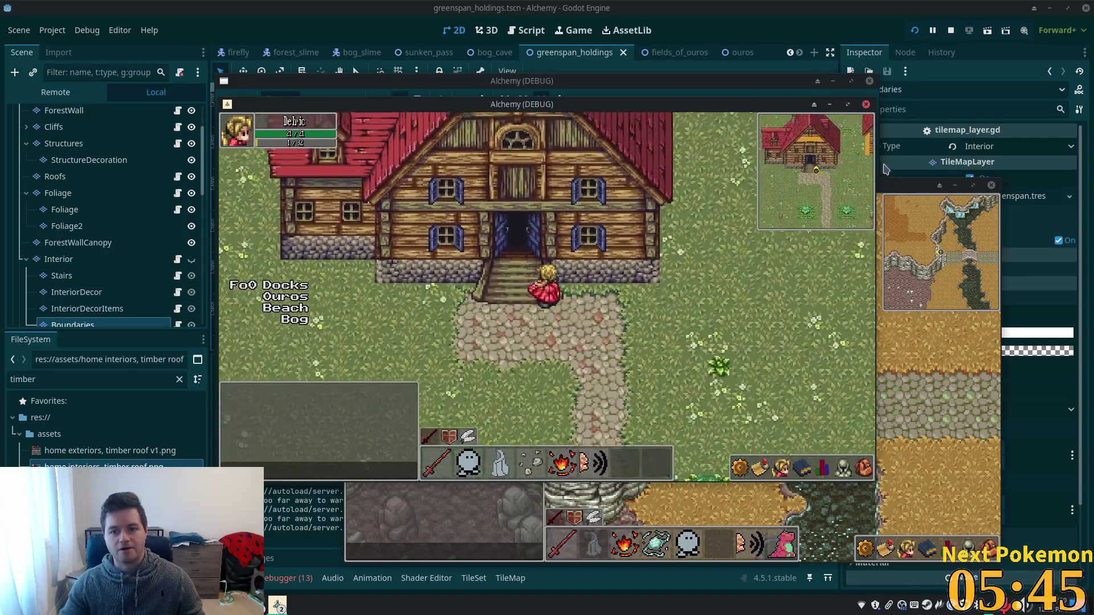
key("Down")
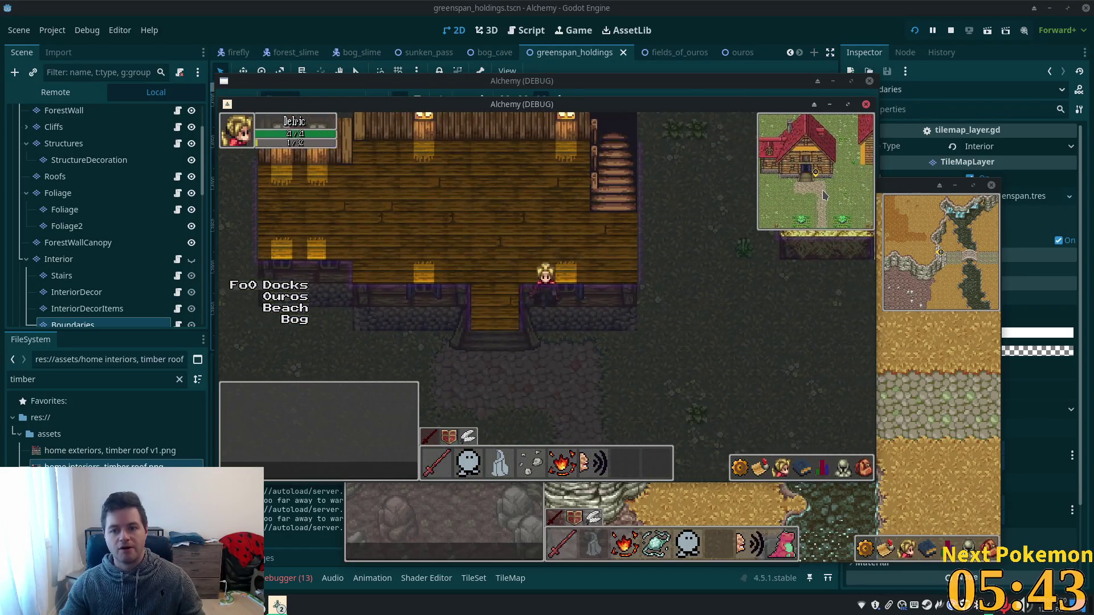
key("Right")
key("Right")
key("Up")
key("Up")
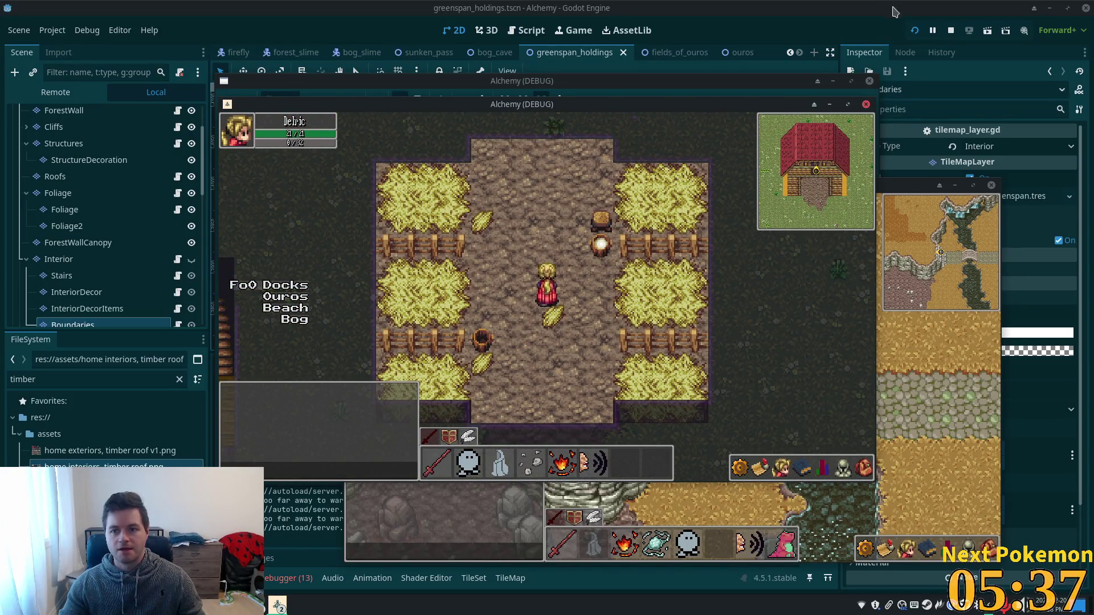
left_click(914, 30)
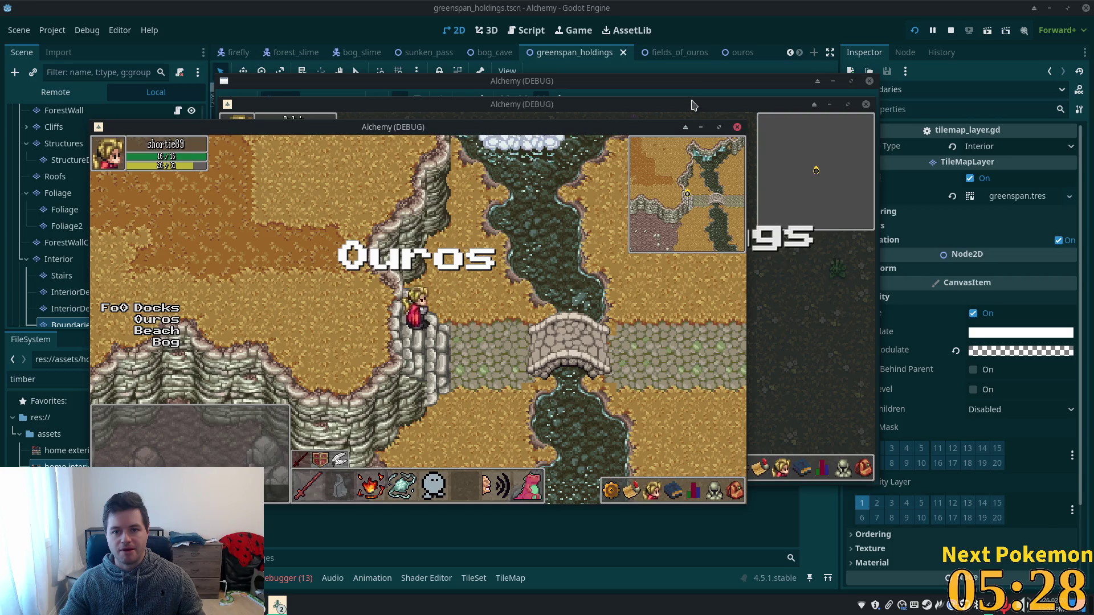
- Join the second game window and walk to the farm, into the house and down its stairs
left_click(697, 108)
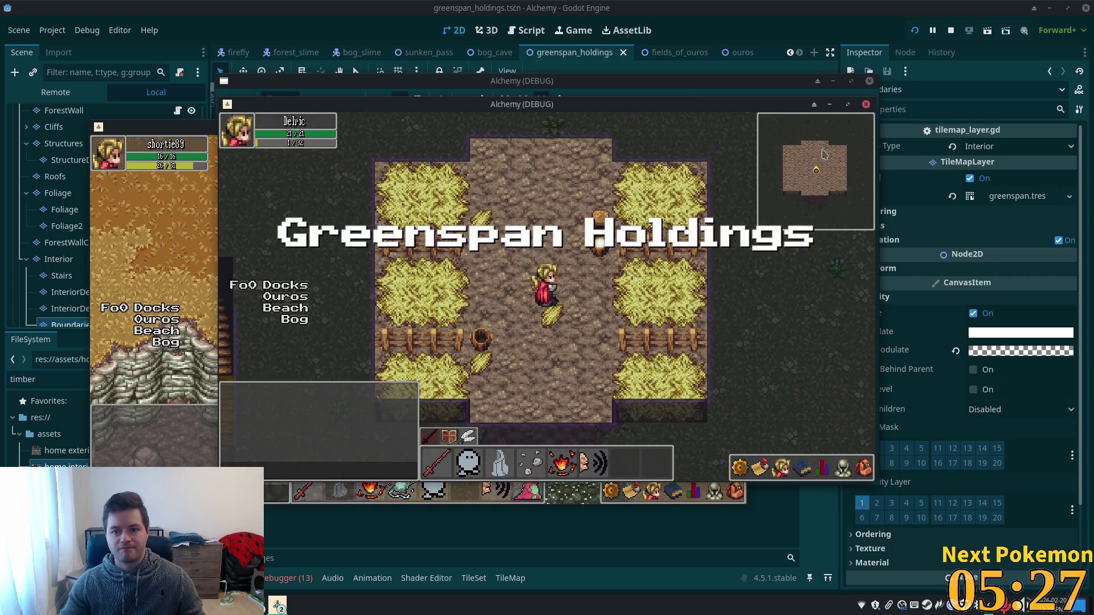
key("s")
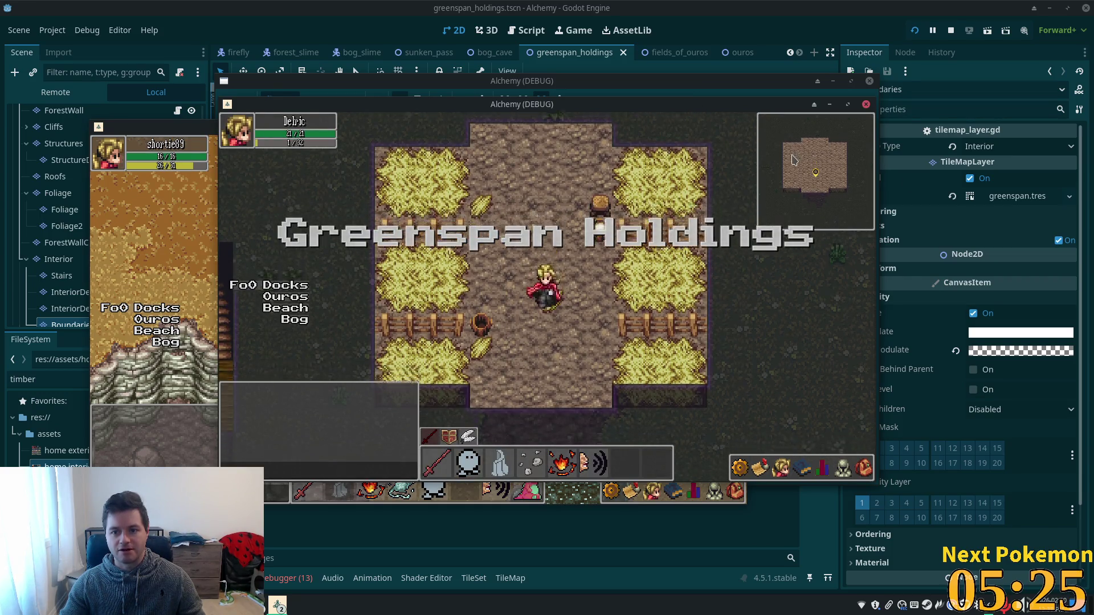
key("a")
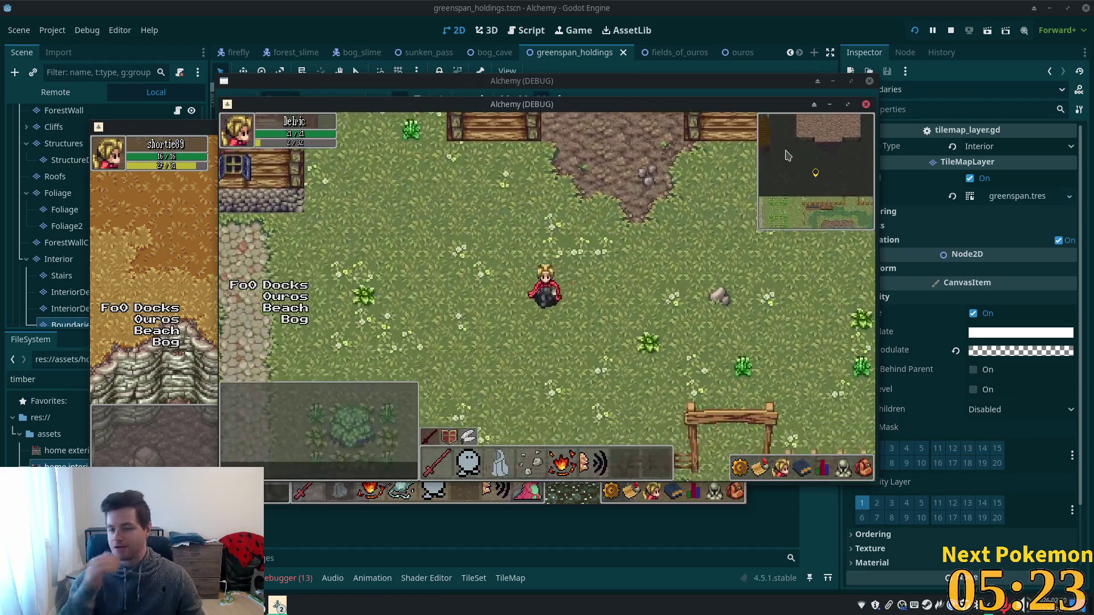
key("w")
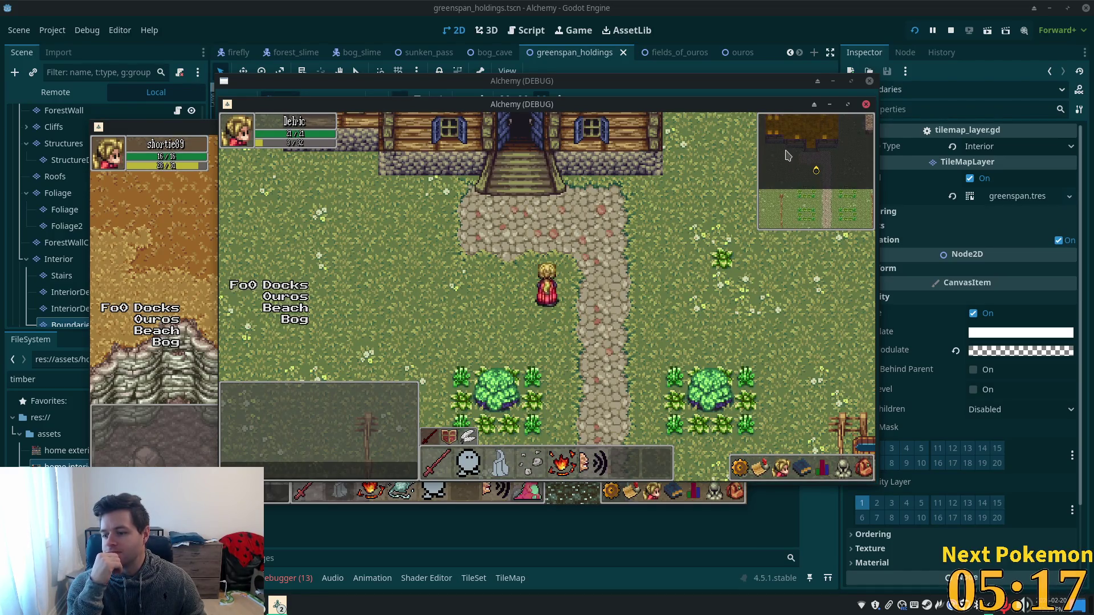
key("w")
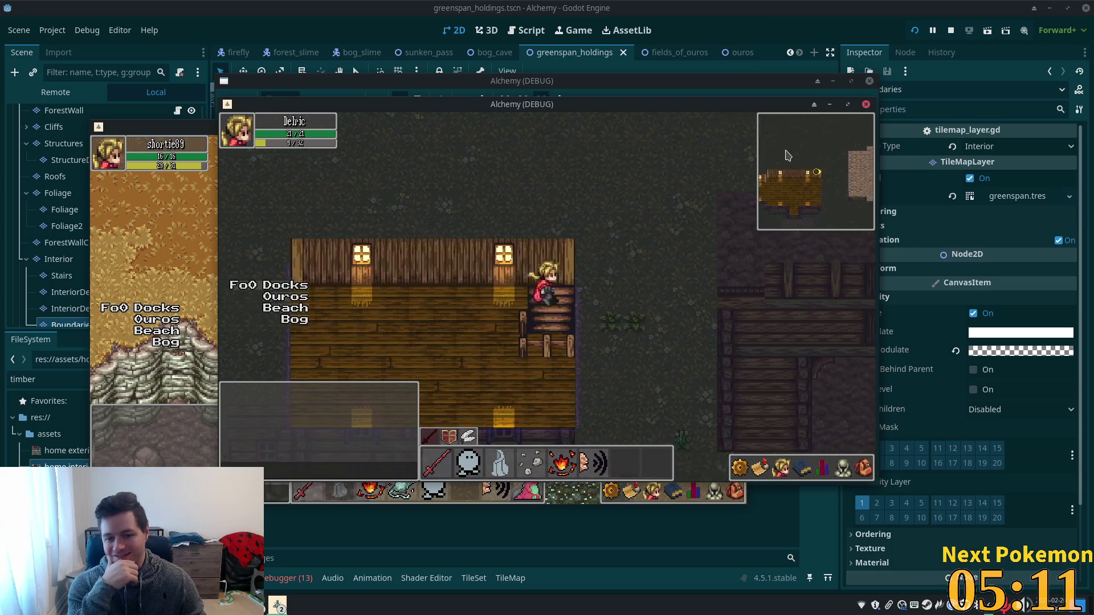
key("s")
key("s")
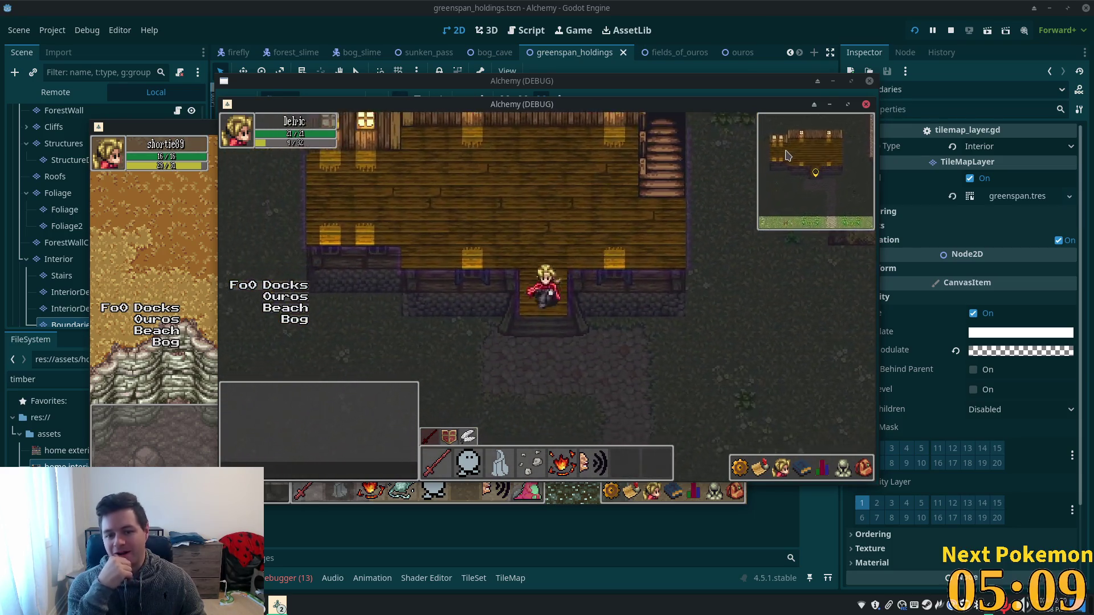
- Walk across the grass up through the barn, then return to the editor
key("d")
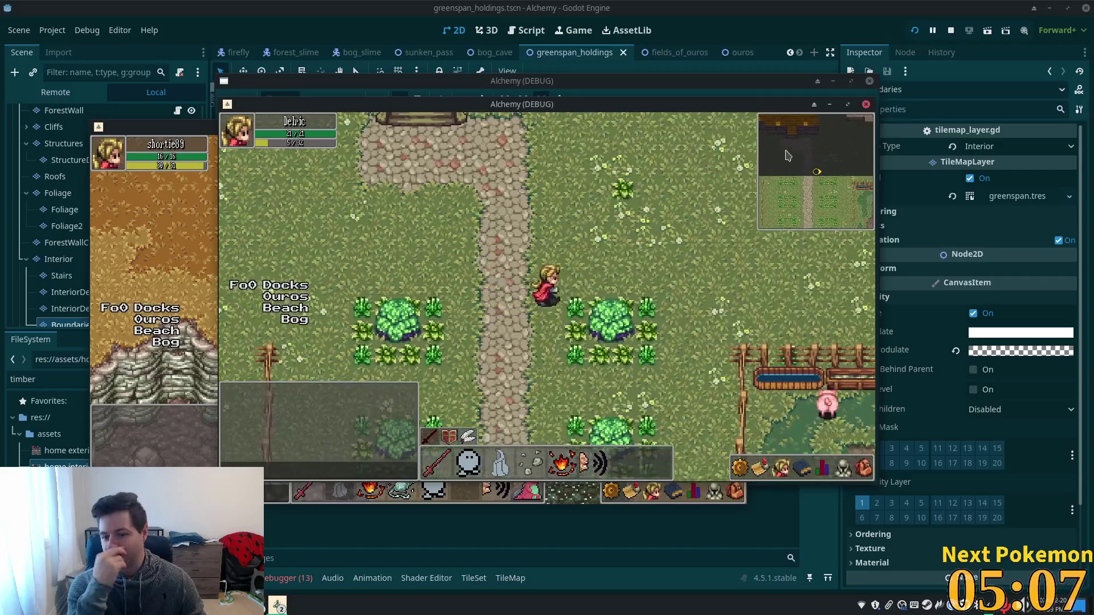
key("w")
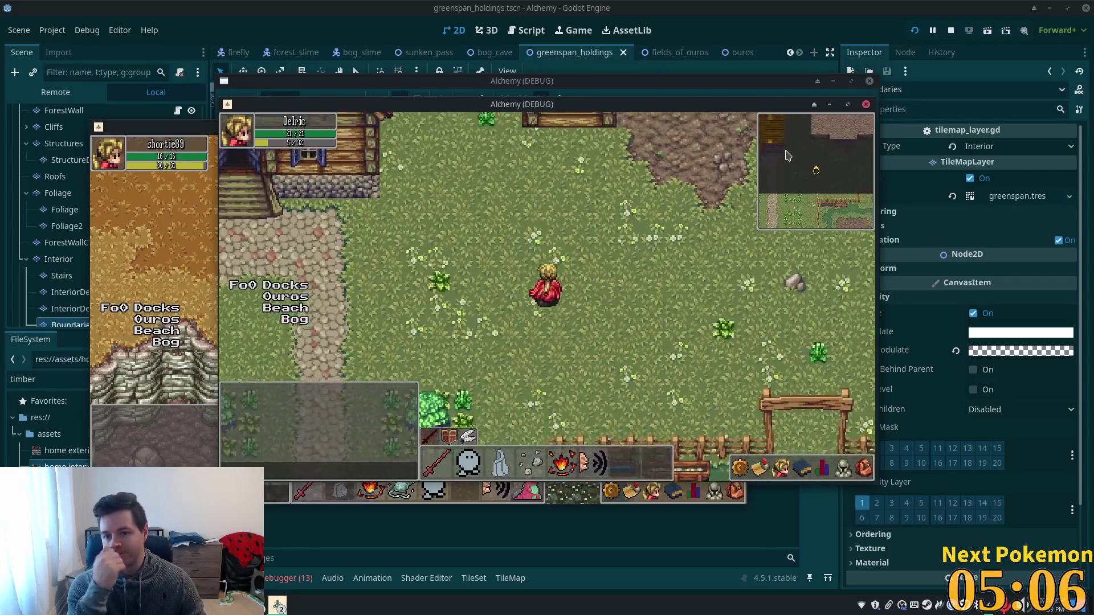
key("w")
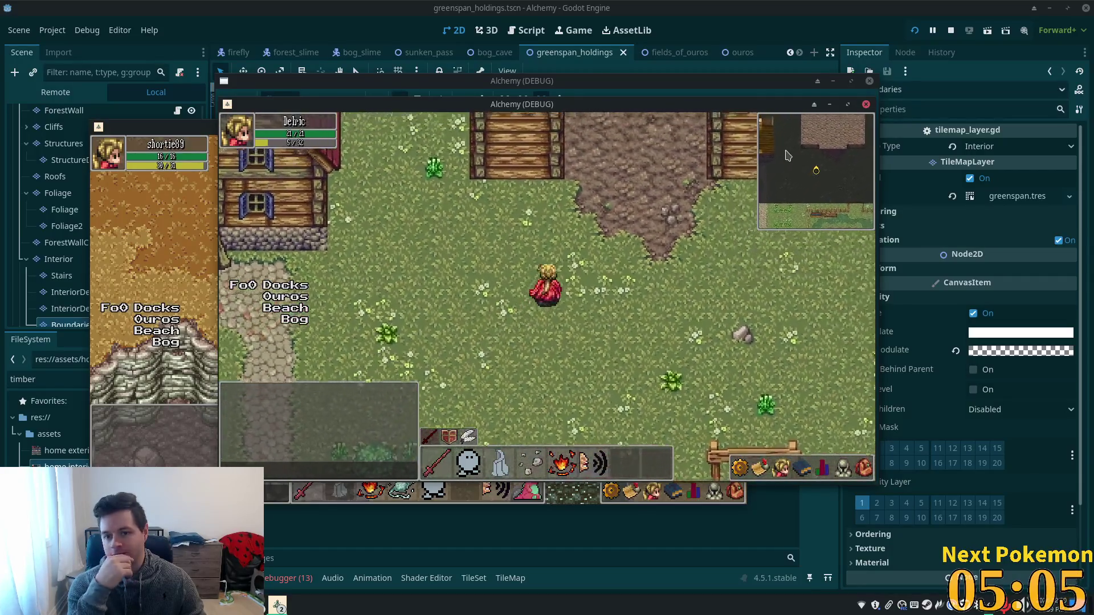
key("w")
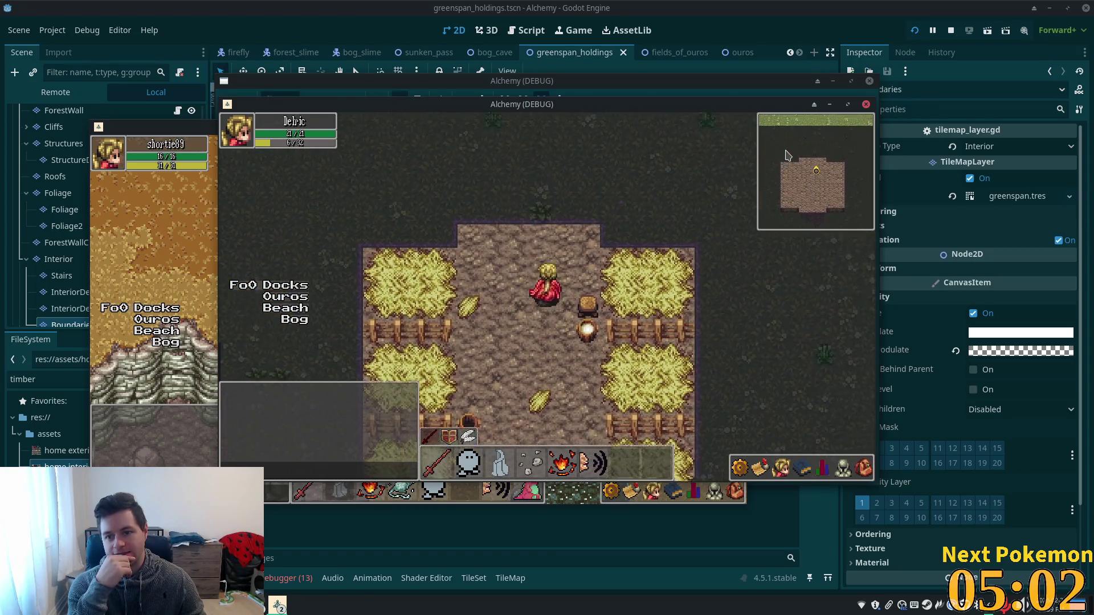
key("w")
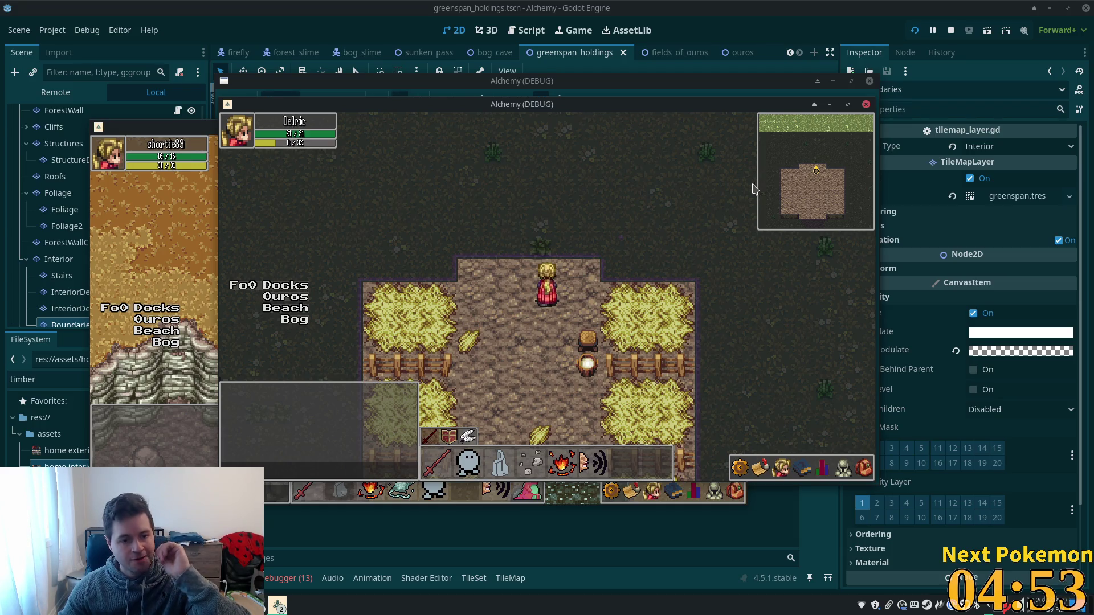
left_click(790, 55)
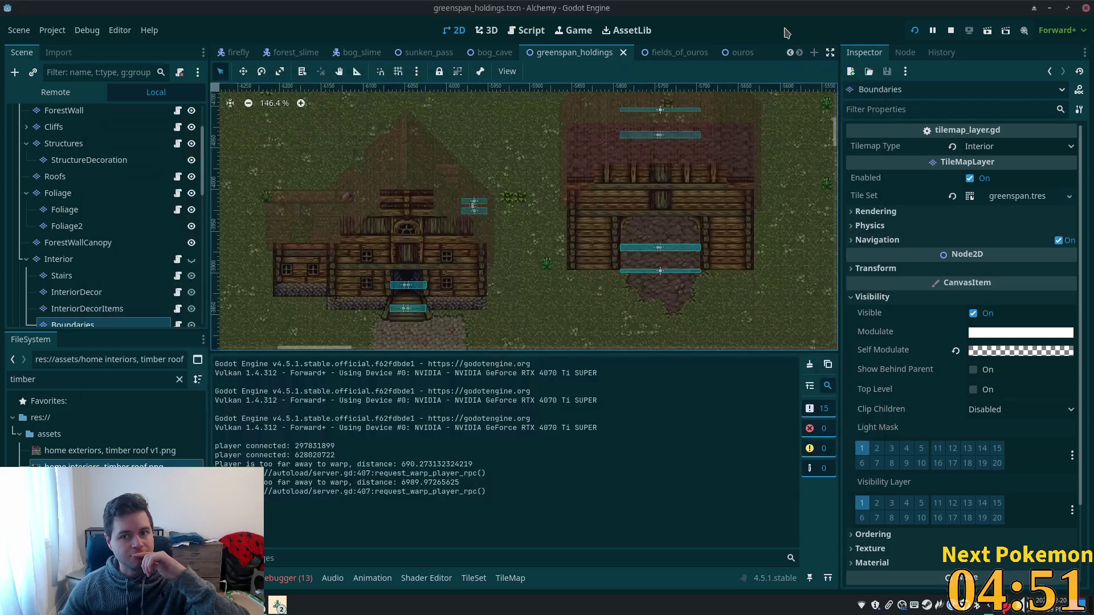
- Switch to the ouros scene and inspect its Interior, InteriorDecor4 and InteriorDecor layers
left_click(738, 52)
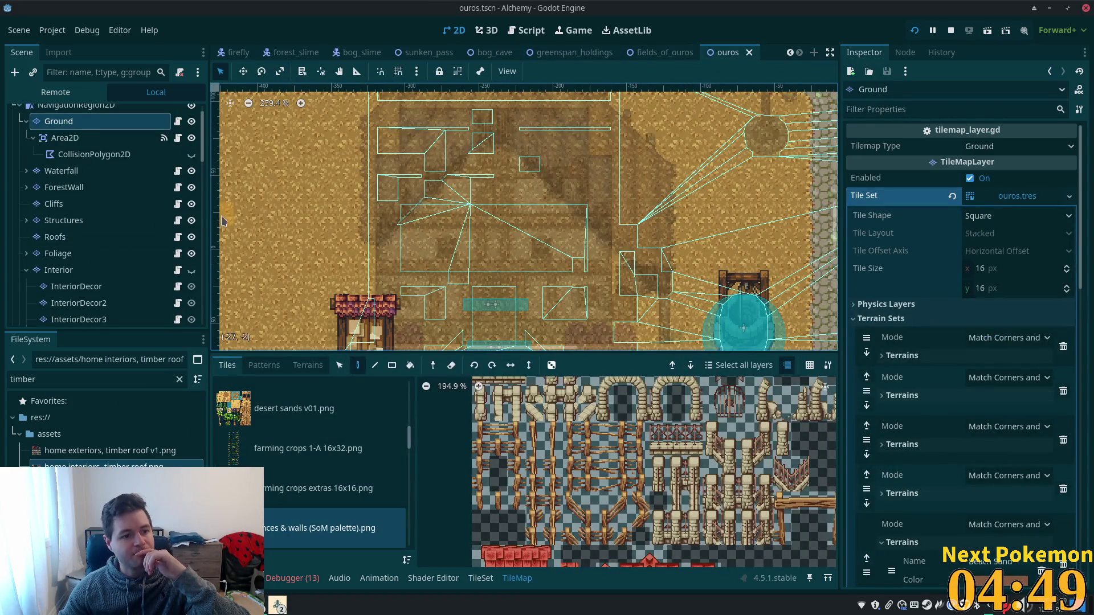
left_click(72, 273)
scroll(171, 274, "down", 2)
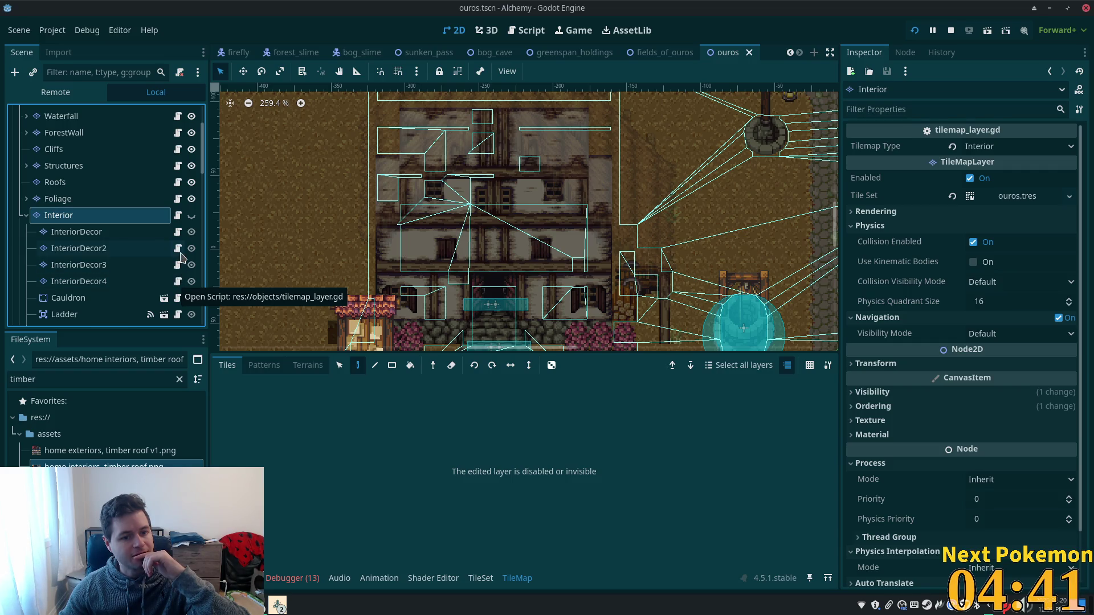
left_click(154, 248)
left_click(145, 281)
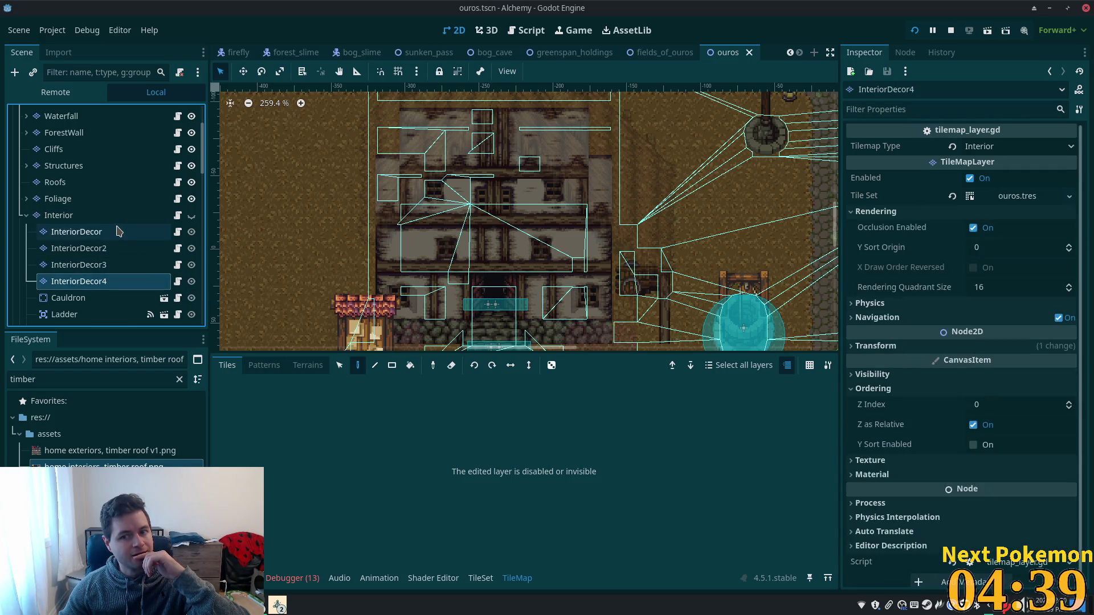
left_click(118, 231)
left_click(102, 215)
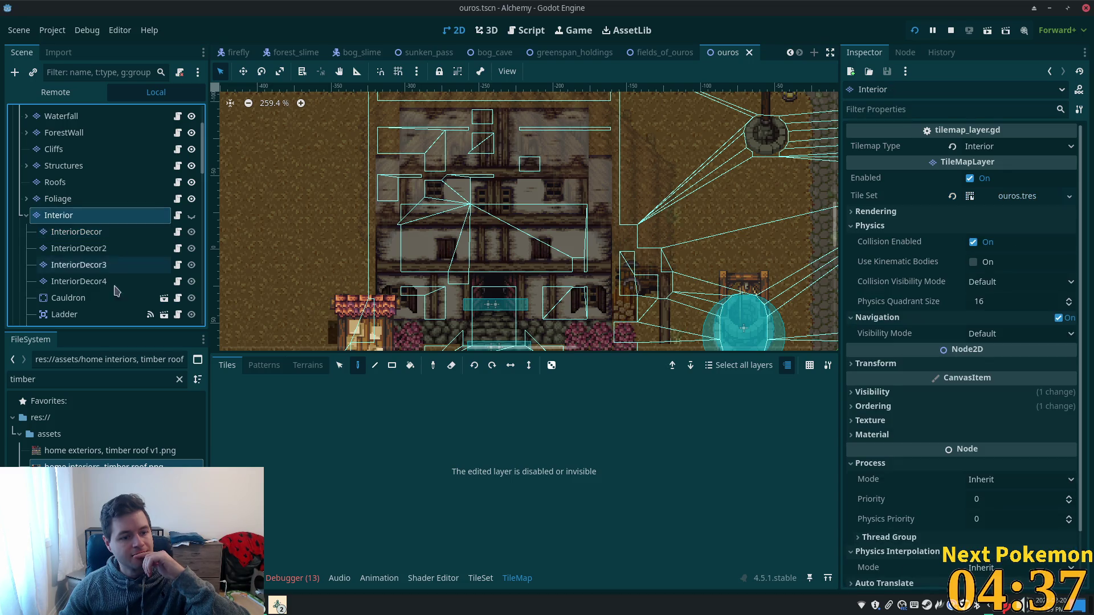
scroll(116, 288, "down", 2)
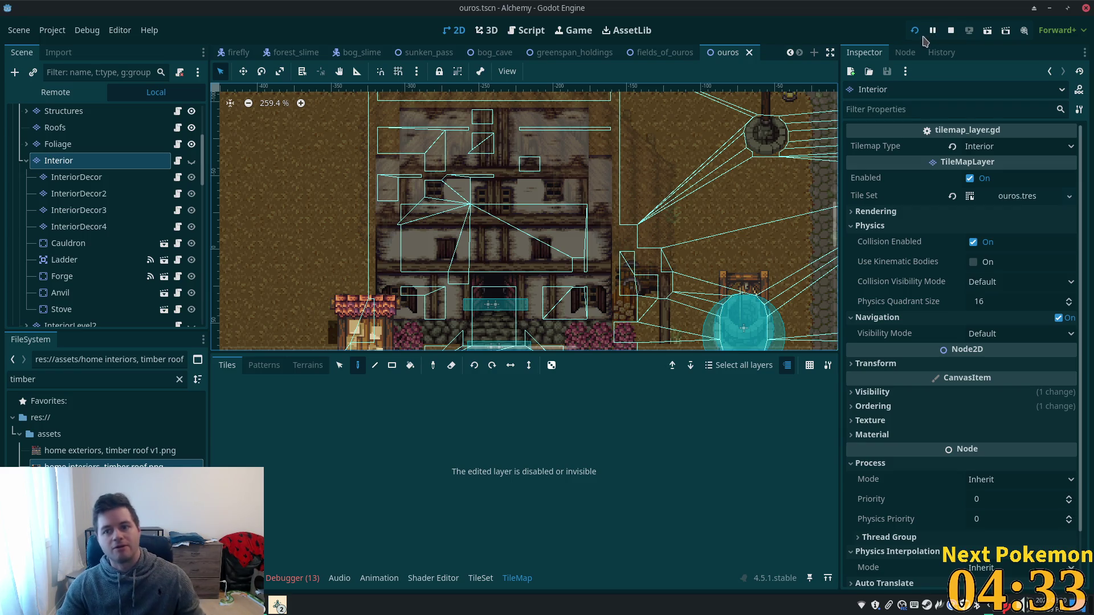
- In the Ouros game window, walk the character along the path into the house, then stop the game
mouse_move(278, 605)
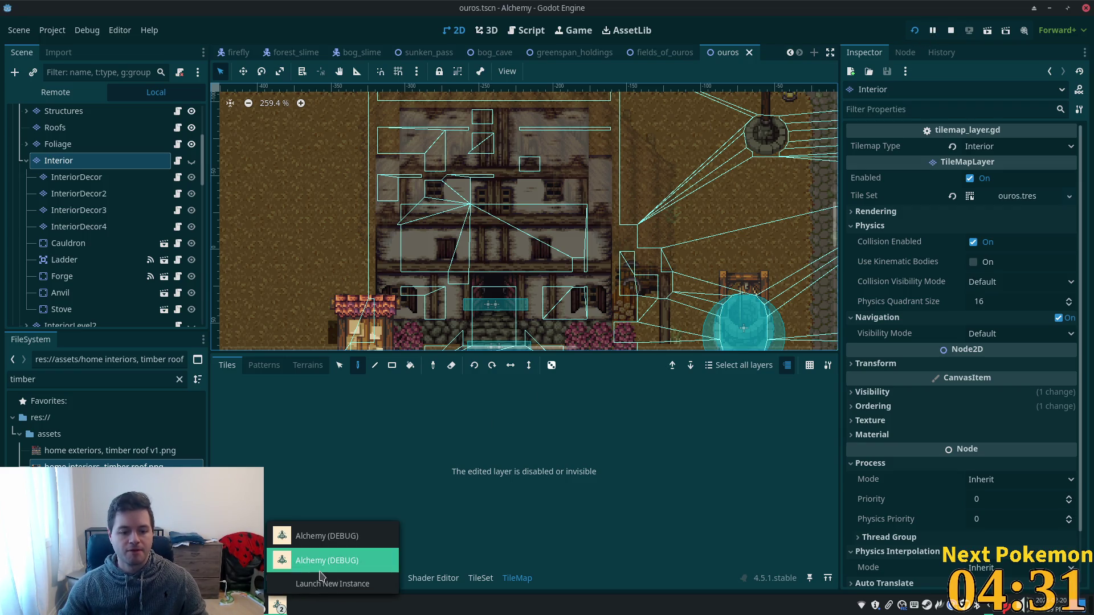
left_click(317, 575)
key("Down")
key("Right")
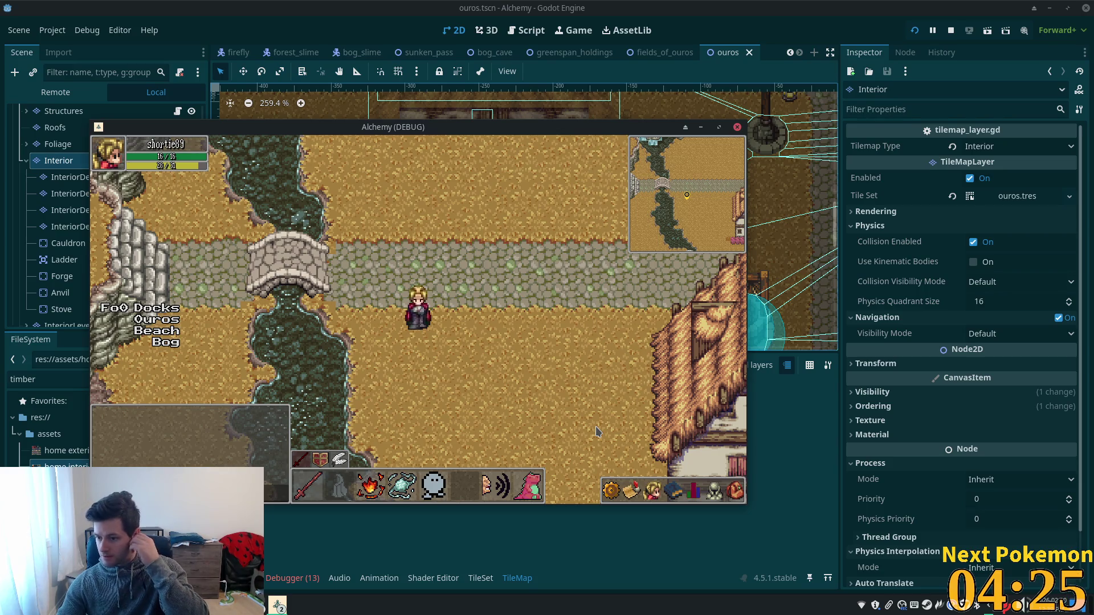
key("d")
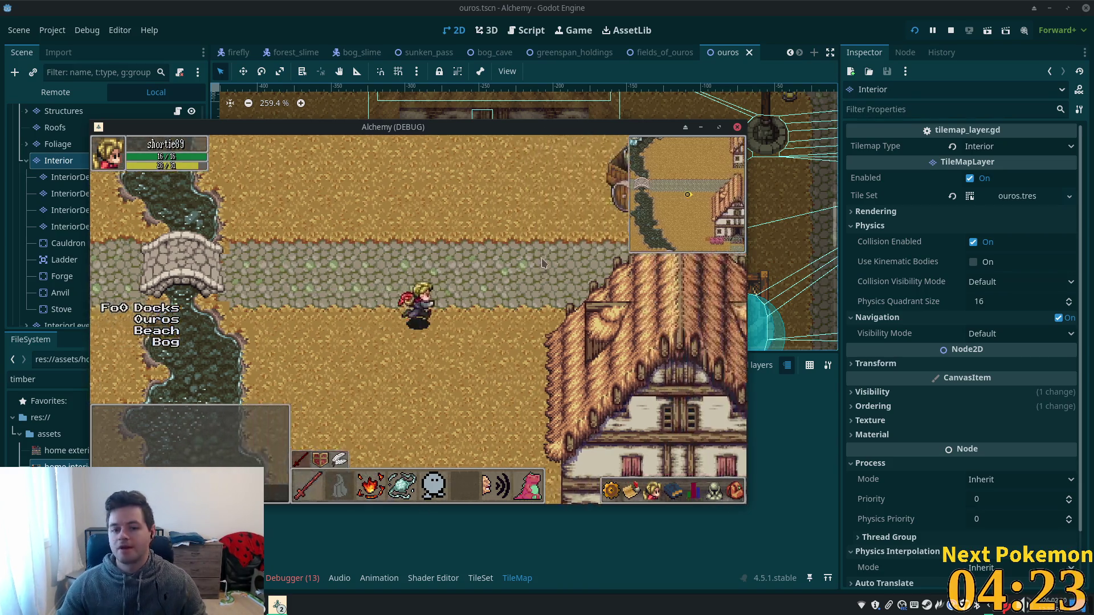
key("w")
key("s")
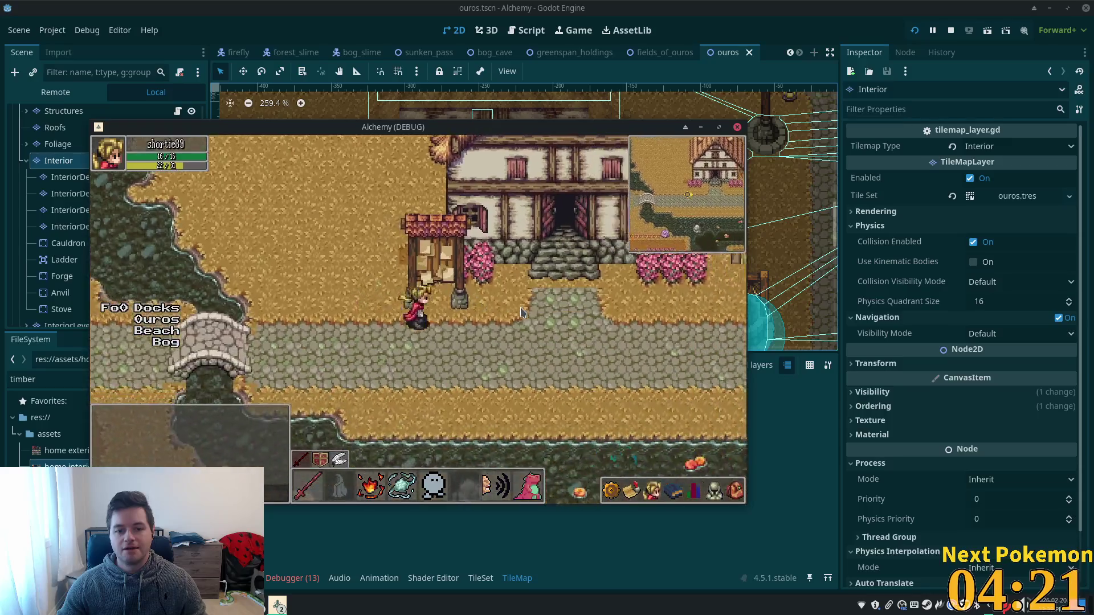
key("w")
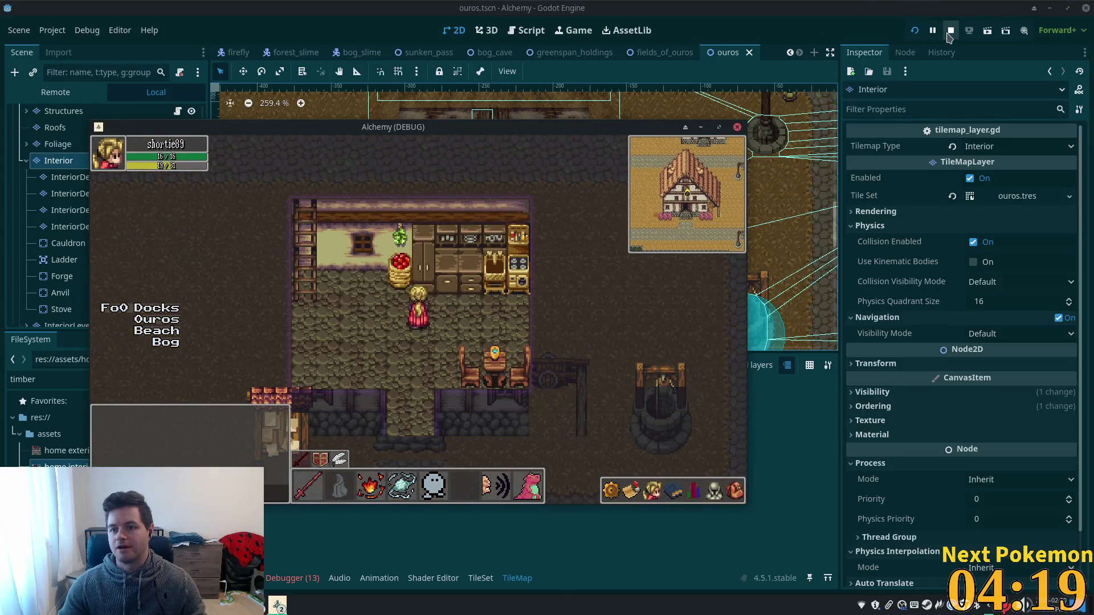
left_click(951, 30)
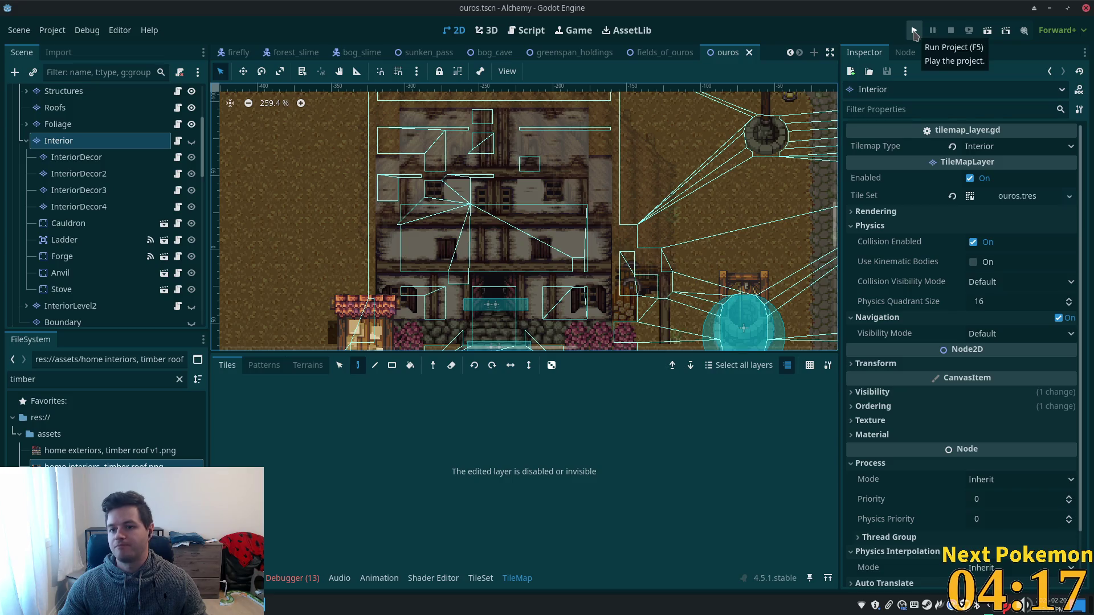
- Relaunch the game, walk the Ouros character west along the road, then close it with F8
left_click(914, 32)
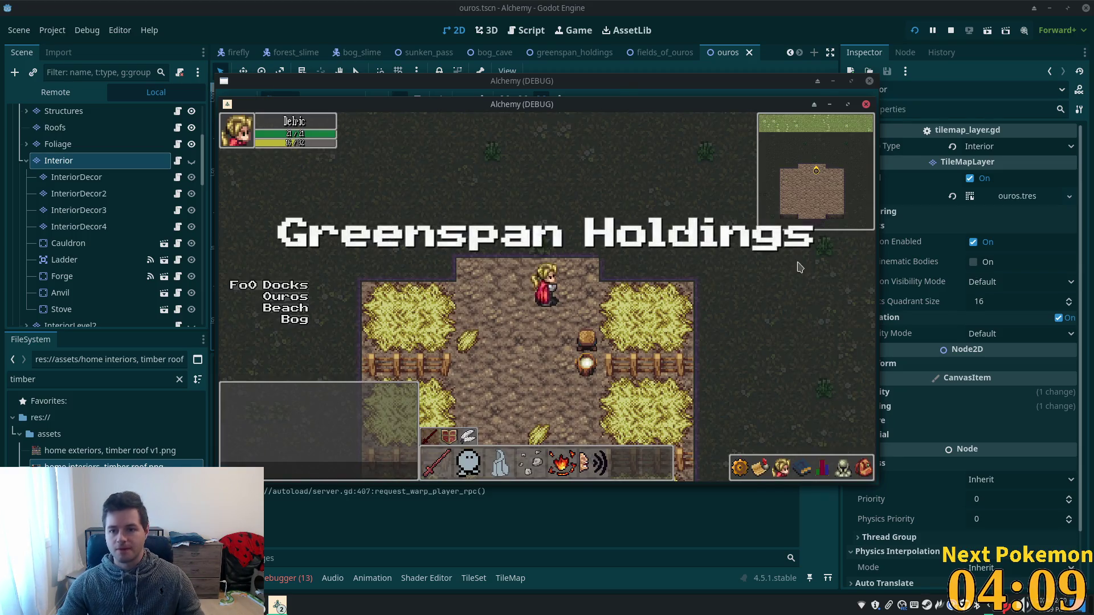
left_click_drag(678, 105, 835, 195)
left_click(701, 151)
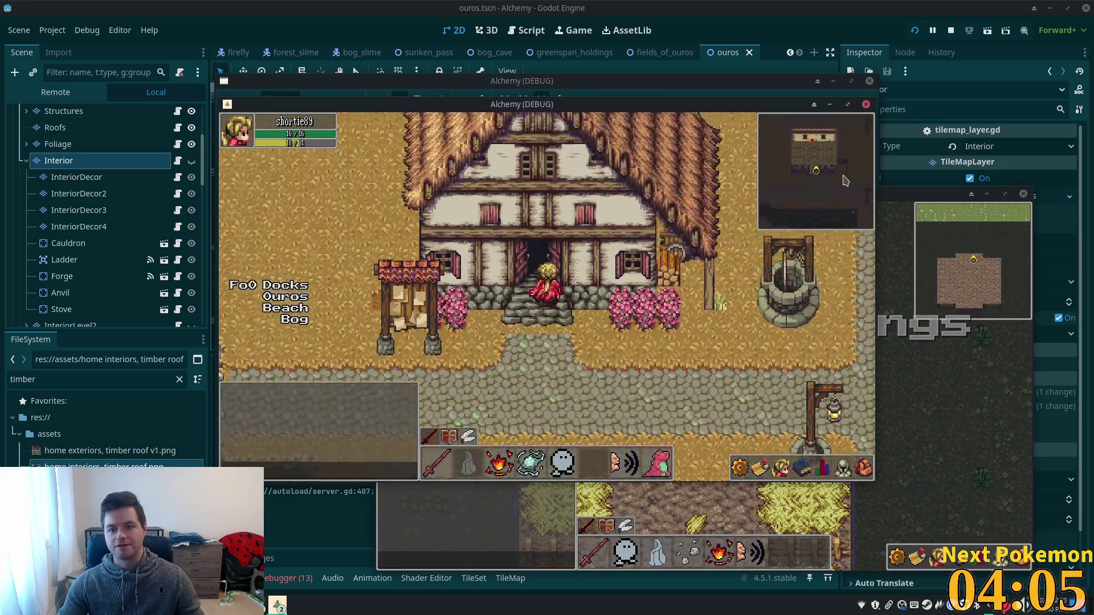
key("Left")
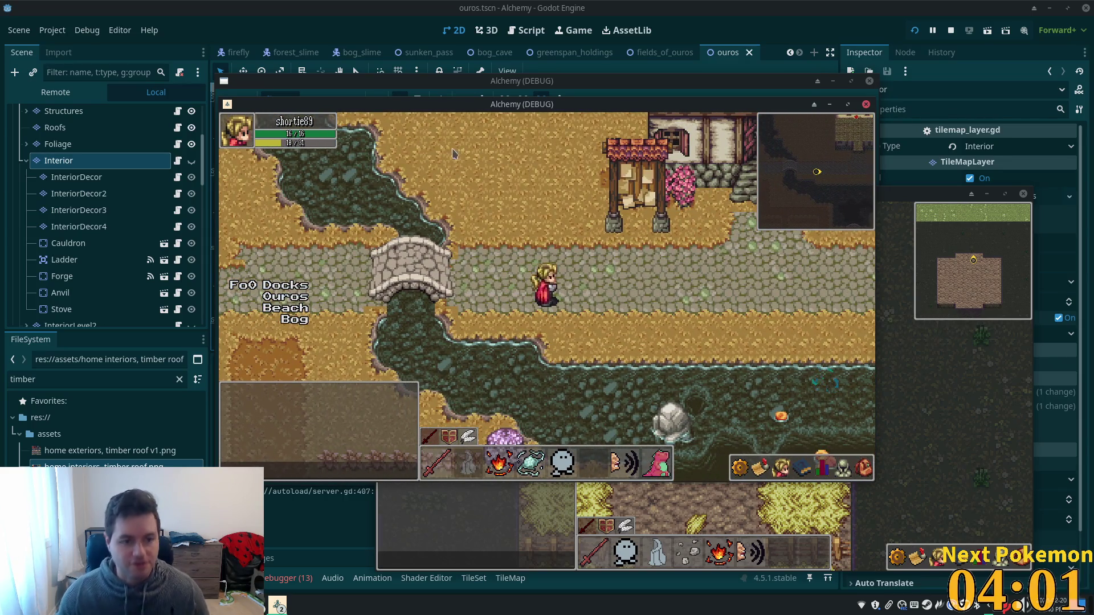
key("F8")
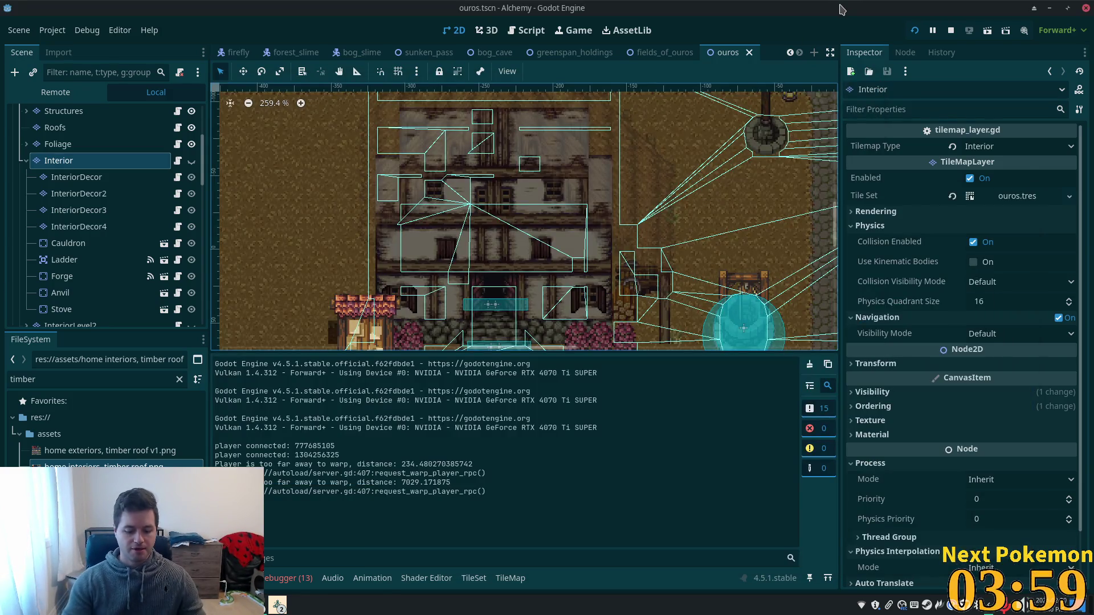
- Quick-open minimap.tscn and select its Minimap, SubViewportContainer, TileMapLayer and SubViewport nodes
key("shift+alt+o")
type("mini")
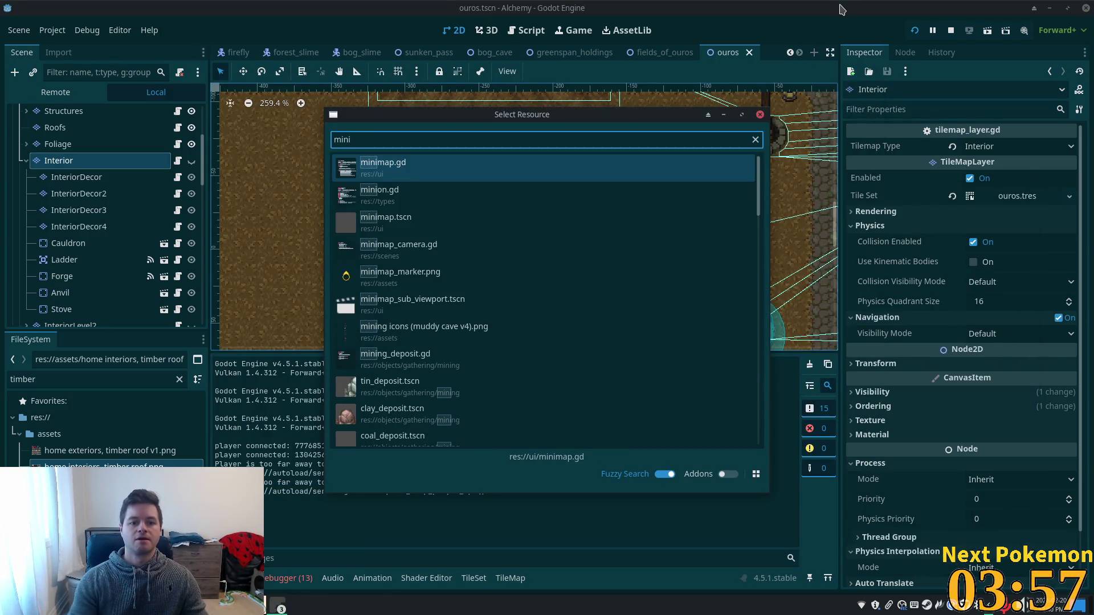
double_click(425, 217)
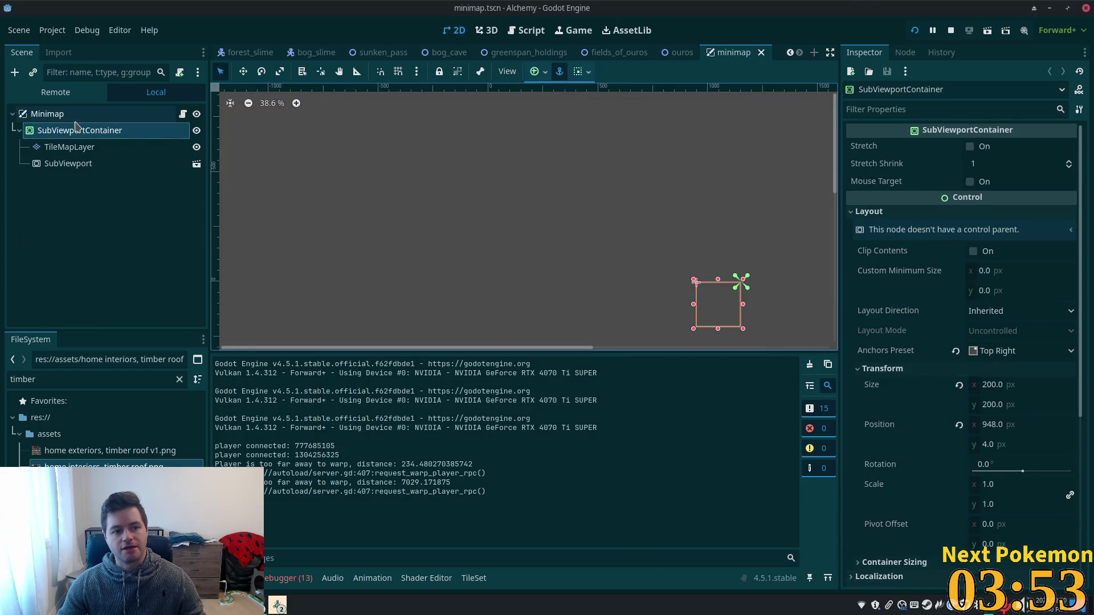
left_click(76, 121)
left_click(80, 130)
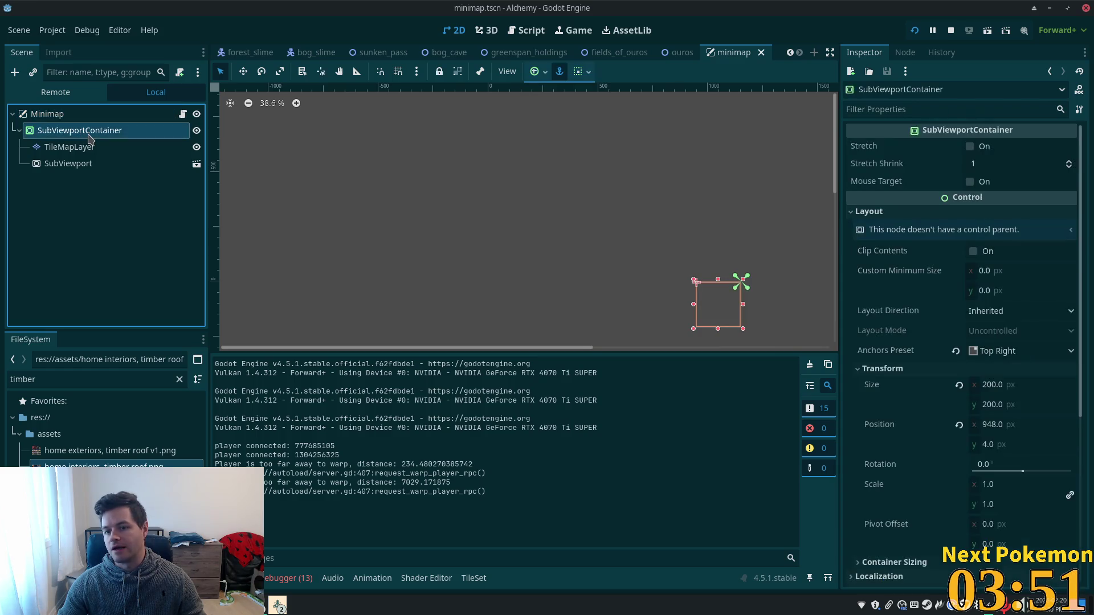
left_click(87, 150)
left_click(88, 164)
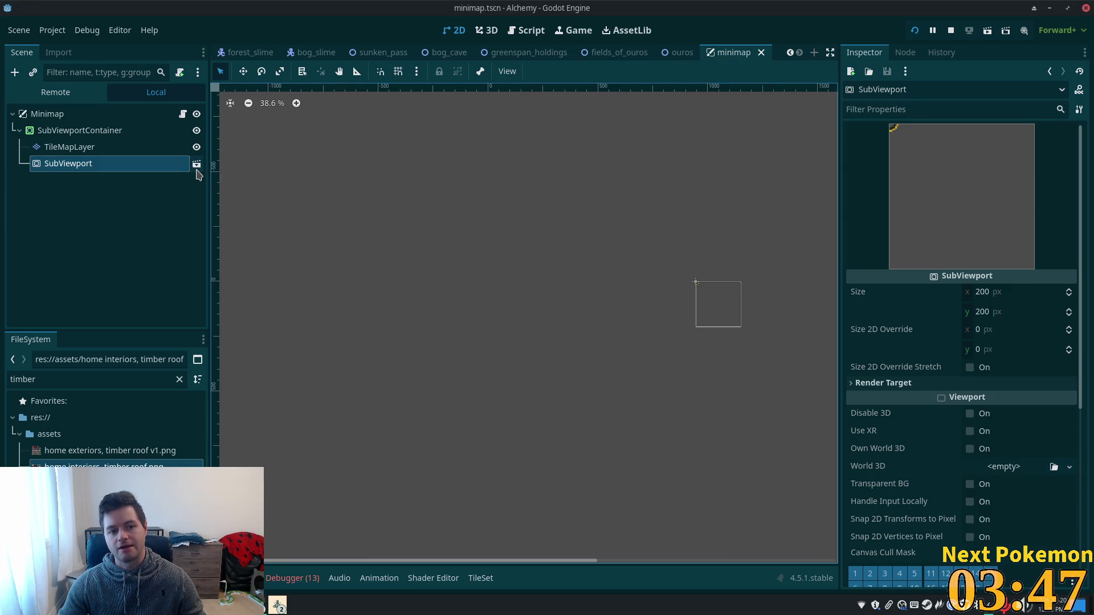
- Open the SubViewport's scene and its Camera2D script, minimap_camera.gd
left_click(197, 166)
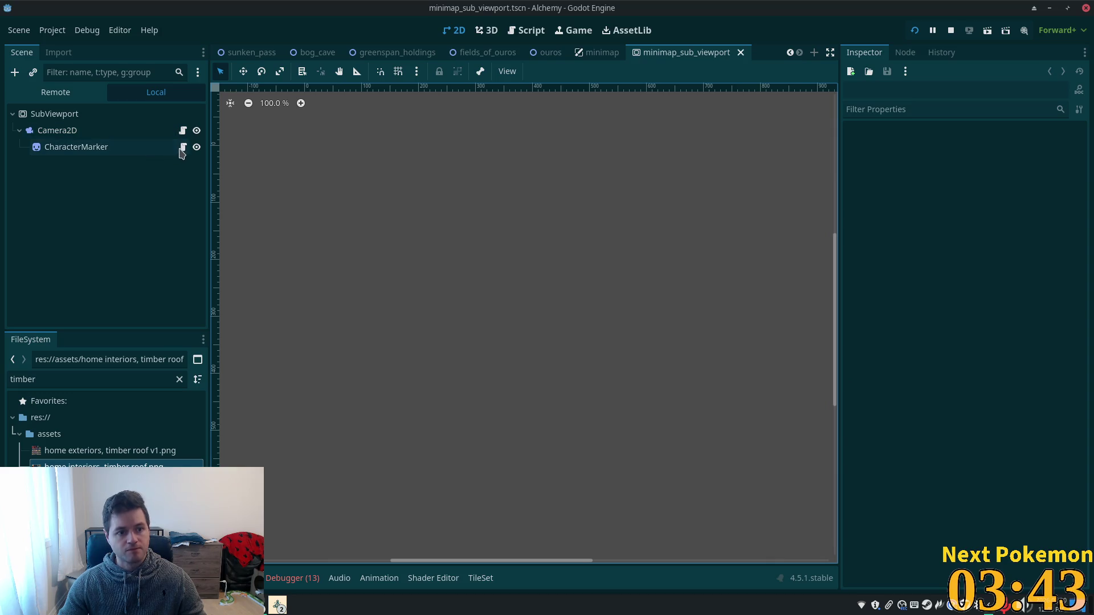
left_click(182, 131)
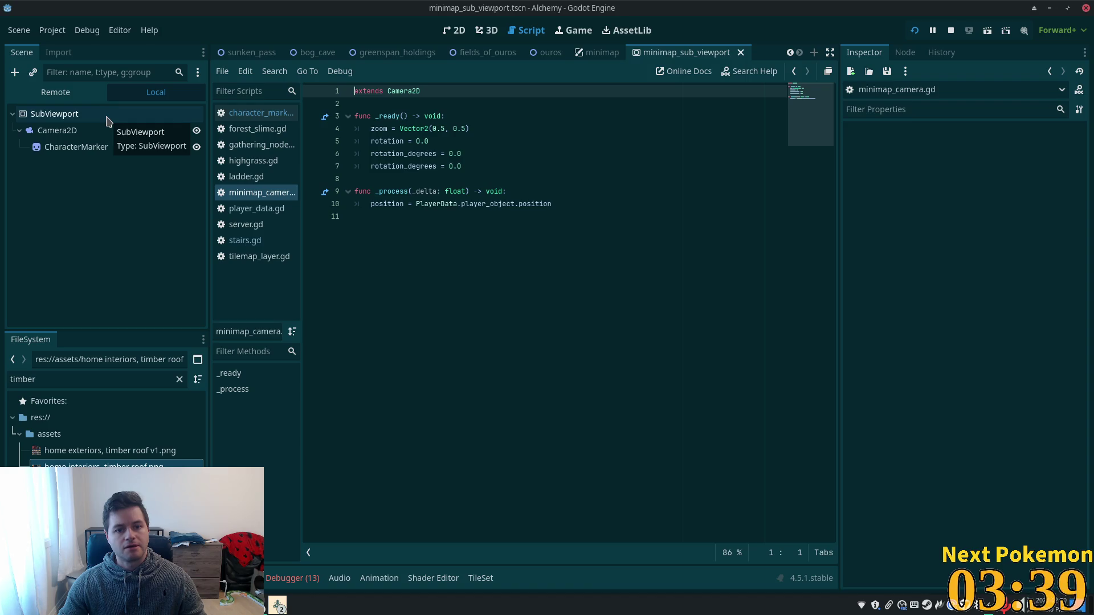
left_click(108, 120)
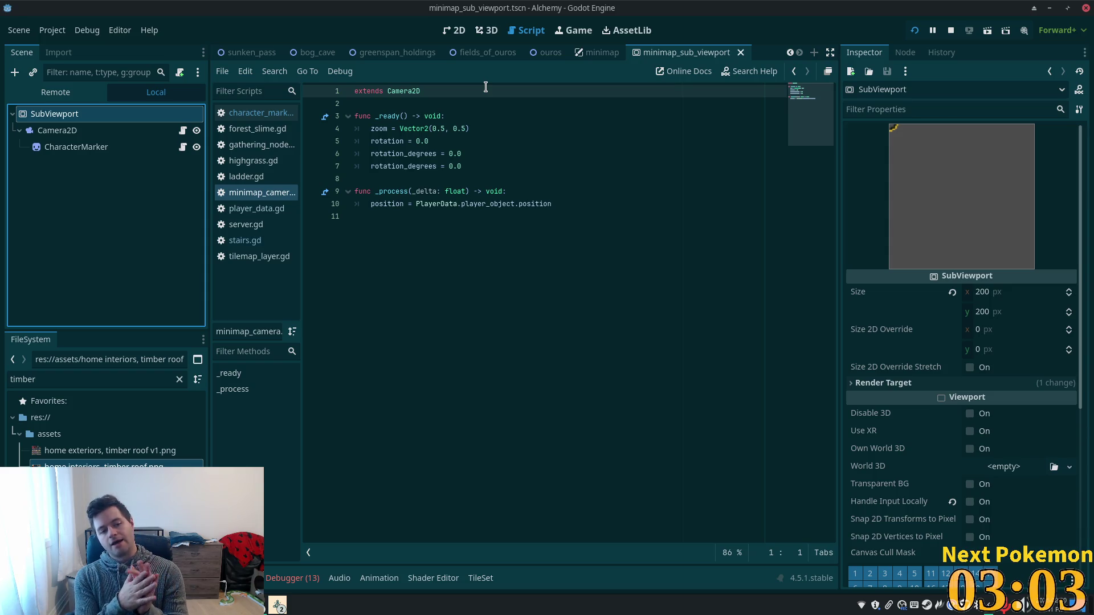
- Switch from Godot to the code editor with Alt+Tab
key("alt+Tab")
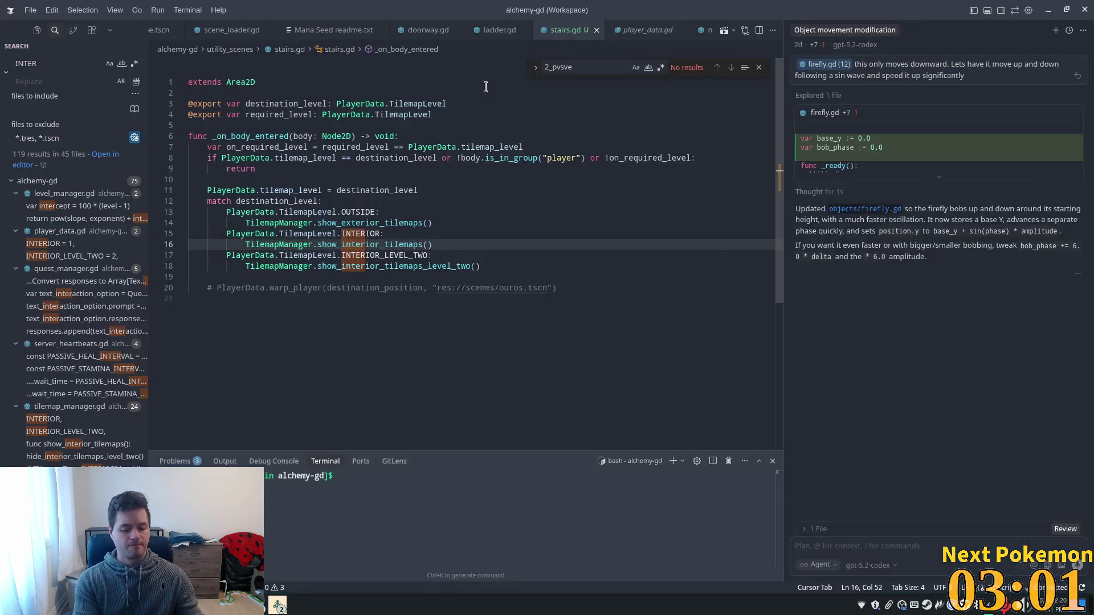
- Filter VS Code's quick-open file list by 'tile', then bring the Alchemy game window forward
key("ctrl+p")
type("tile")
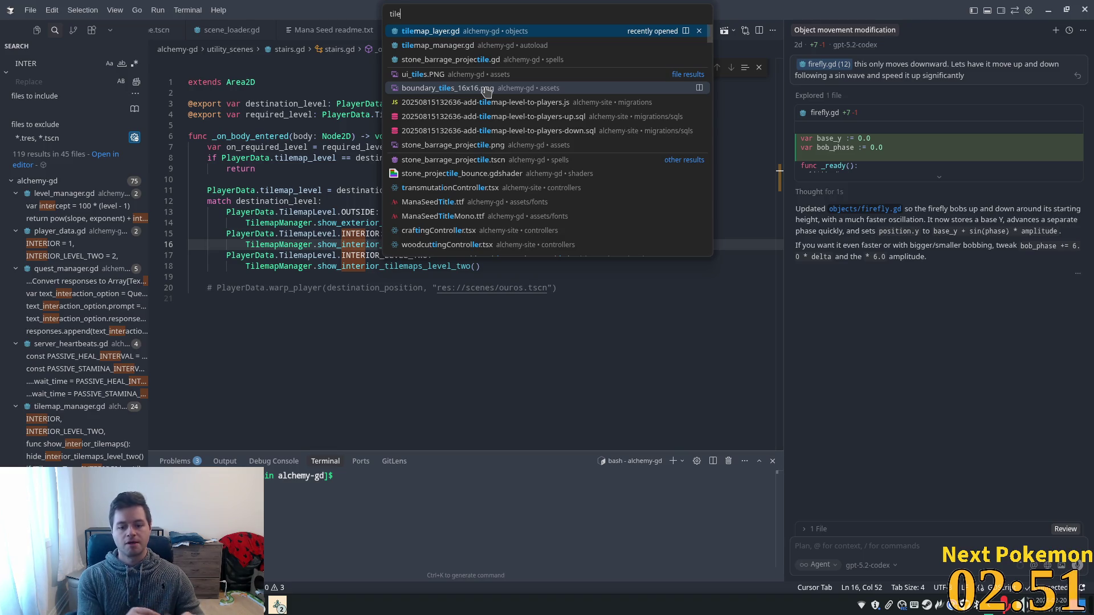
left_click(277, 605)
left_click(332, 560)
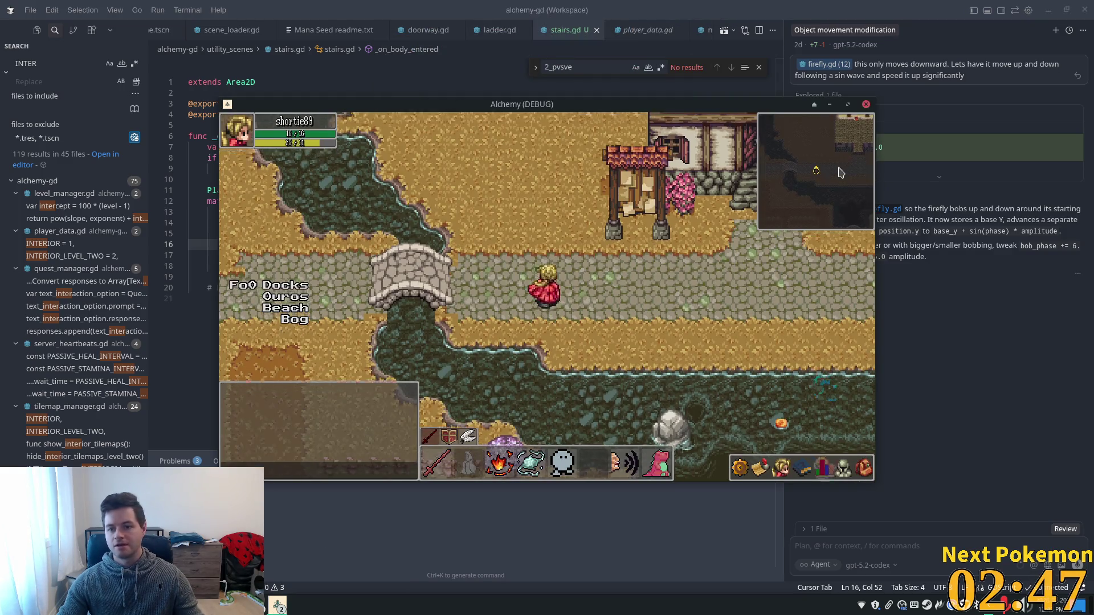
- Walk the character around town with the arrow keys (up, down, right, left)
key("Up")
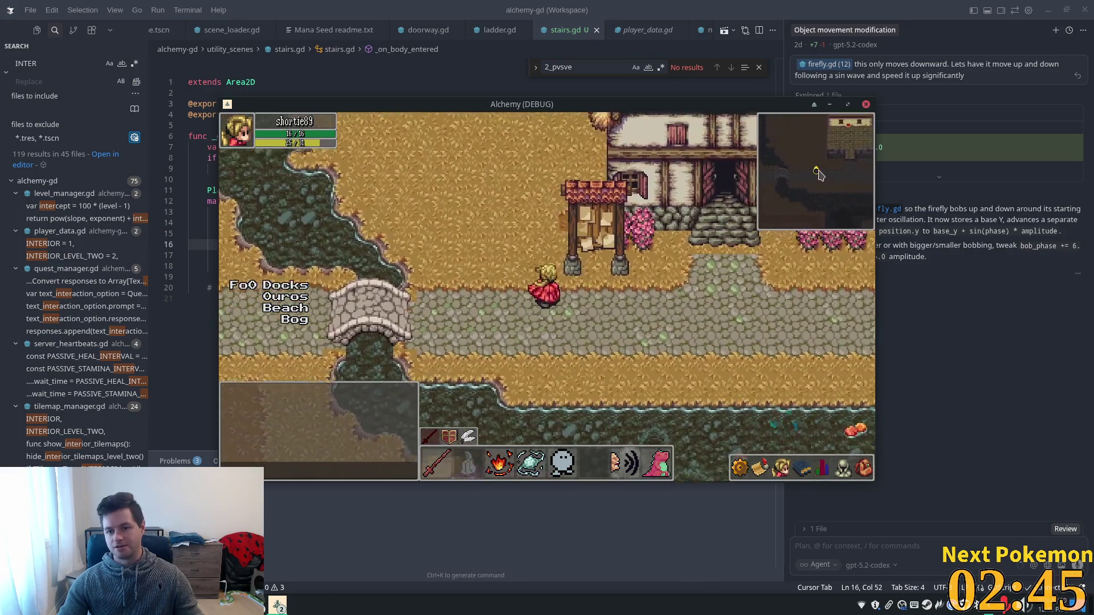
key("Down")
key("Right")
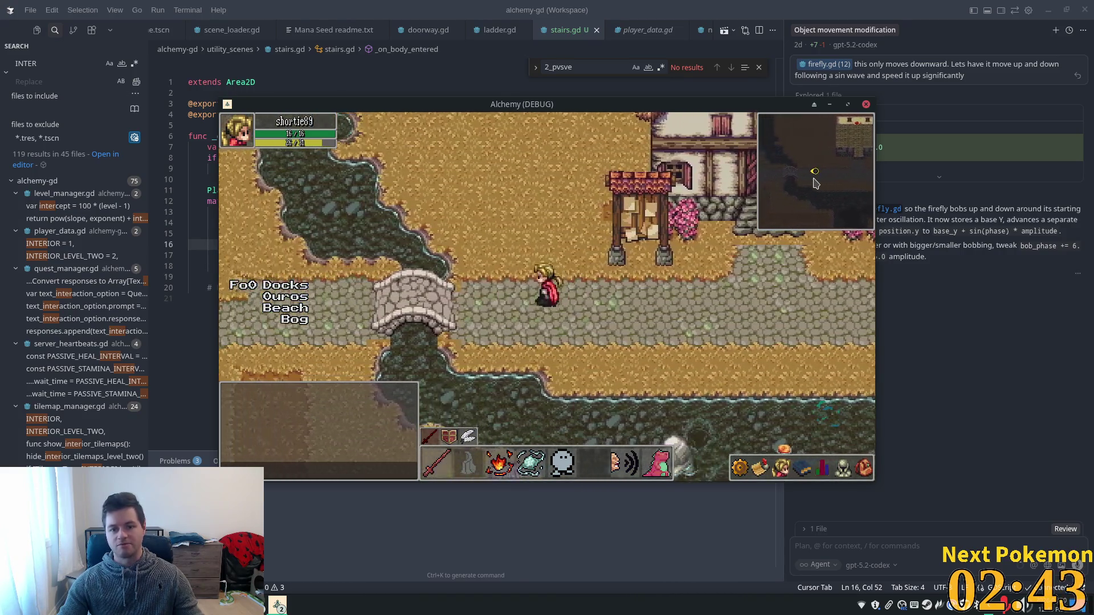
key("Right")
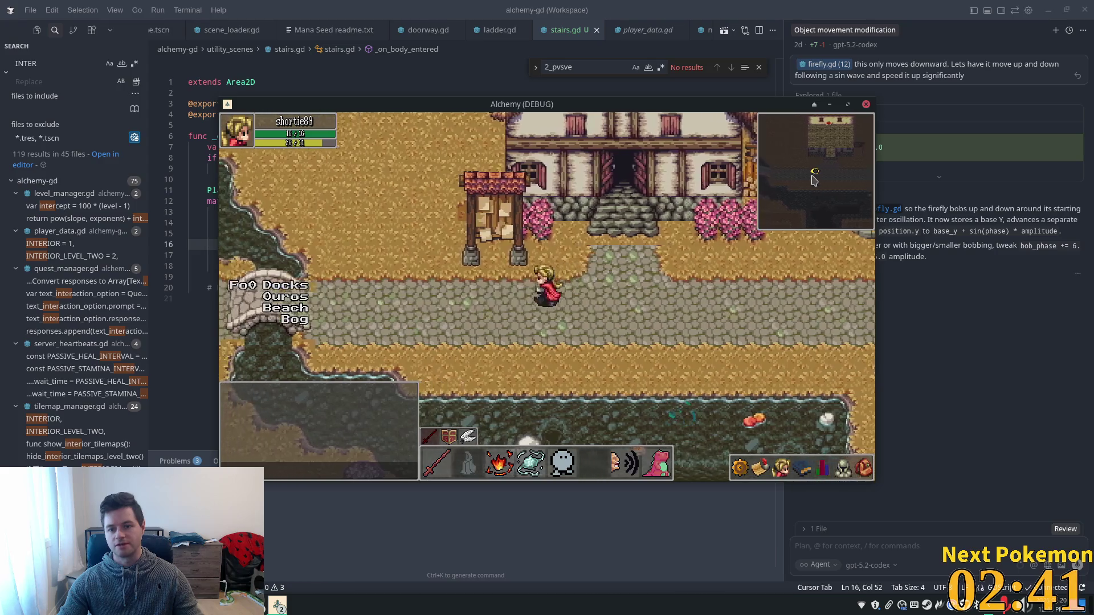
key("Left")
- Bring the game window back from the taskbar, walk out of the house, and close the game
mouse_move(764, 104)
left_mouse_down()
mouse_move(906, 189)
mouse_move(919, 157)
left_mouse_up()
left_click(277, 605)
left_click(300, 561)
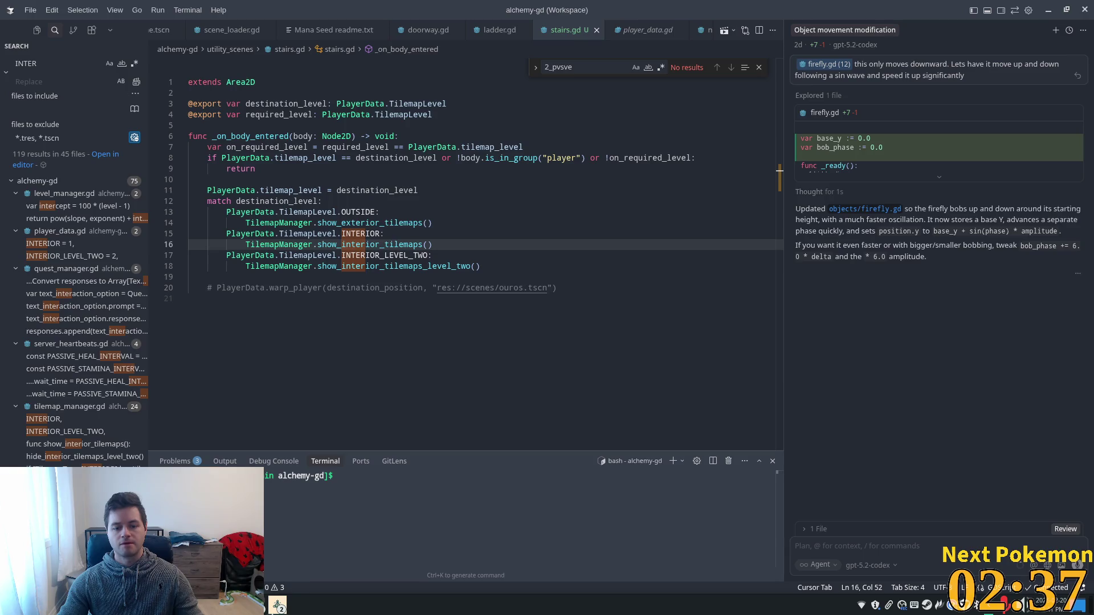
left_click(277, 605)
left_click(300, 561)
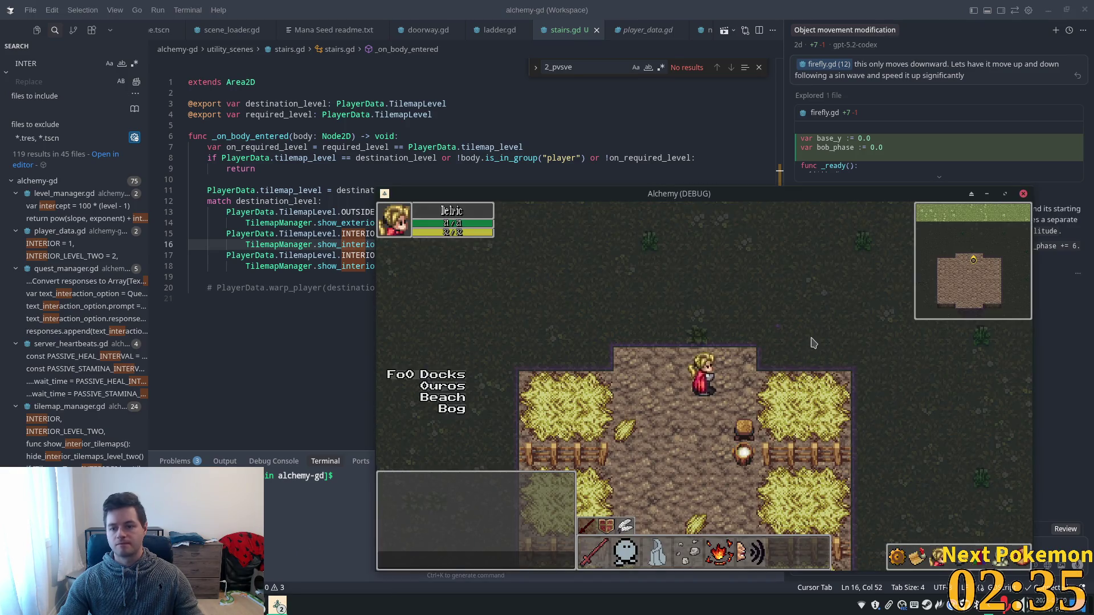
key("Up")
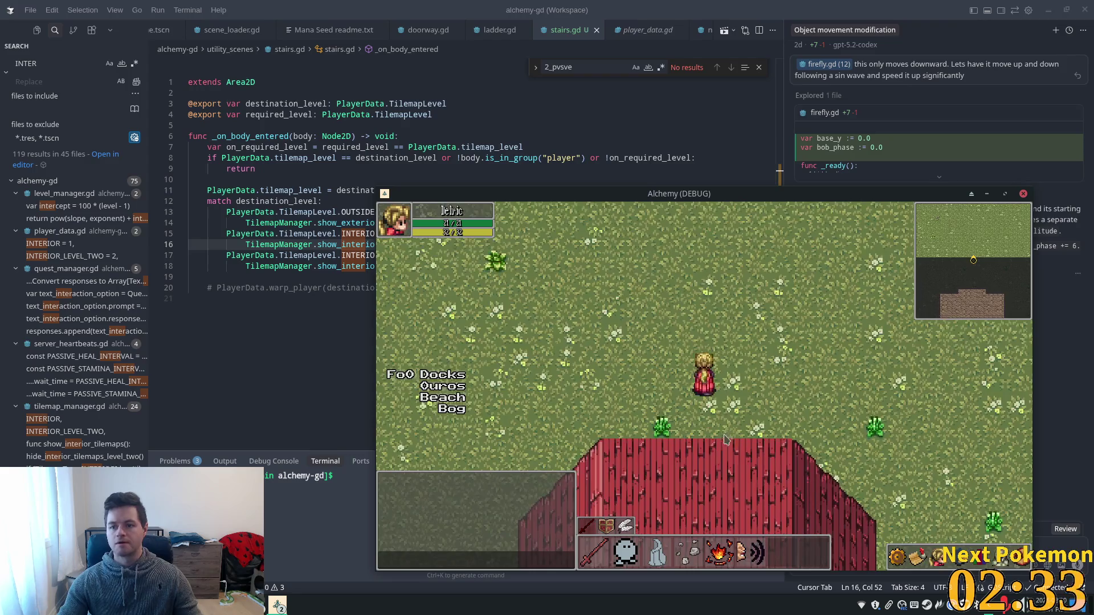
key("alt+F4")
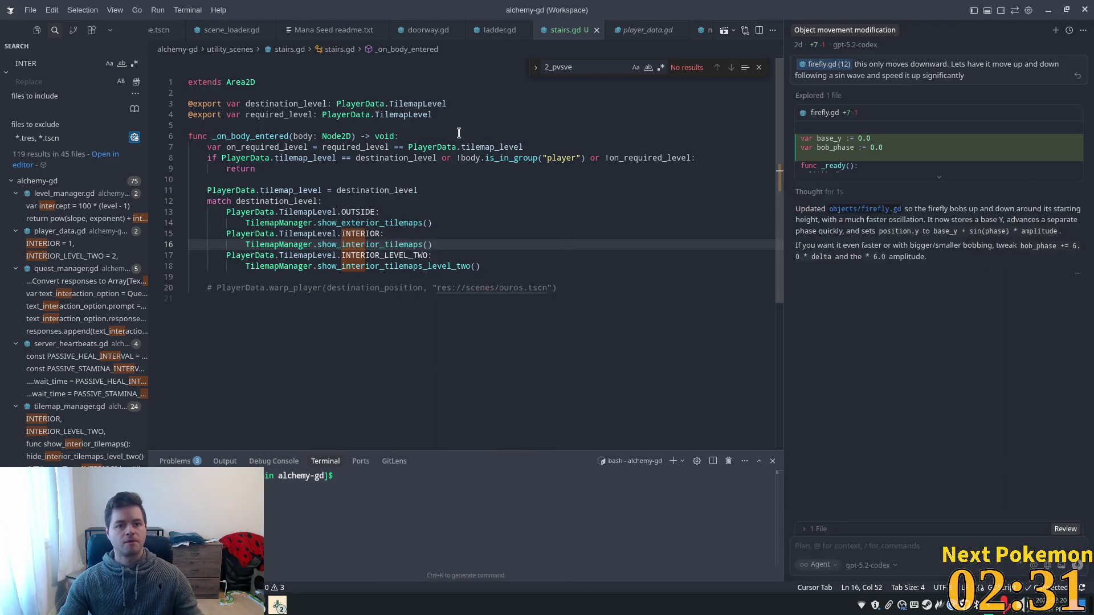
- Open tilemap_manager.gd in VS Code through the quick file search 'manage'
left_click(452, 138)
key("ctrl+p")
type("manage")
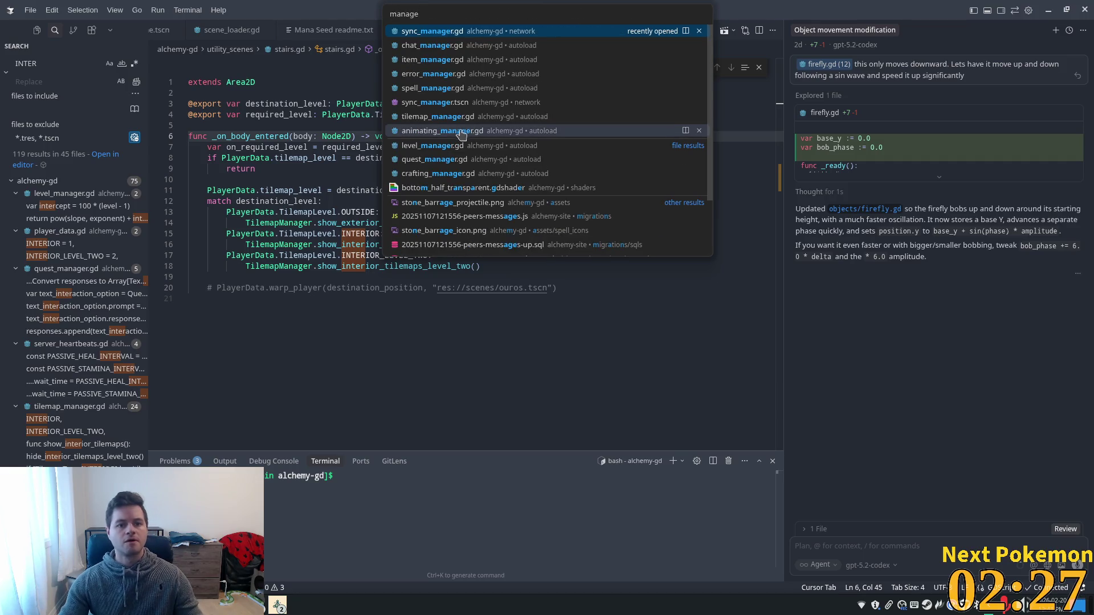
left_click(466, 116)
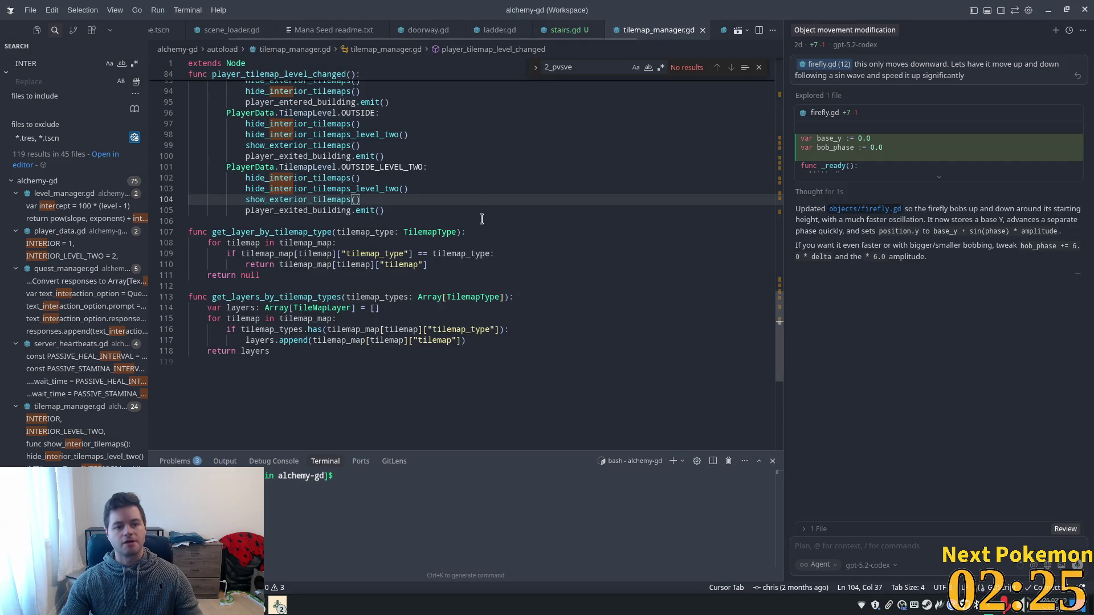
- Read through register_tilemap and the layer functions, check the TilemapType enum, and return to Godot
left_click_drag(784, 280, 779, 56)
scroll(780, 253, "up", 7)
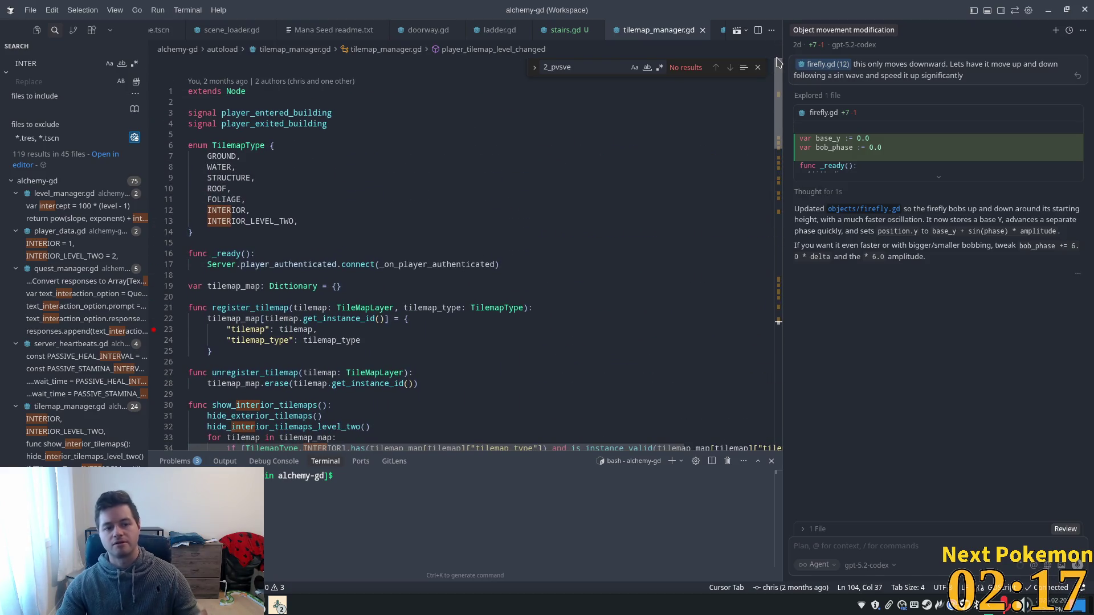
scroll(319, 184, "down", 5)
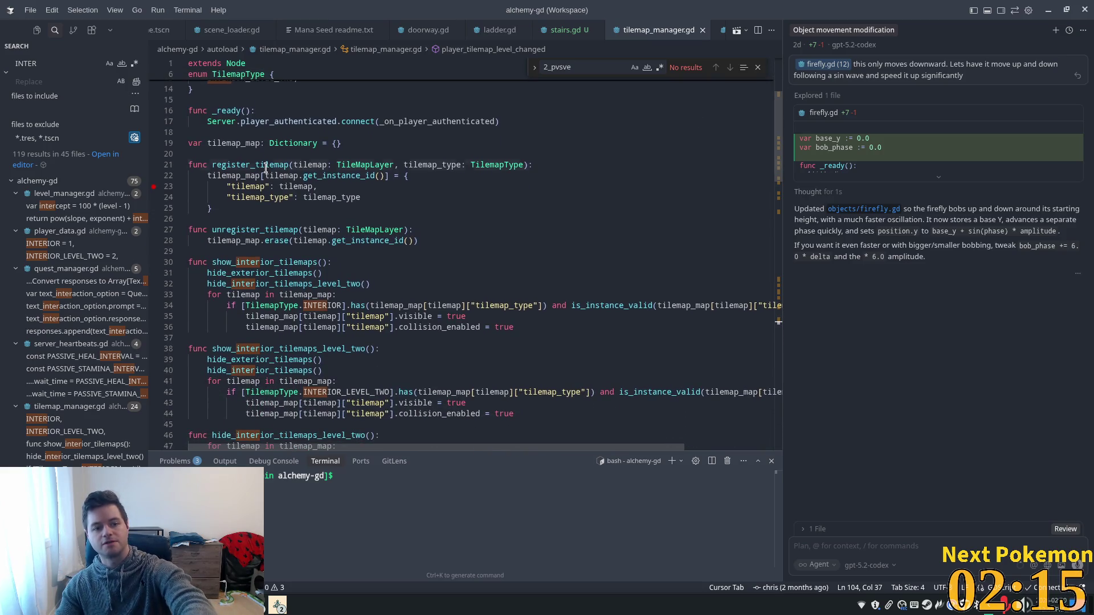
double_click(265, 164)
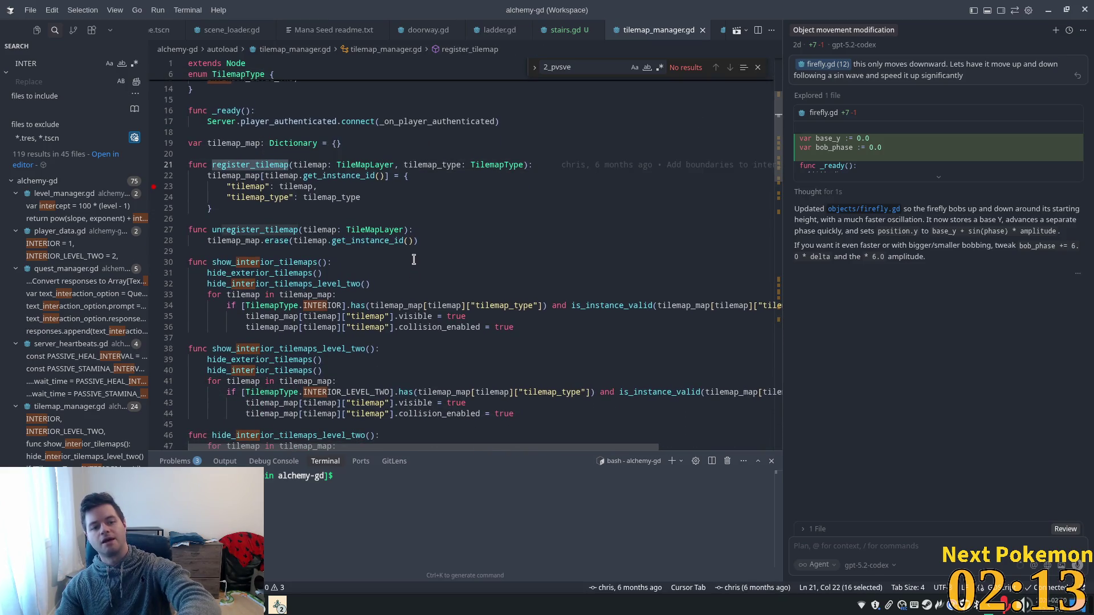
scroll(419, 265, "down", 7)
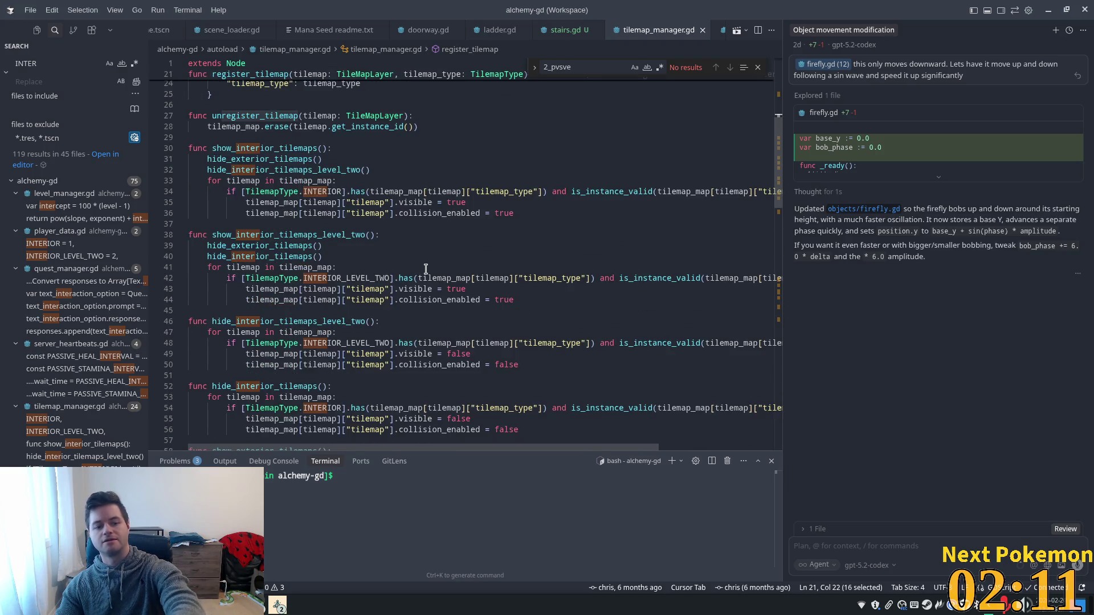
scroll(425, 272, "down", 3)
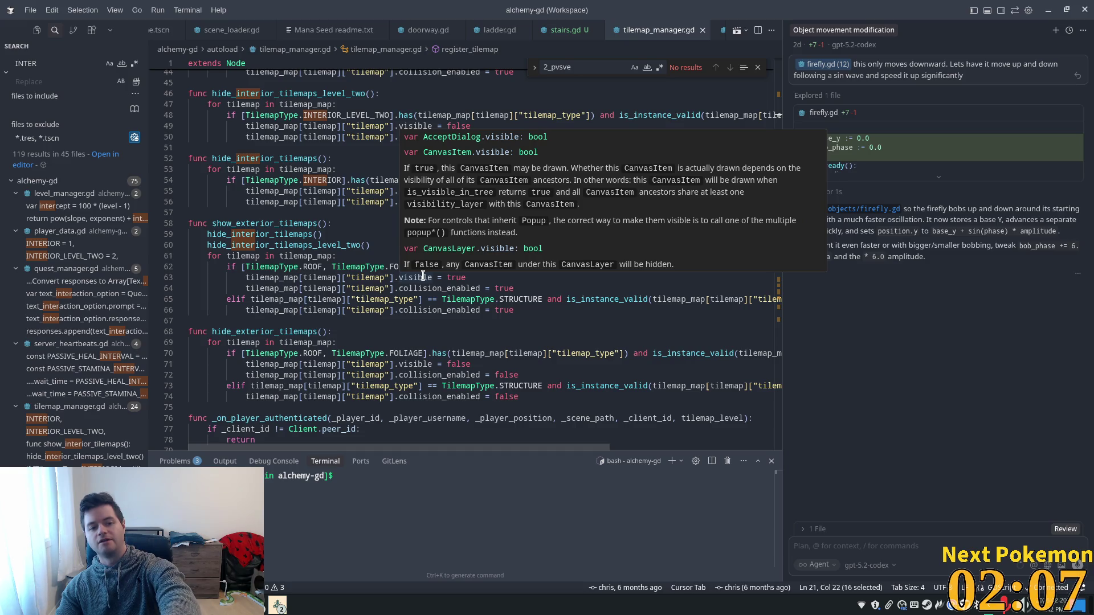
scroll(422, 279, "down", 7)
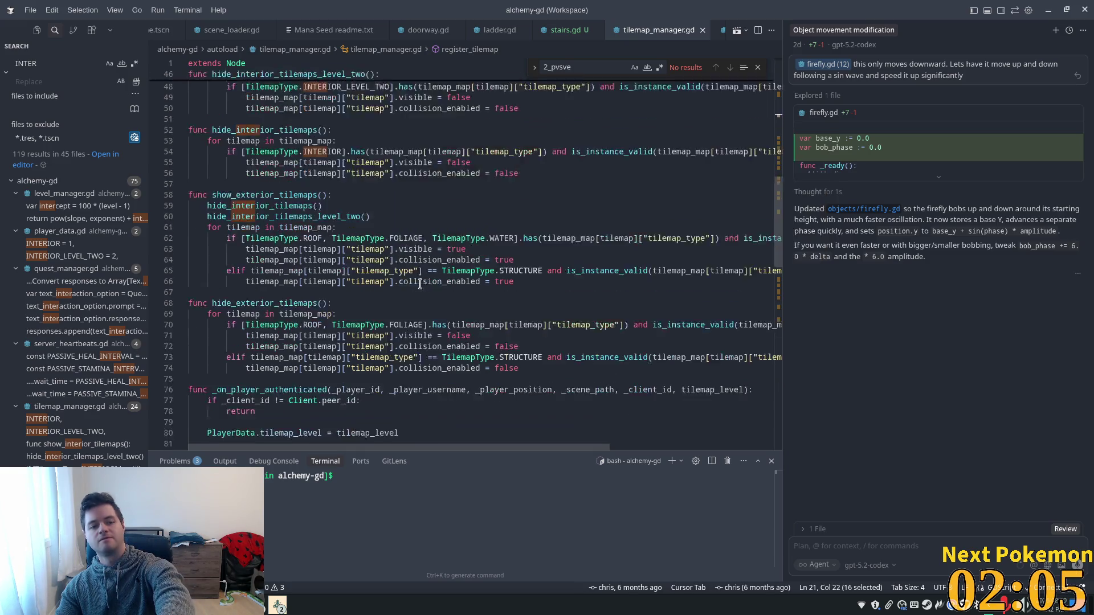
scroll(418, 286, "down", 8)
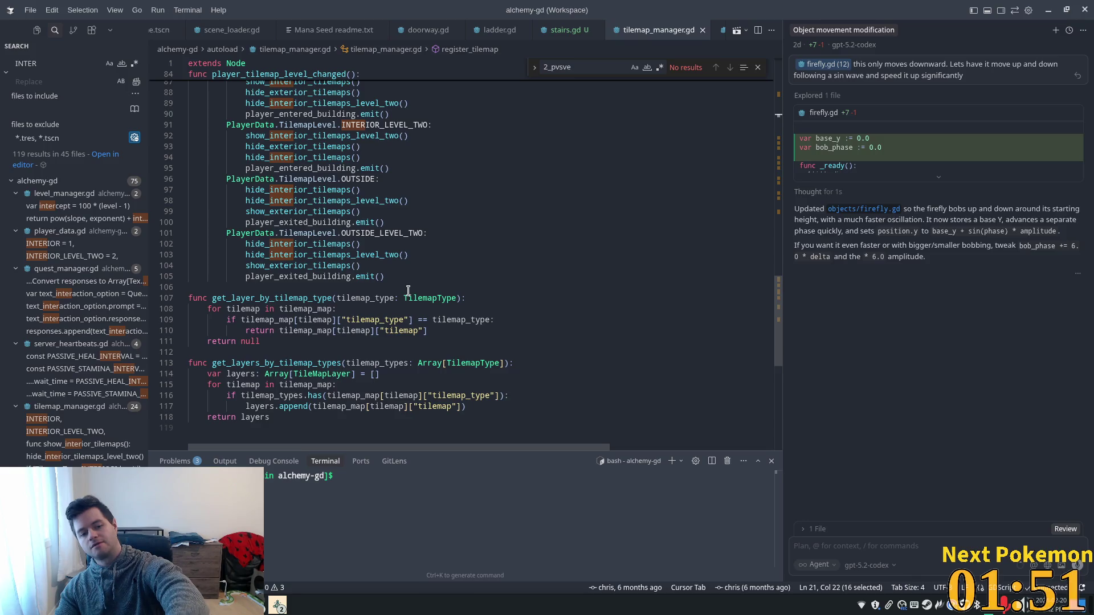
mouse_move(406, 293)
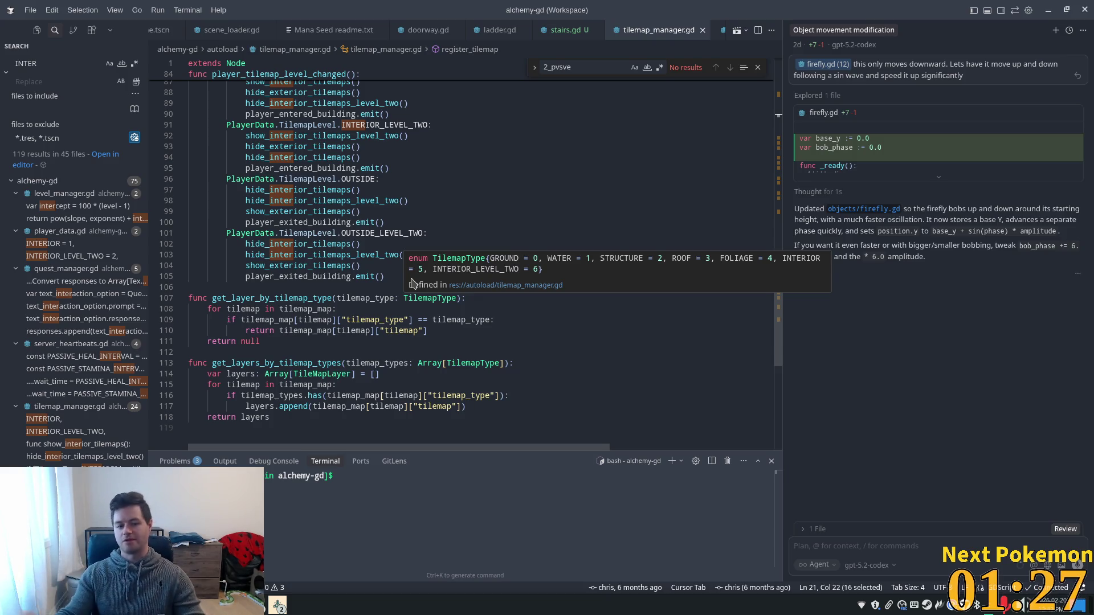
key("alt+Tab")
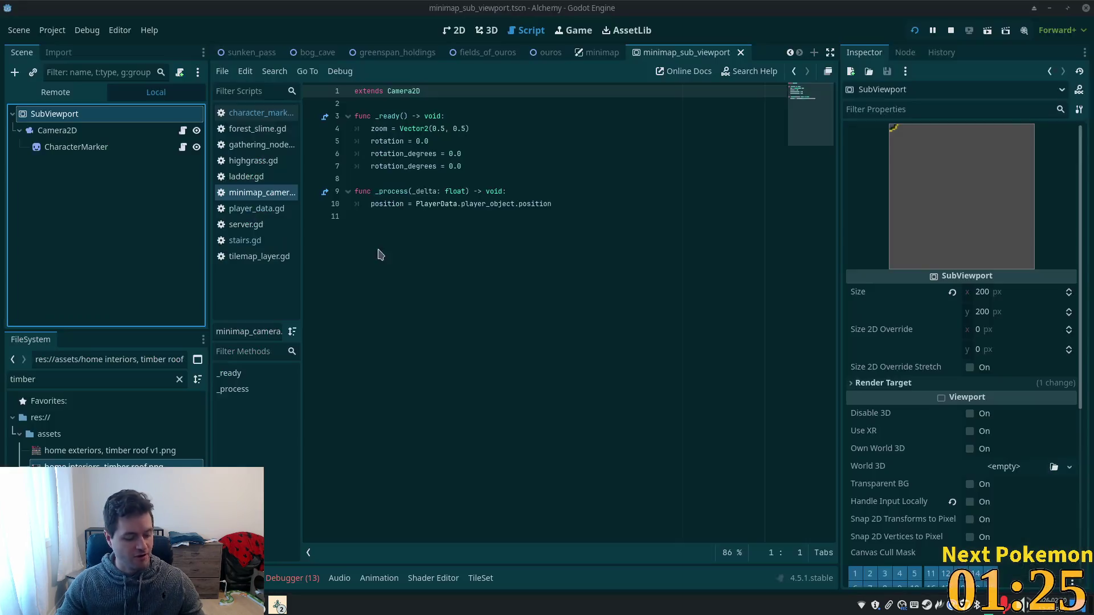
- Switch to the minimap scene and open the Minimap root node's script
key("super")
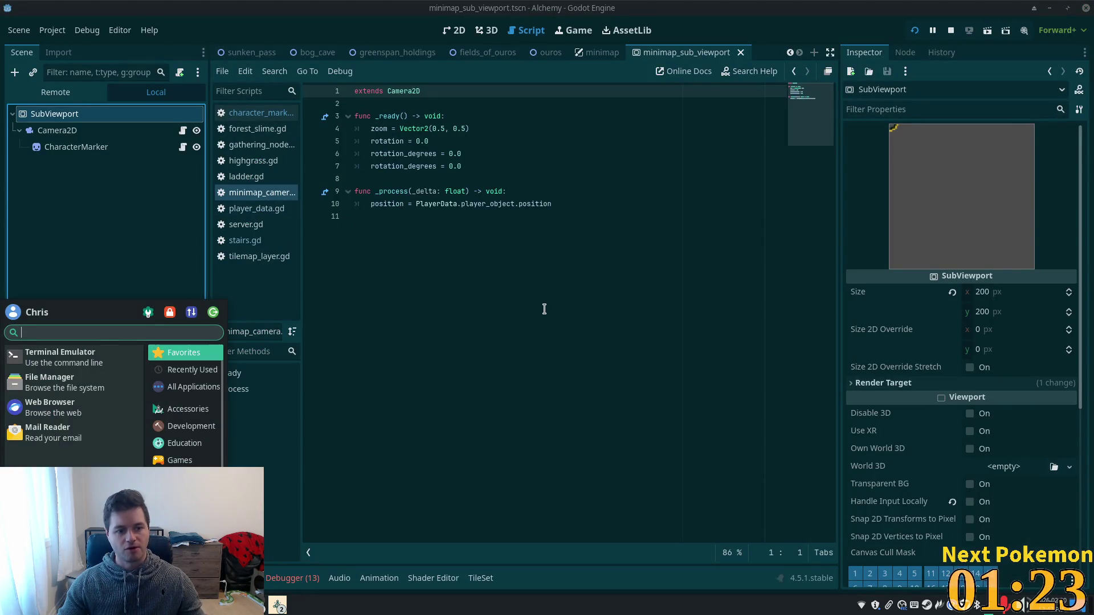
left_click(545, 309)
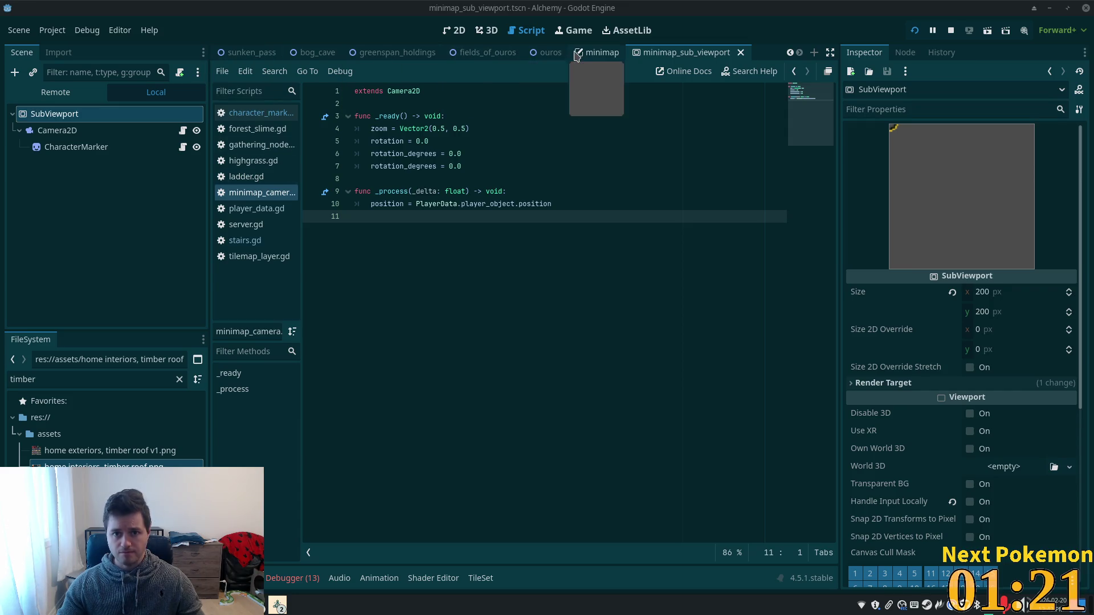
left_click(599, 52)
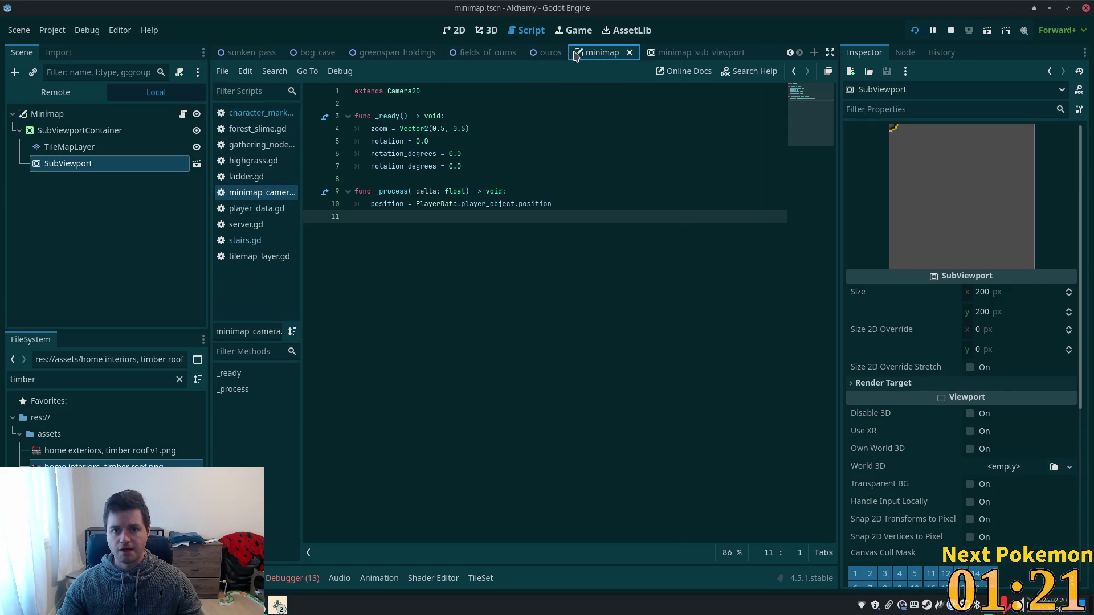
left_click(46, 113)
left_click(183, 114)
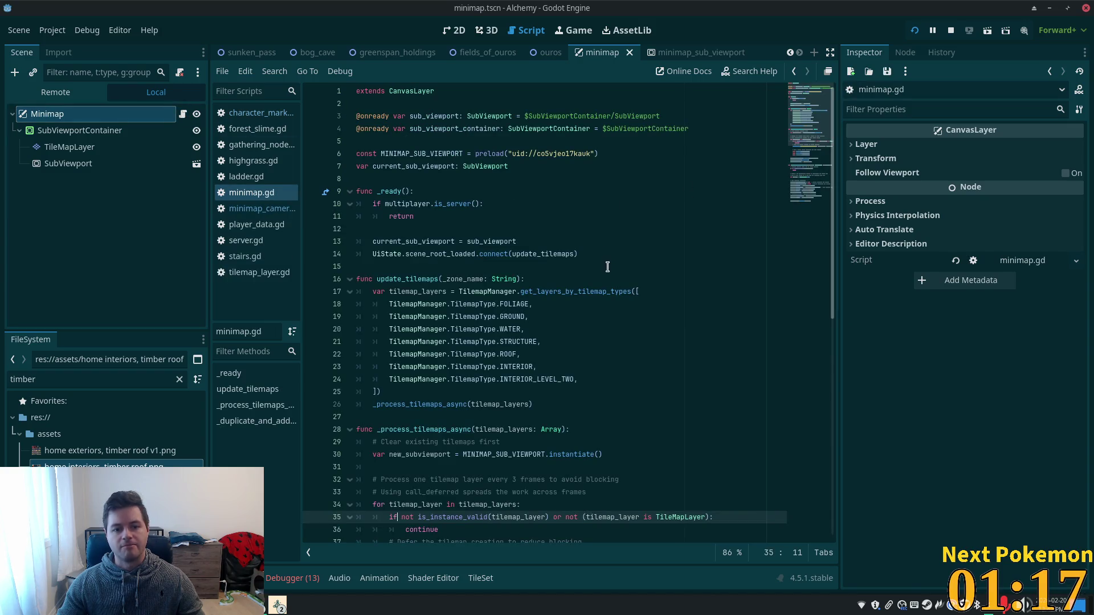
- Review the signal connections in _ready, including scene_root_loaded
scroll(606, 264, "down", 1)
scroll(605, 265, "up", 1)
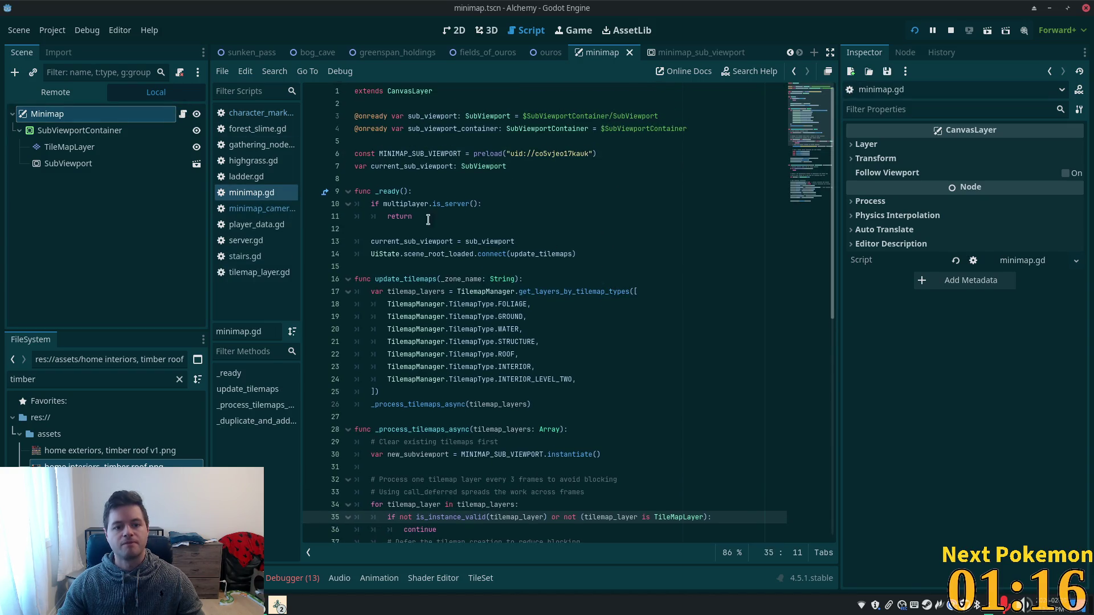
left_click(392, 203)
mouse_move(375, 241)
left_mouse_down()
mouse_move(503, 241)
mouse_move(506, 254)
left_mouse_up()
double_click(405, 254)
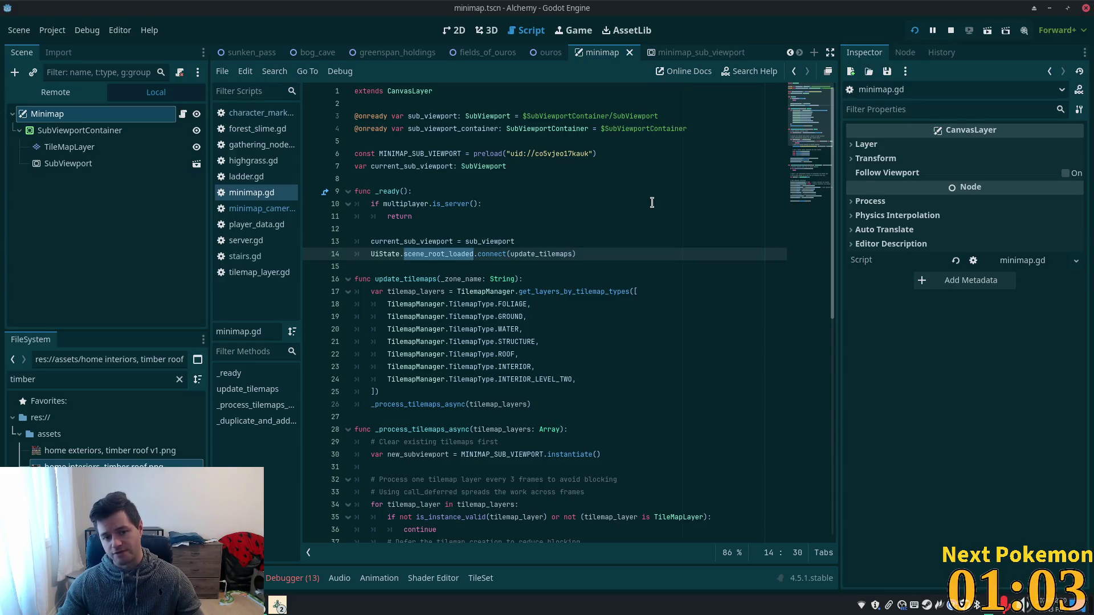
mouse_move(442, 257)
left_click(524, 254, "ctrl")
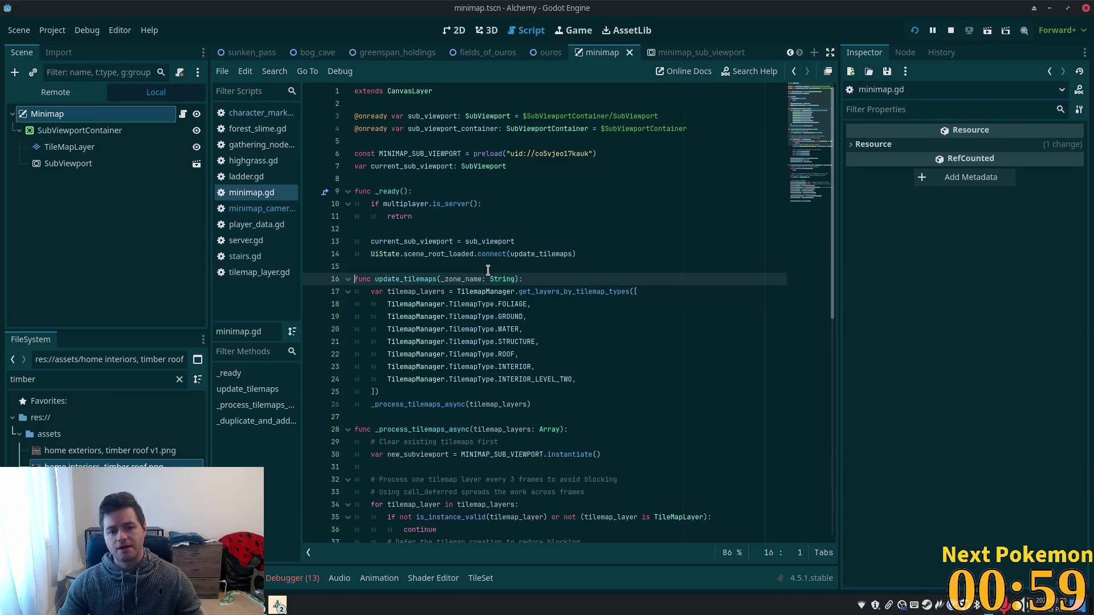
- Inspect update_tilemaps' TilemapManager call to get_layers_by_tilemap_types on line 17
scroll(404, 321, "down", 2)
scroll(404, 322, "down", 2)
left_click_drag(458, 179, 601, 180)
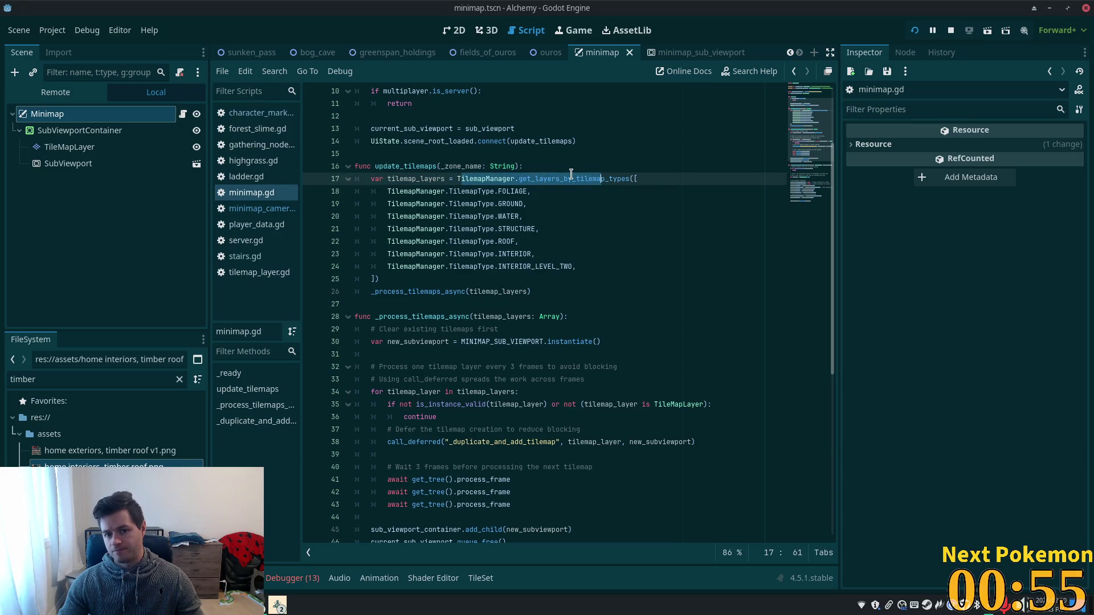
double_click(572, 179)
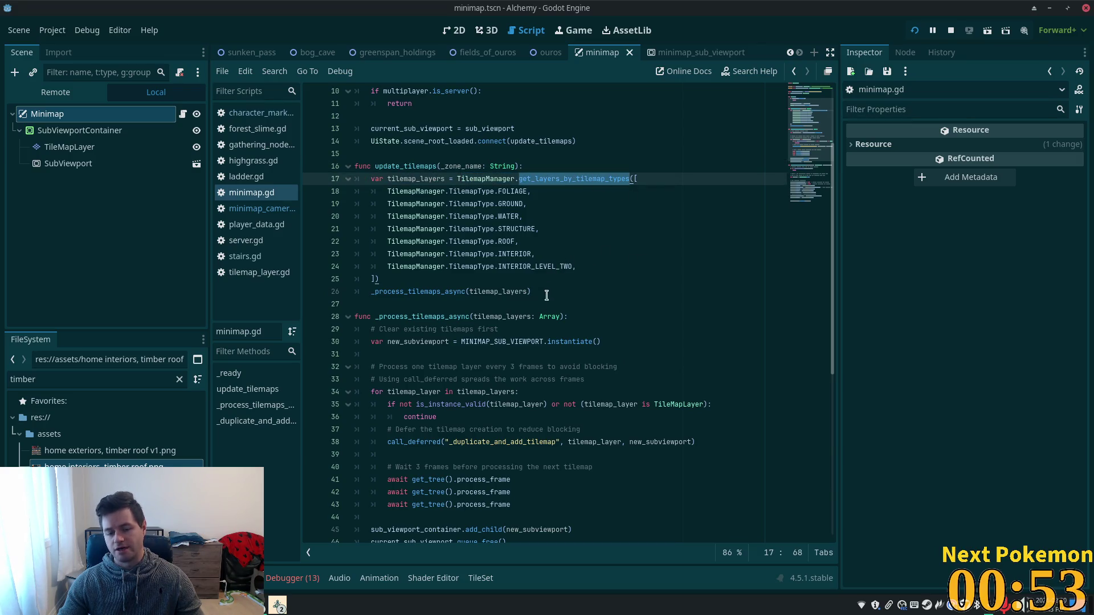
mouse_move(585, 183)
left_click(409, 279)
key("Down")
key("Down")
key("Down")
key("Home")
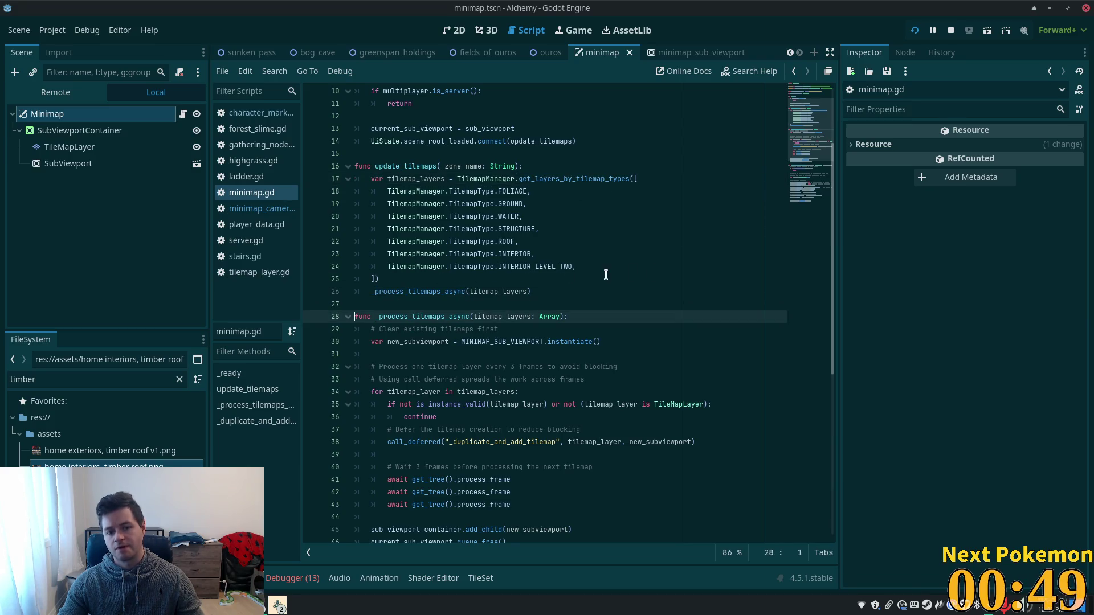
- Review _process_tilemaps_async: one layer every 3 frames, invalid-layer skip, and the three-frame await
scroll(606, 300, "down", 4)
mouse_move(605, 293)
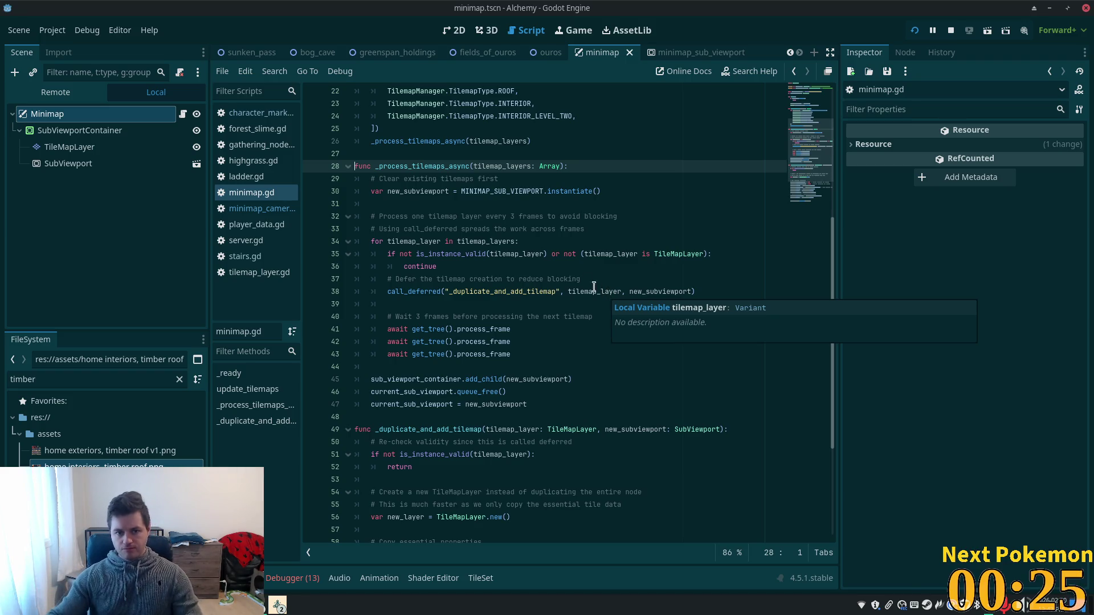
left_click_drag(380, 216, 627, 222)
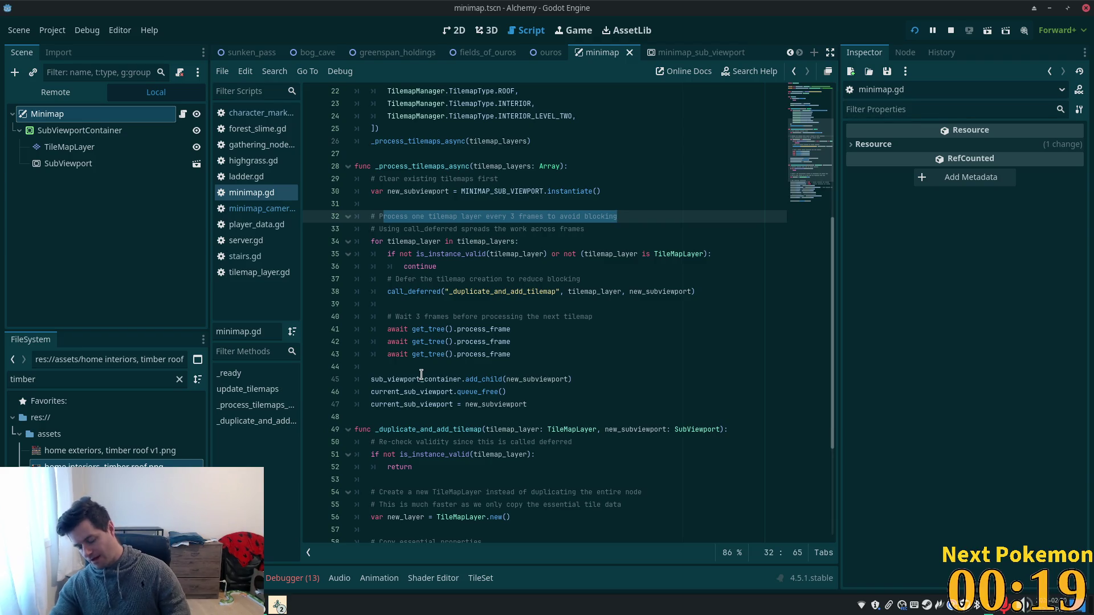
mouse_move(422, 375)
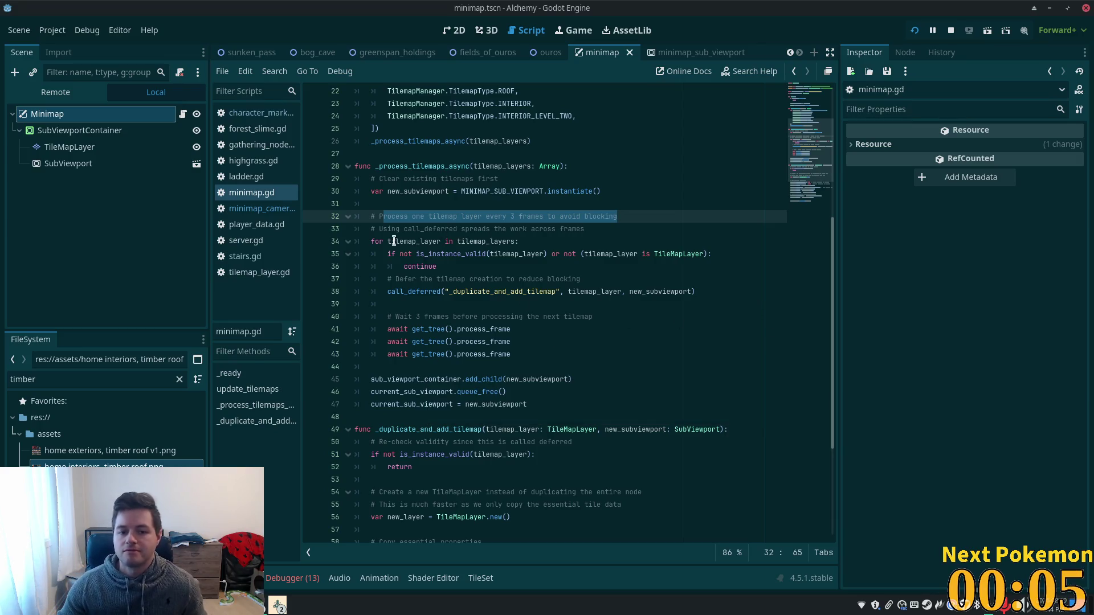
left_click_drag(454, 254, 437, 266)
left_click_drag(530, 281, 536, 285)
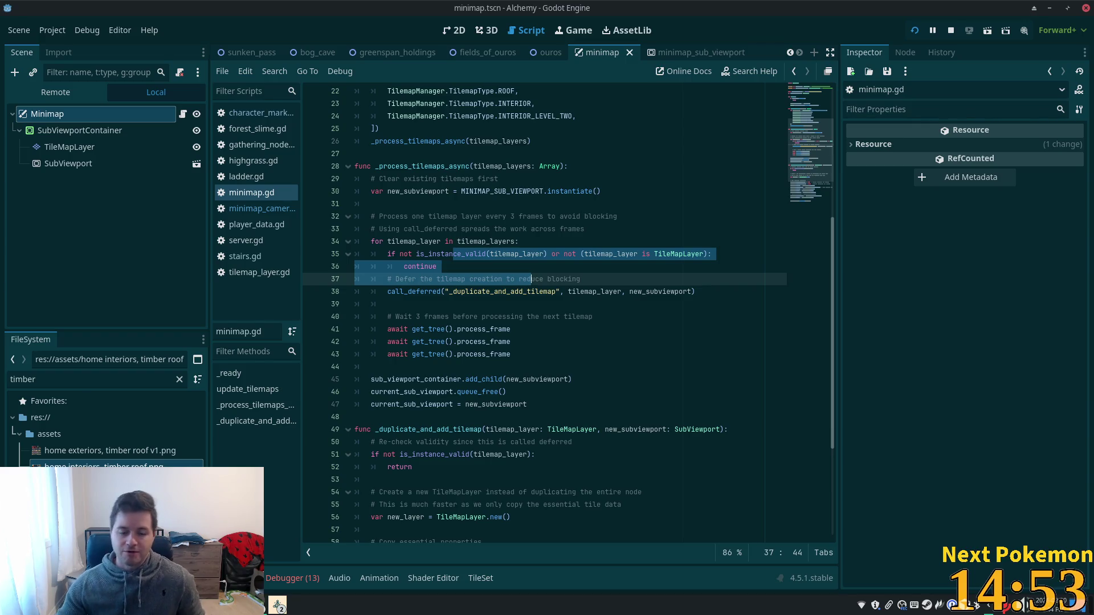
left_click_drag(392, 316, 582, 326)
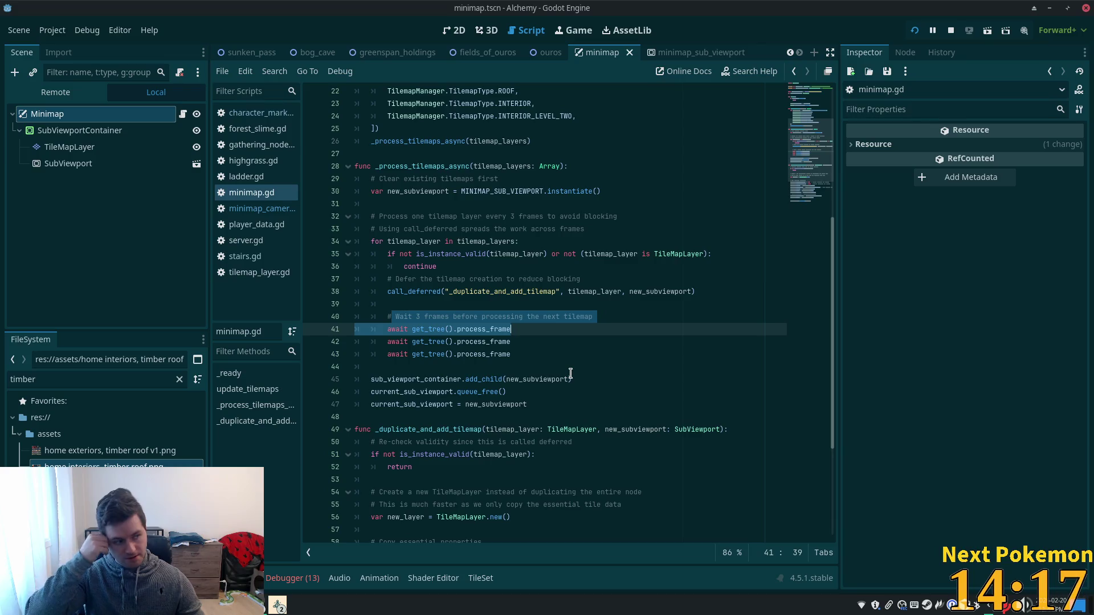
scroll(632, 297, "down", 4)
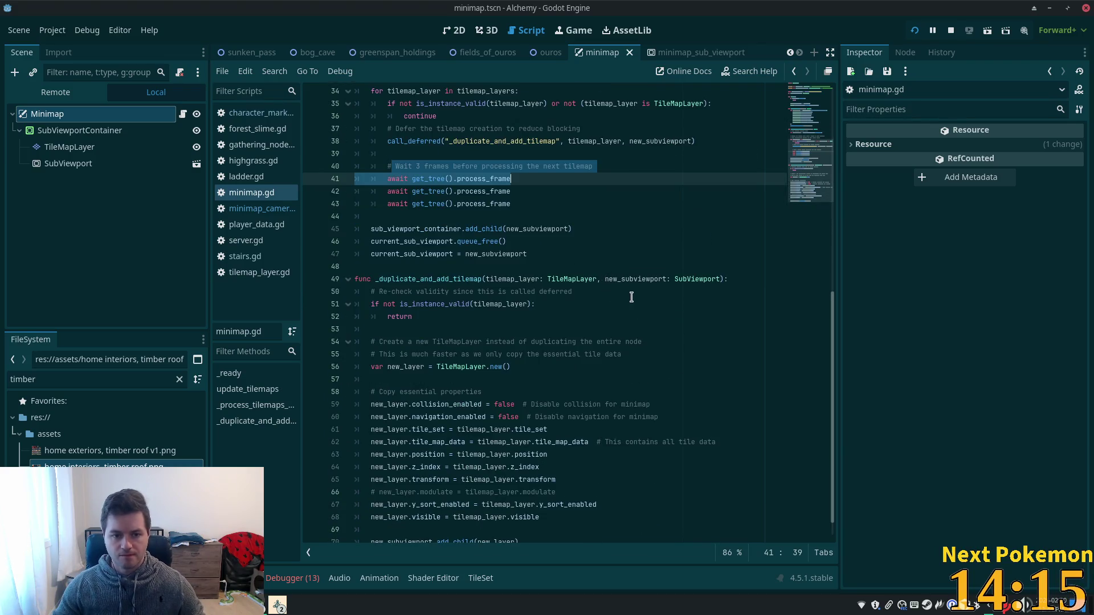
scroll(543, 298, "down", 1)
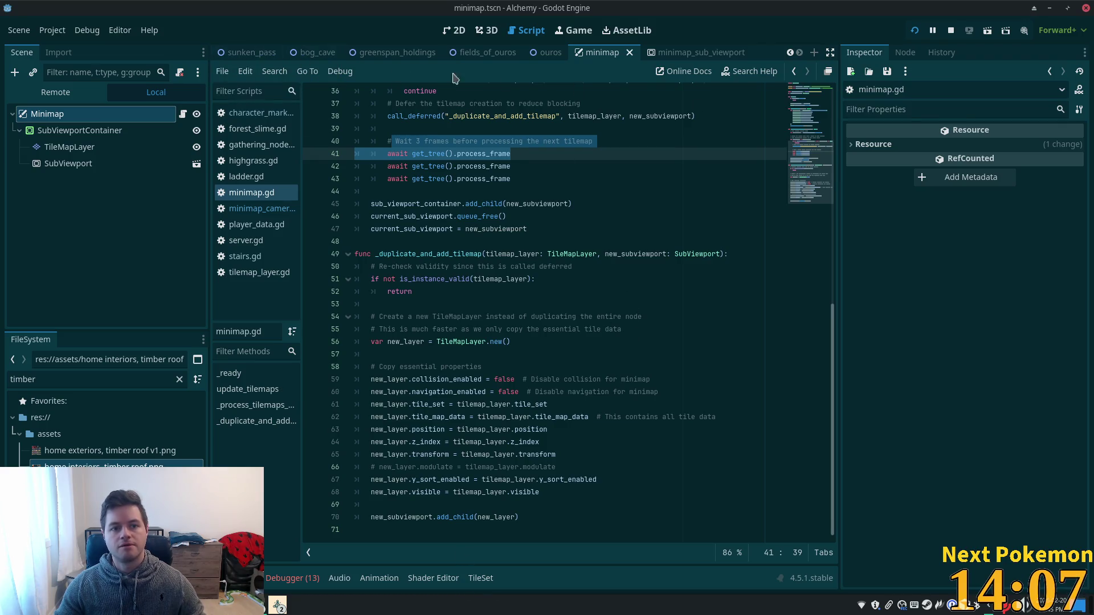
- Move through the ouros and fields_of_ouros tabs to the greenspan_holdings map in 2D
left_click(544, 59)
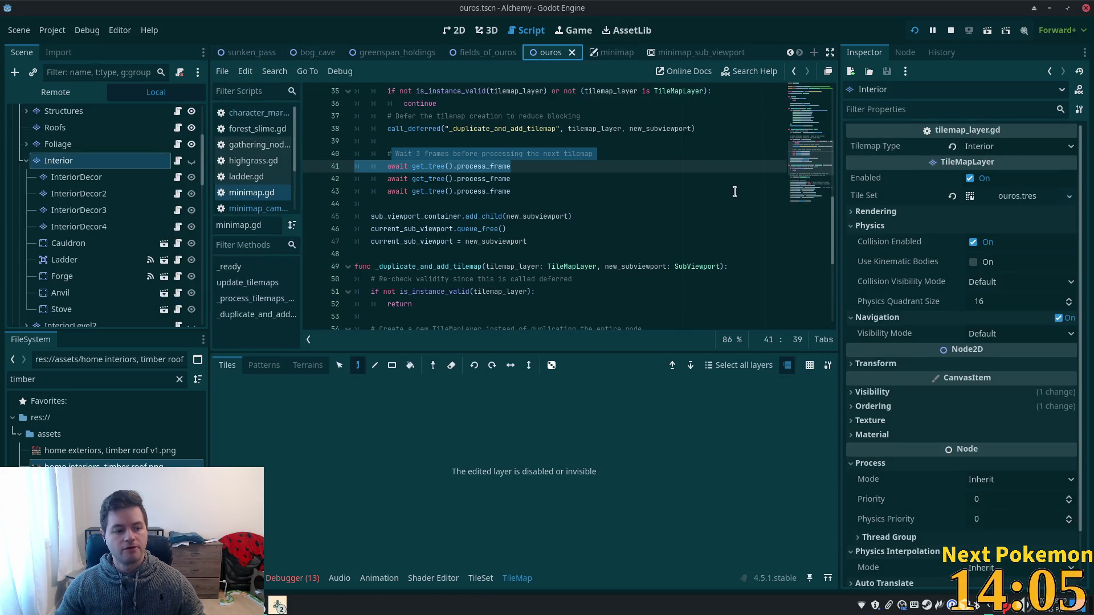
scroll(716, 201, "up", 1)
left_click(487, 52)
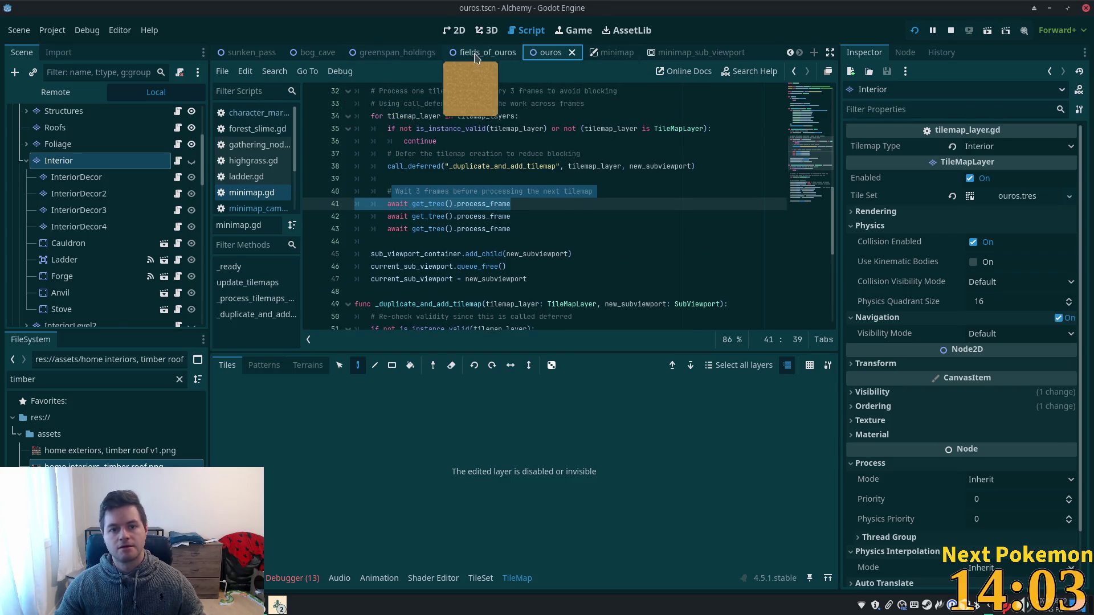
left_click(398, 53)
left_click(456, 30)
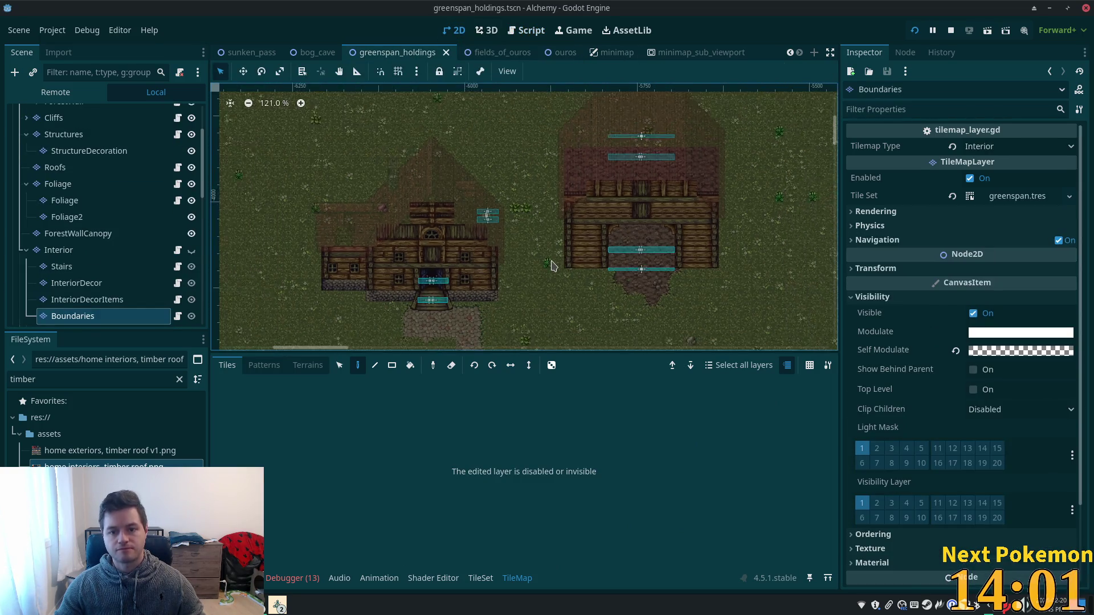
- Select the Ground tile layer in the Scene tree
scroll(548, 257, "down", 3)
scroll(638, 250, "down", 3)
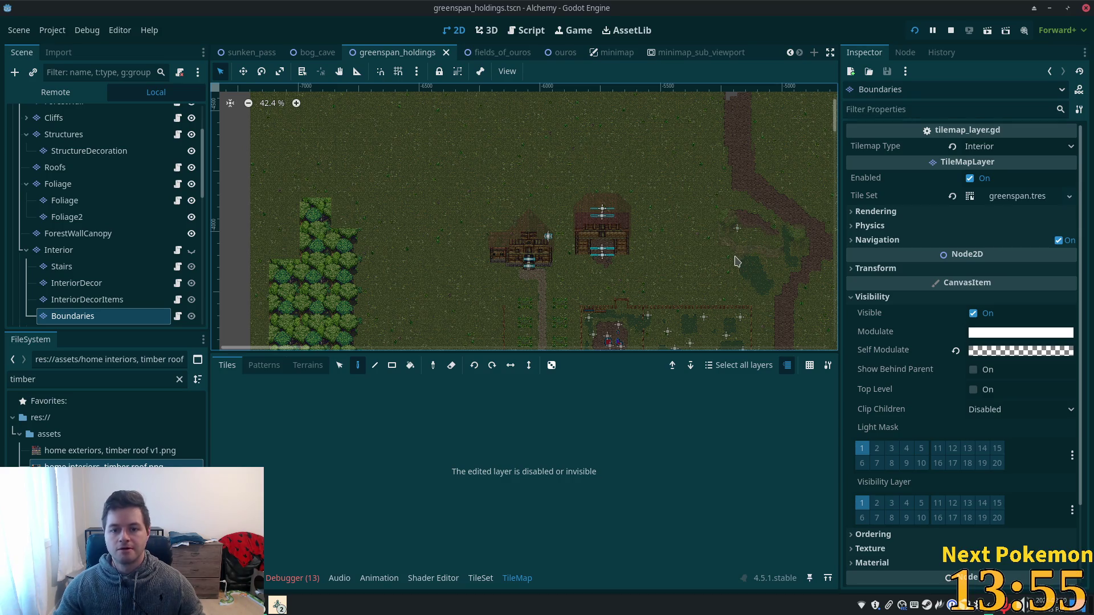
scroll(731, 239, "down", 1)
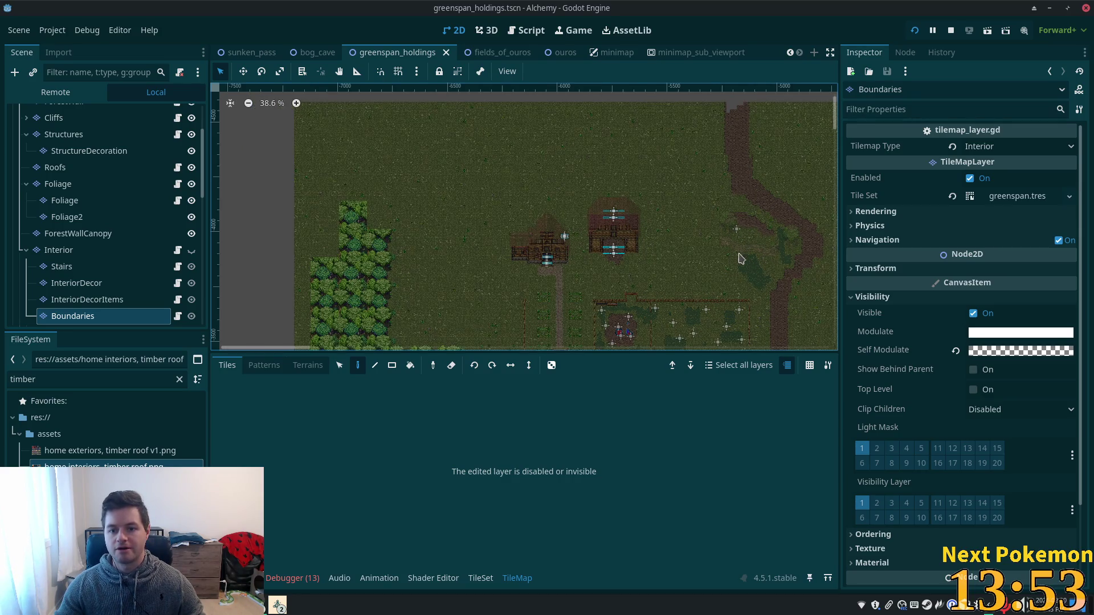
scroll(618, 237, "down", 3)
scroll(610, 234, "up", 8)
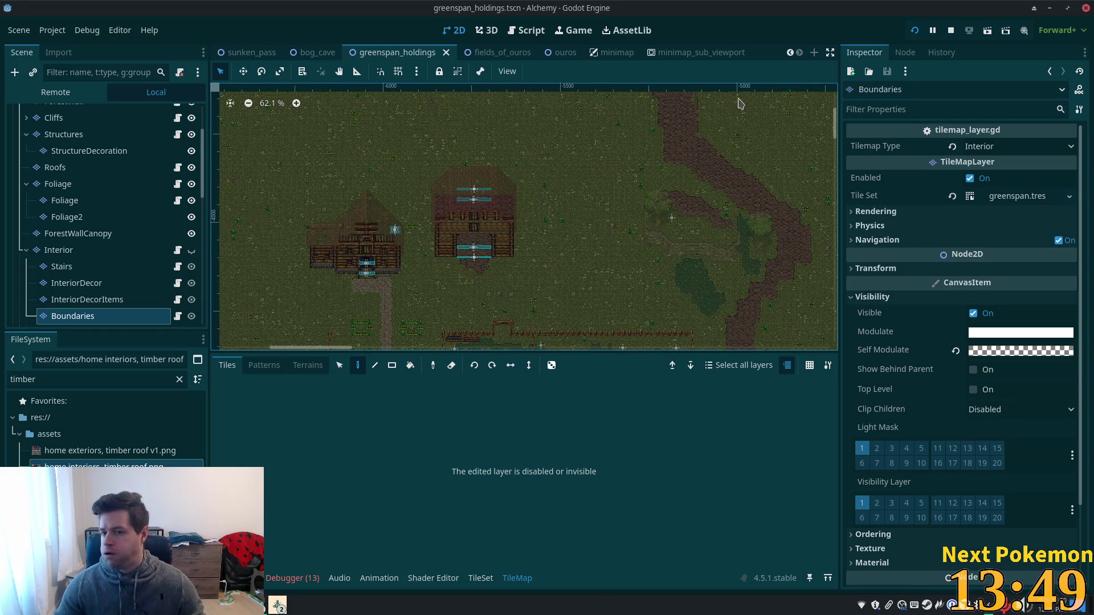
scroll(649, 197, "up", 4)
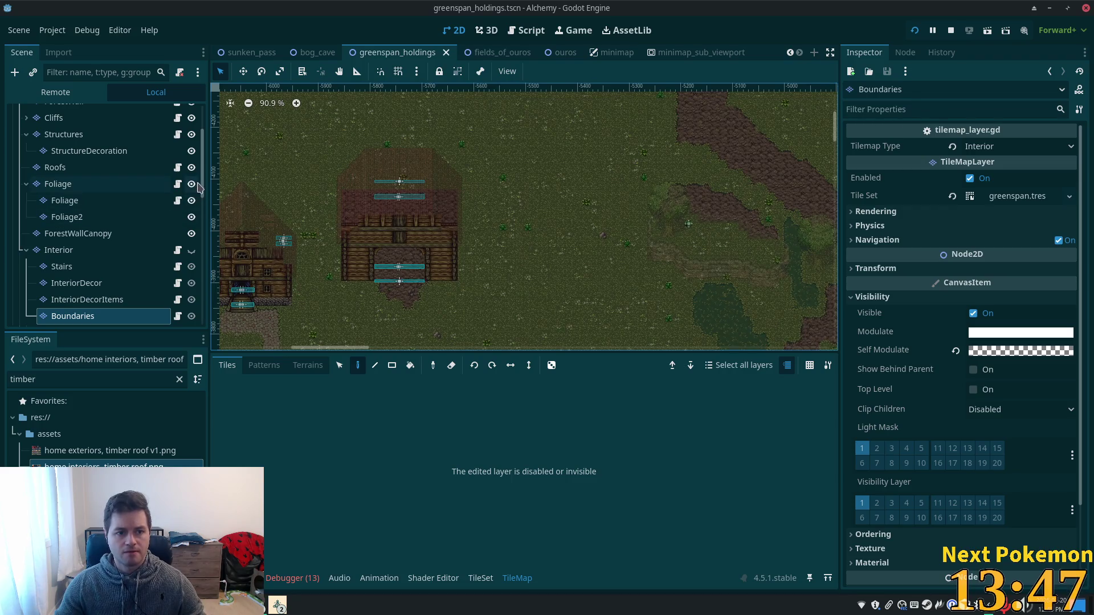
scroll(199, 153, "up", 1)
scroll(200, 154, "up", 2)
left_click(58, 146)
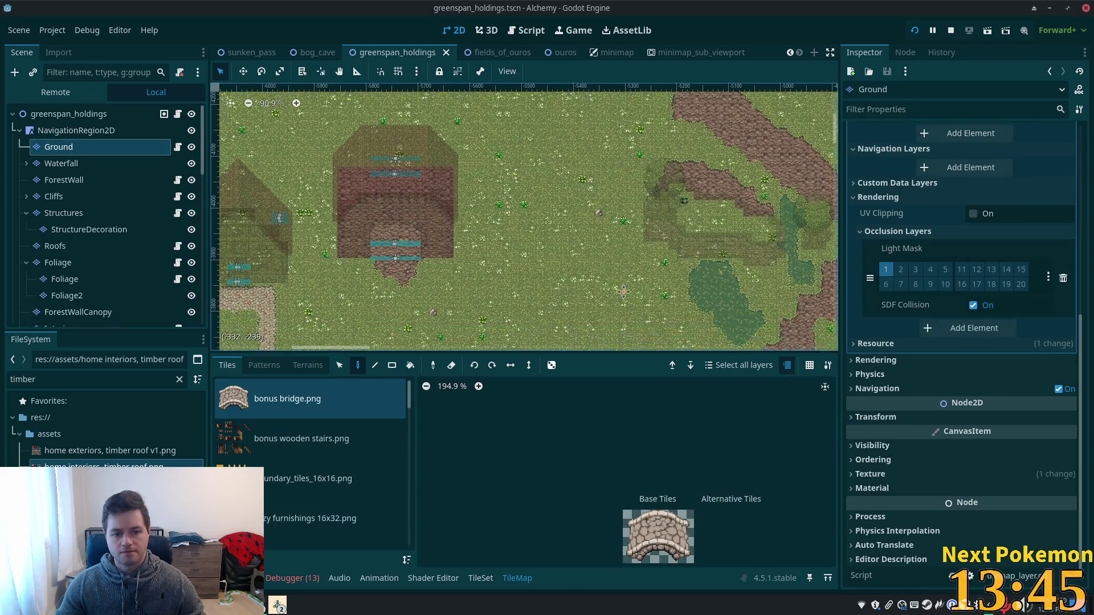
- Browse the tile sources, previewing village accessories 48x80, then load the summer forest.png atlas
scroll(609, 280, "down", 2)
scroll(604, 501, "down", 3)
left_click_drag(409, 393, 414, 482)
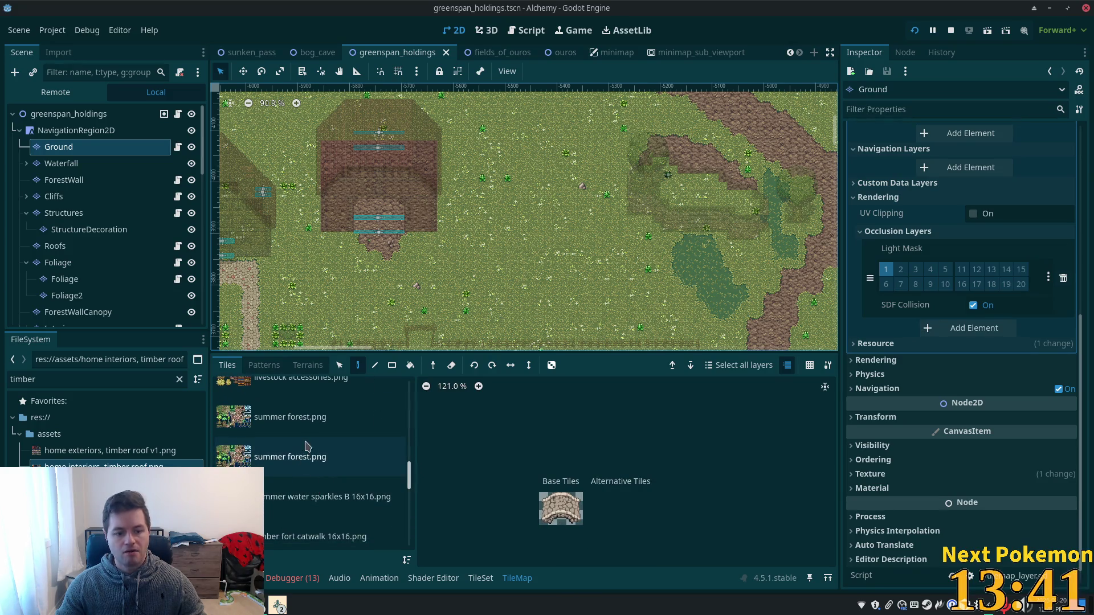
scroll(279, 480, "down", 2)
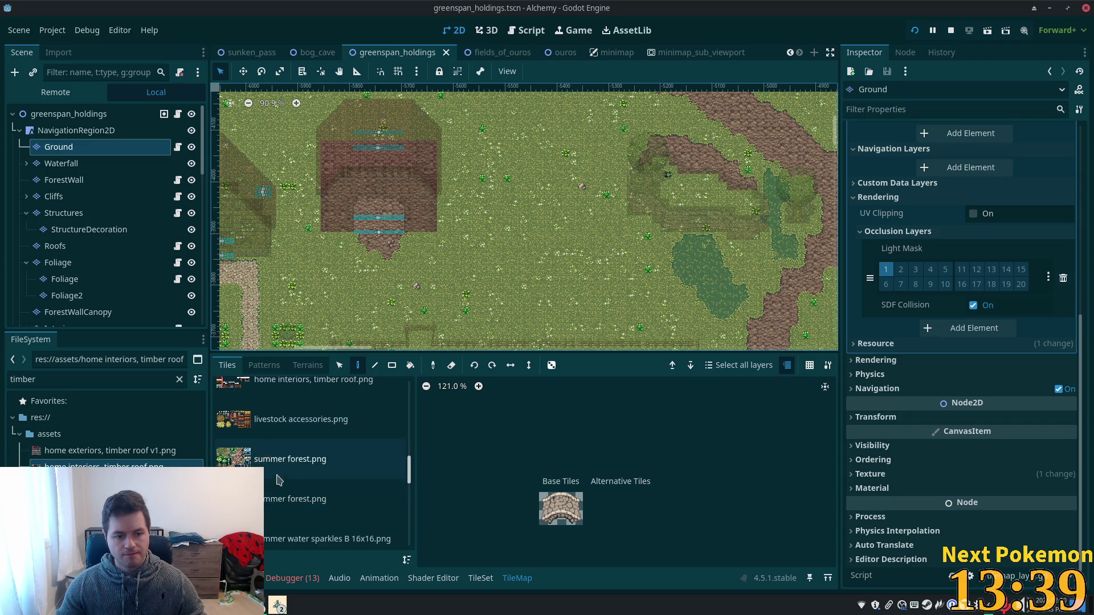
scroll(291, 481, "down", 5)
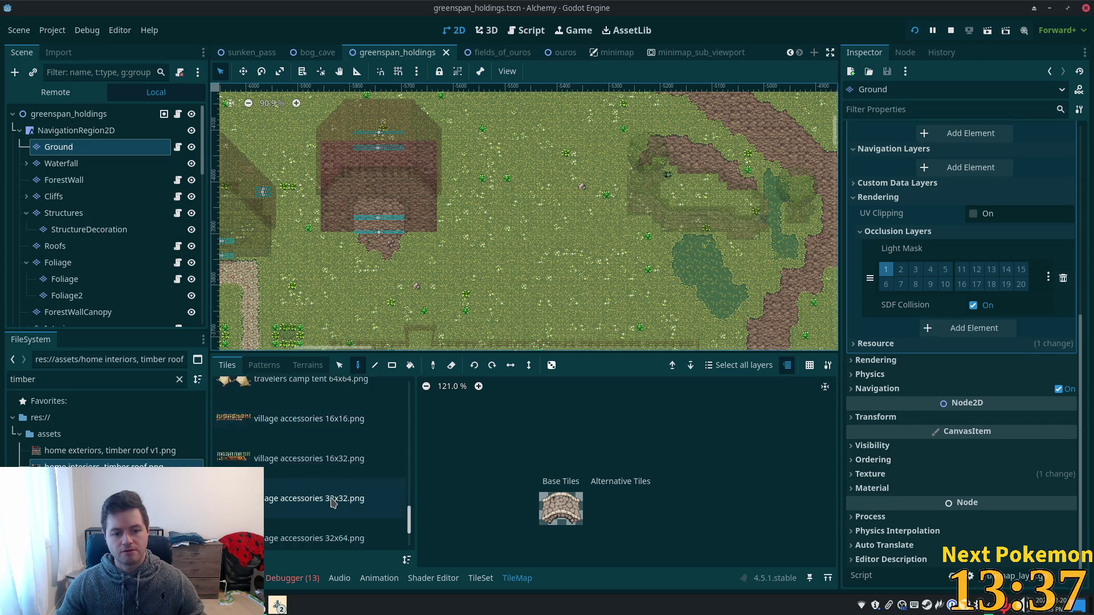
scroll(332, 502, "down", 1)
left_click(332, 502)
scroll(358, 490, "up", 3)
scroll(359, 492, "up", 8)
left_click(365, 505)
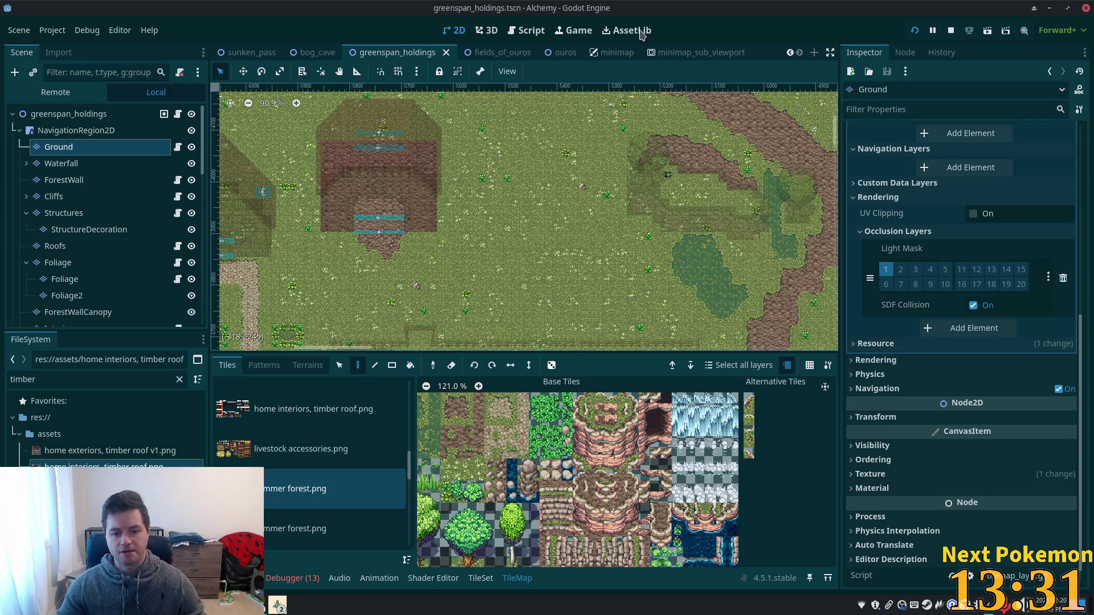
- Pan and scroll around the summer forest atlas to look over its tiles
scroll(544, 453, "up", 5)
scroll(580, 217, "up", 1)
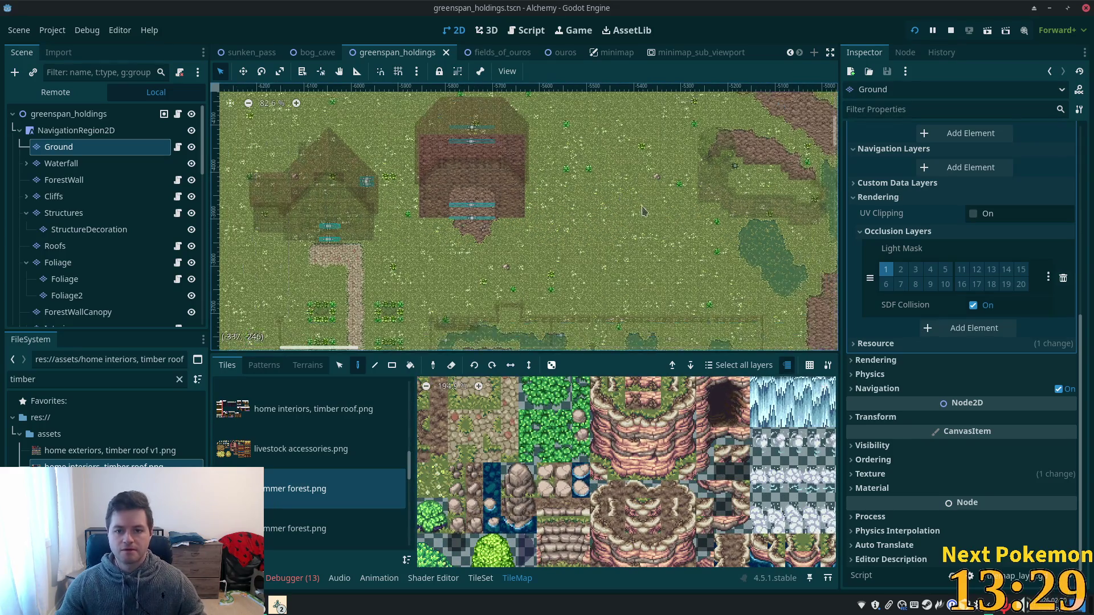
scroll(580, 217, "up", 1)
scroll(545, 533, "down", 6)
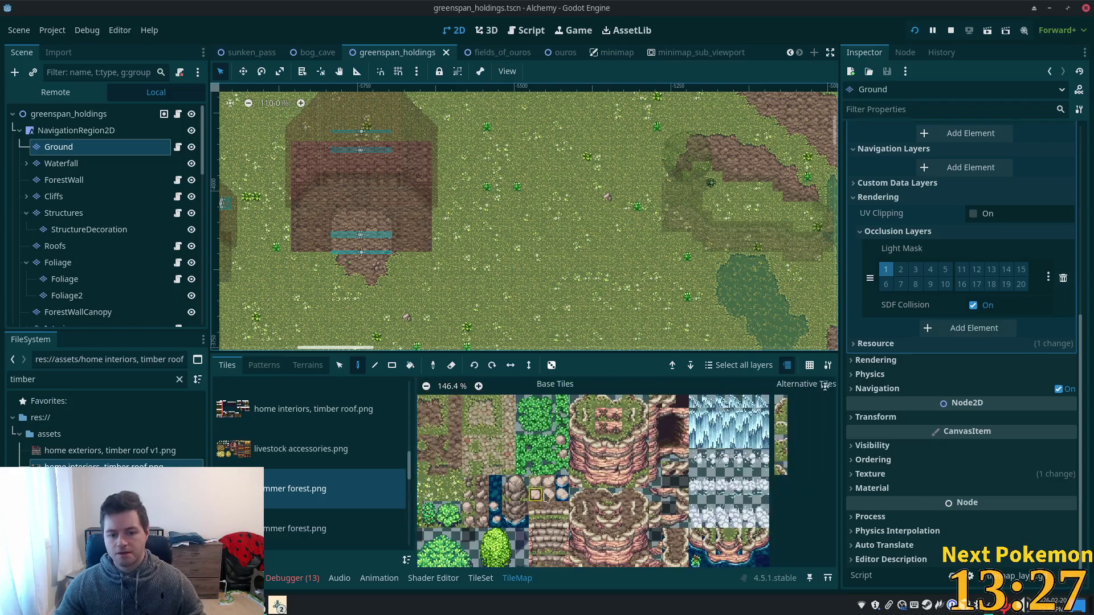
scroll(755, 420, "up", 2)
left_click_drag(756, 420, 694, 444)
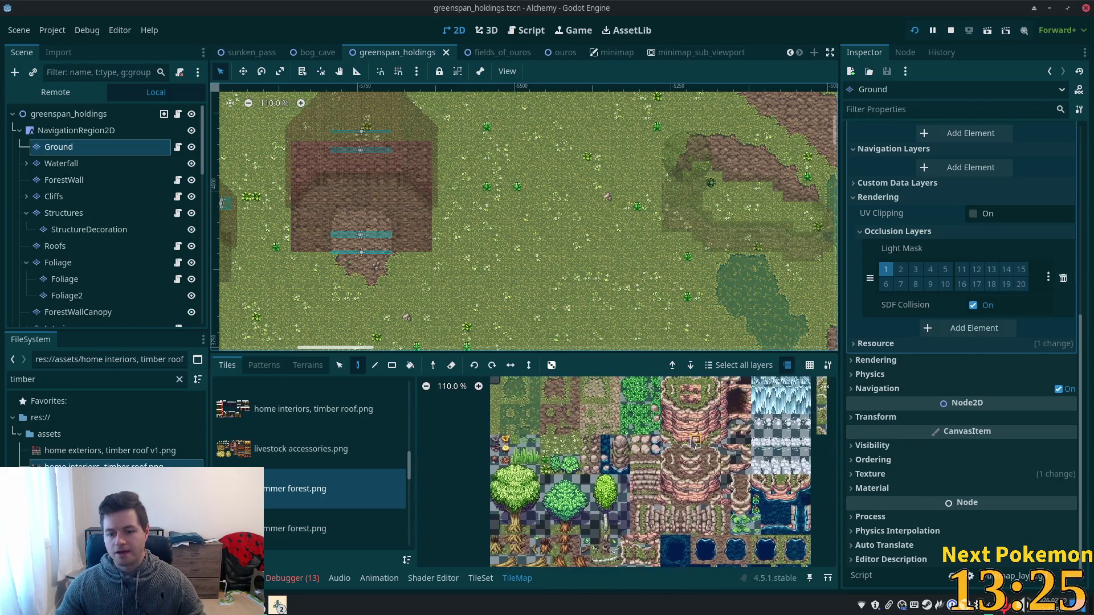
scroll(711, 456, "down", 3)
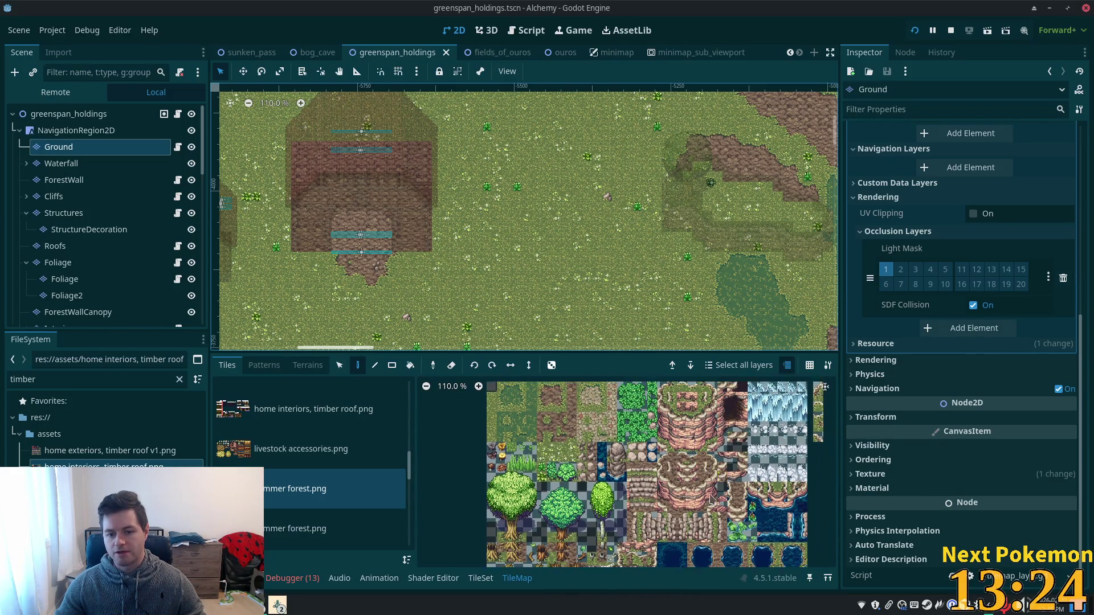
scroll(701, 483, "up", 3)
scroll(650, 465, "up", 3)
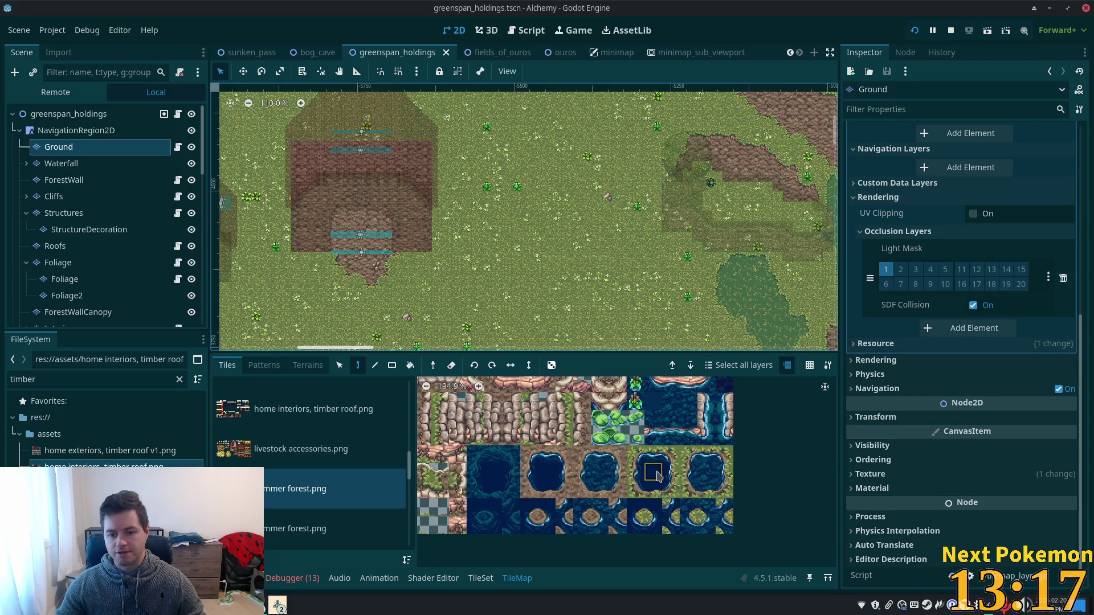
scroll(712, 499, "down", 3)
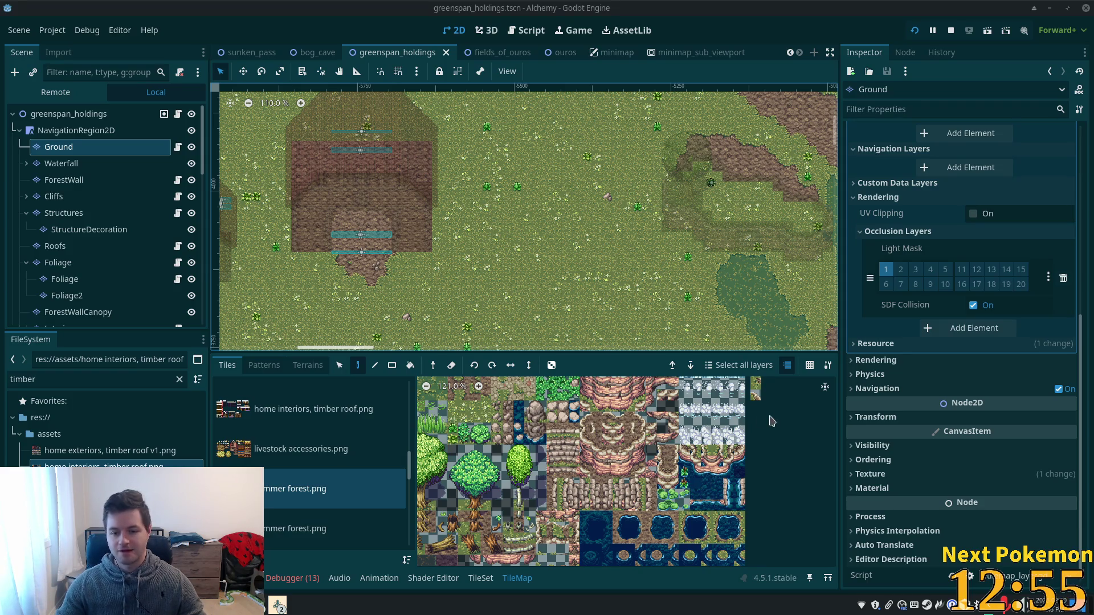
scroll(671, 453, "up", 4)
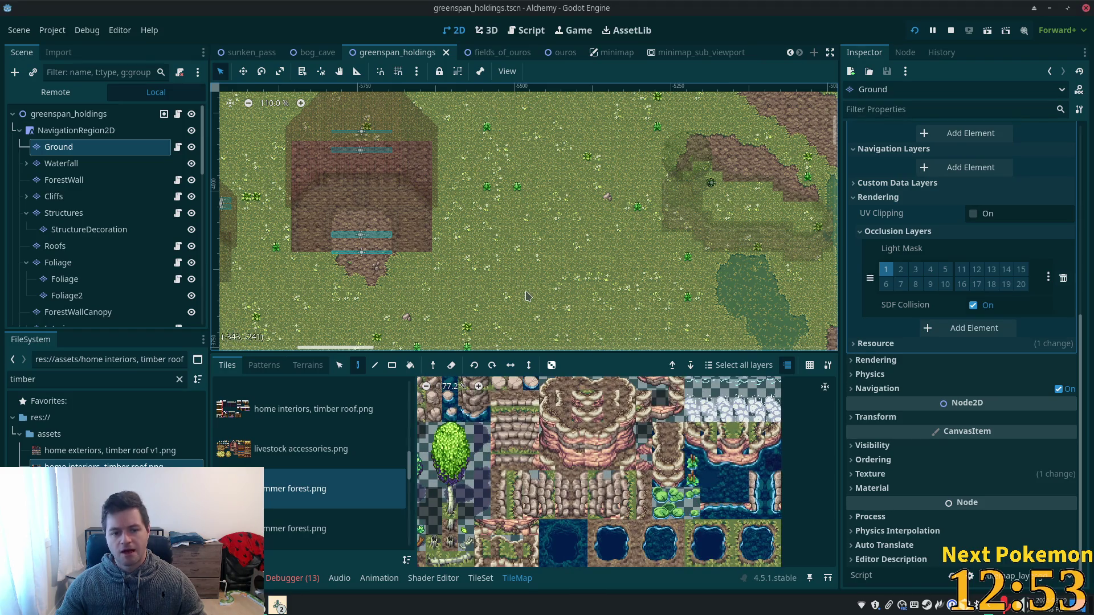
- Load the second summer forest.png atlas and bring up greenspan.tres's Terrain Sets in the Inspector
left_click(284, 535)
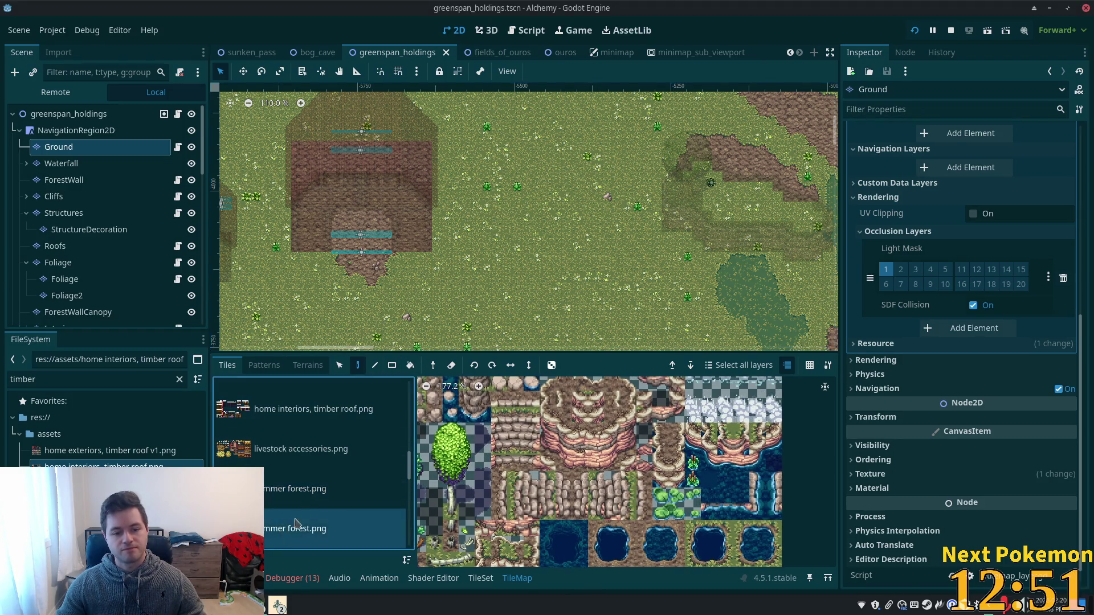
scroll(336, 467, "down", 2)
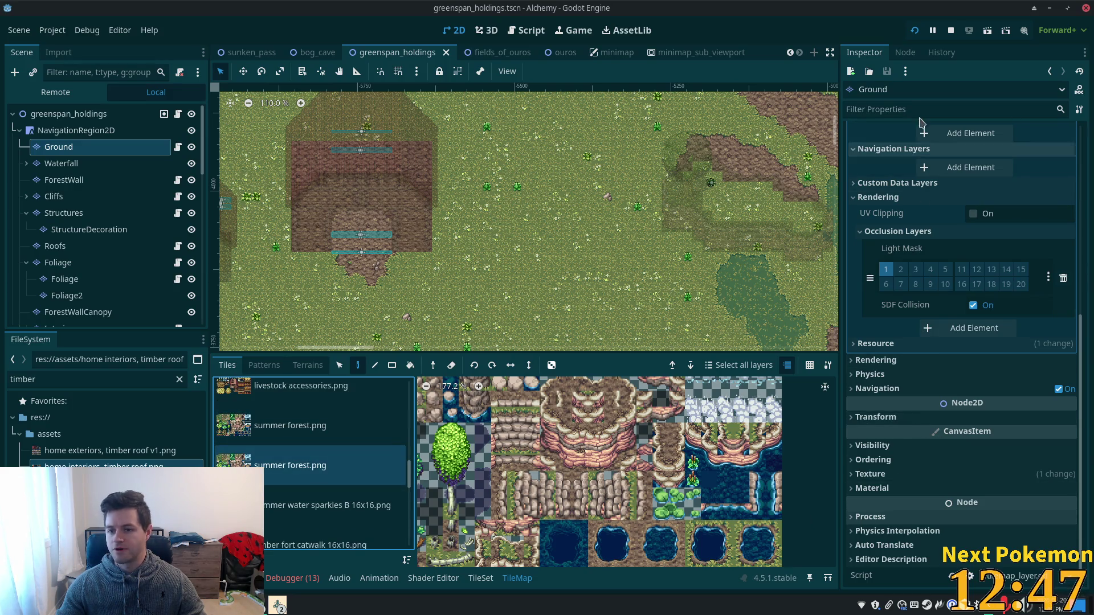
scroll(977, 285, "up", 6)
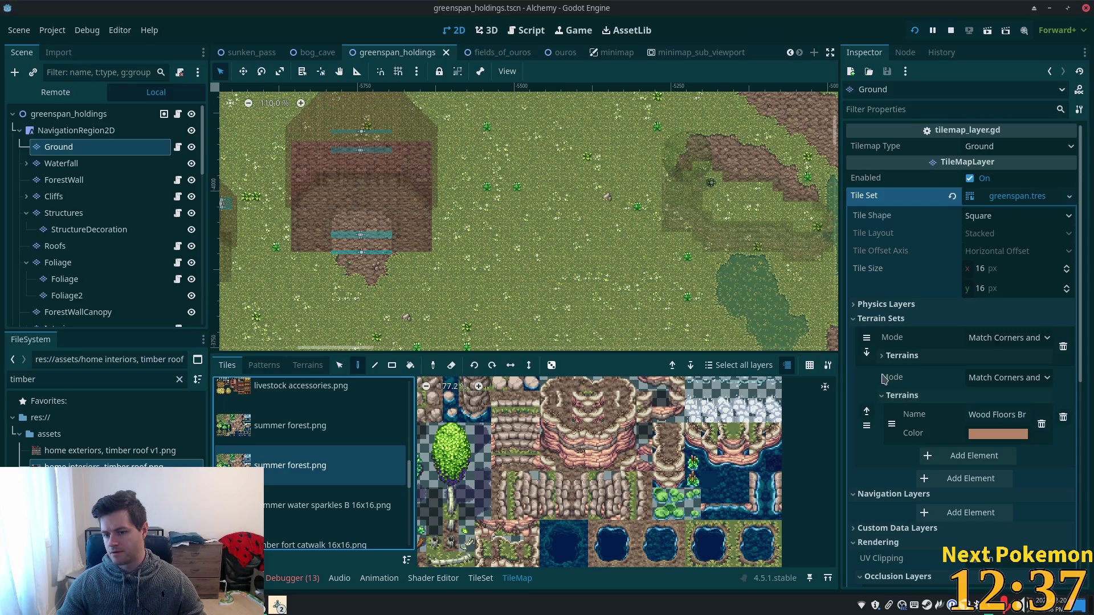
- Expand the first terrain set's terrains, page to 2/2 showing Water, and open terrain painting
left_click(889, 356)
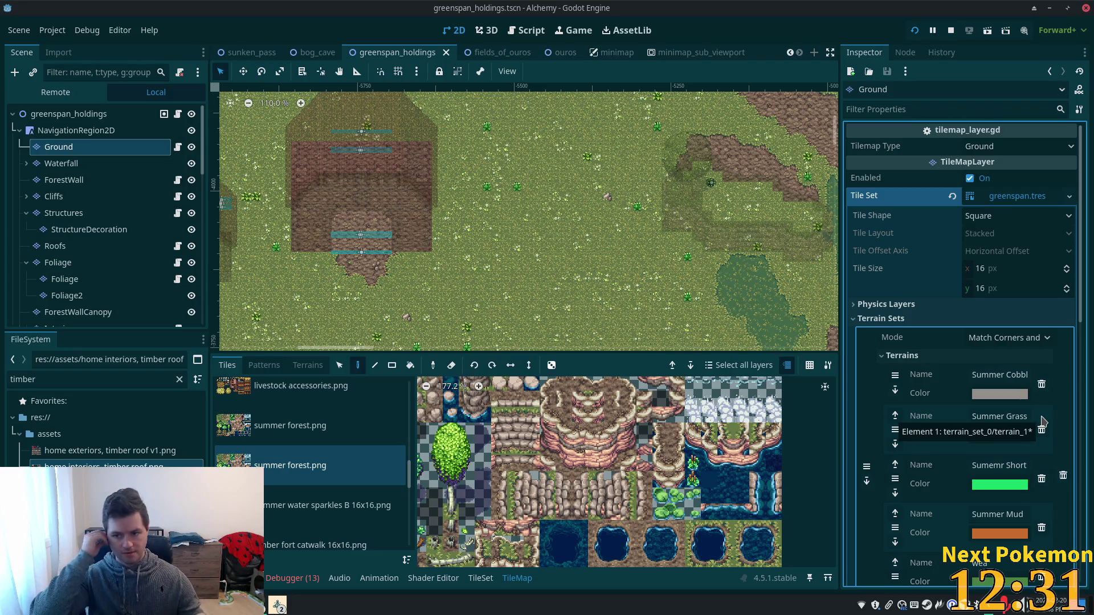
left_click(882, 356)
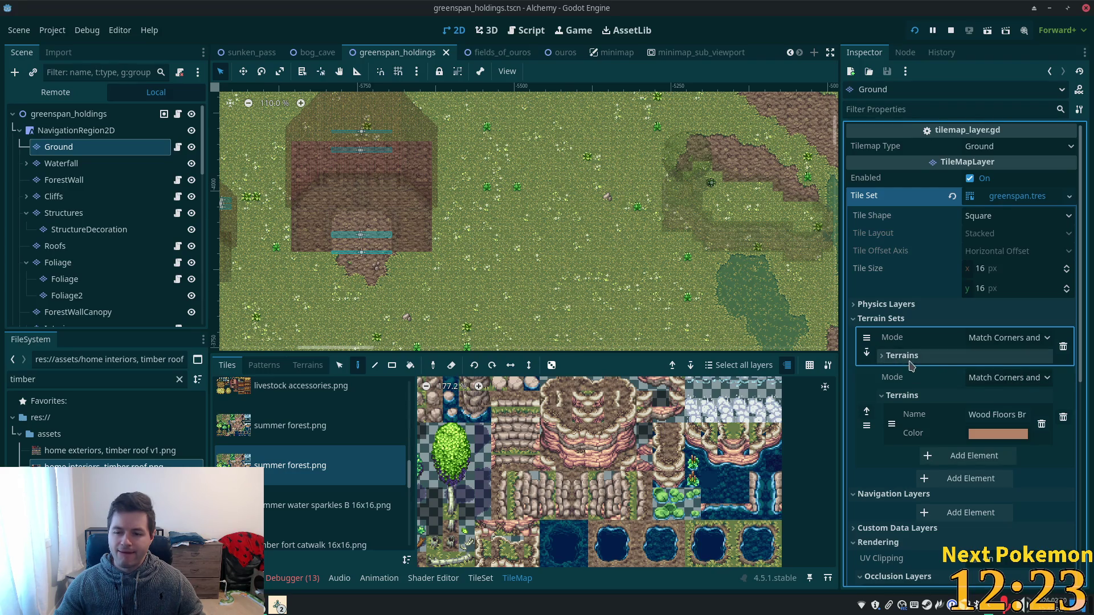
left_click(910, 364)
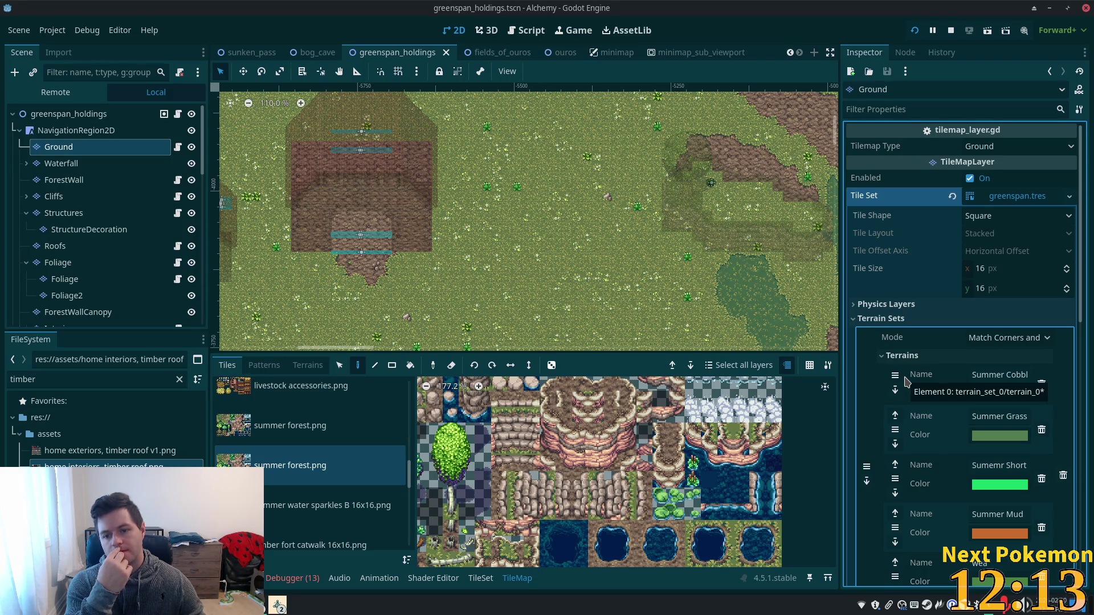
scroll(693, 262, "down", 1)
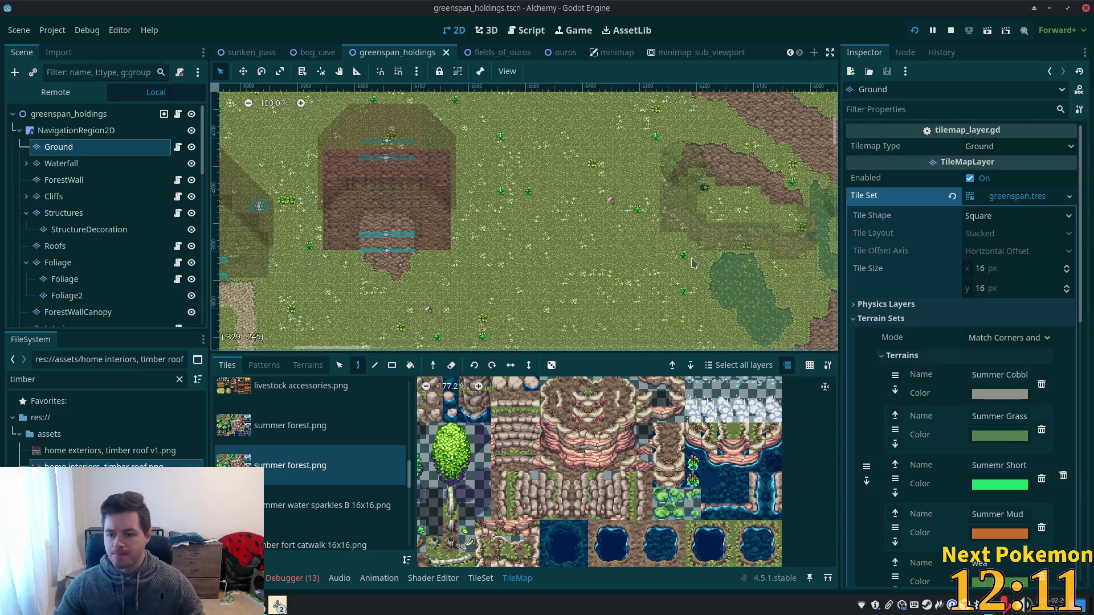
scroll(697, 306, "down", 4)
scroll(1001, 507, "down", 5)
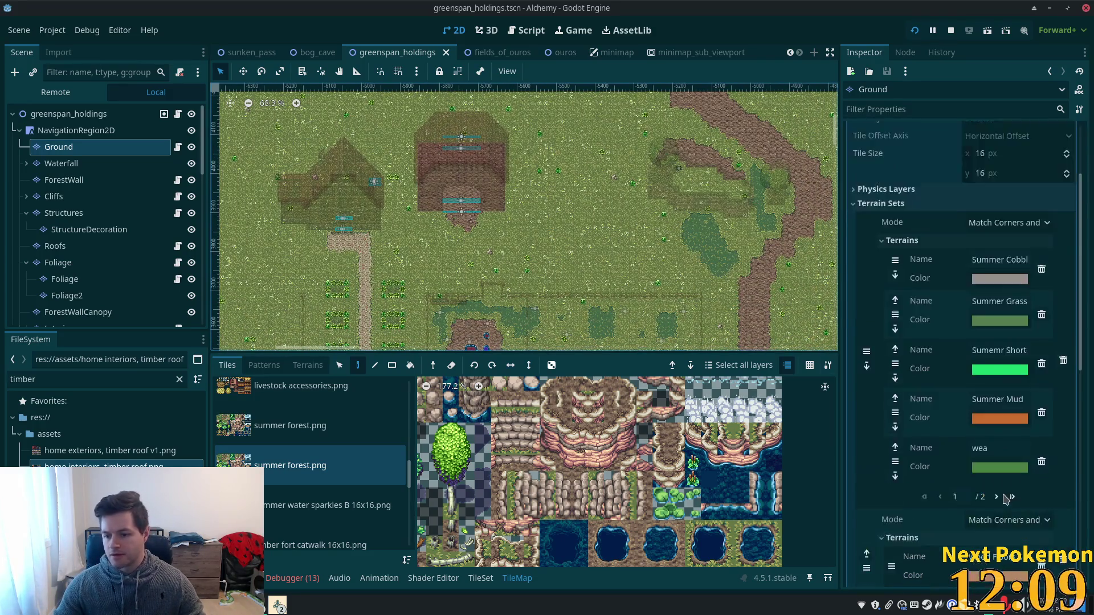
scroll(969, 451, "up", 5)
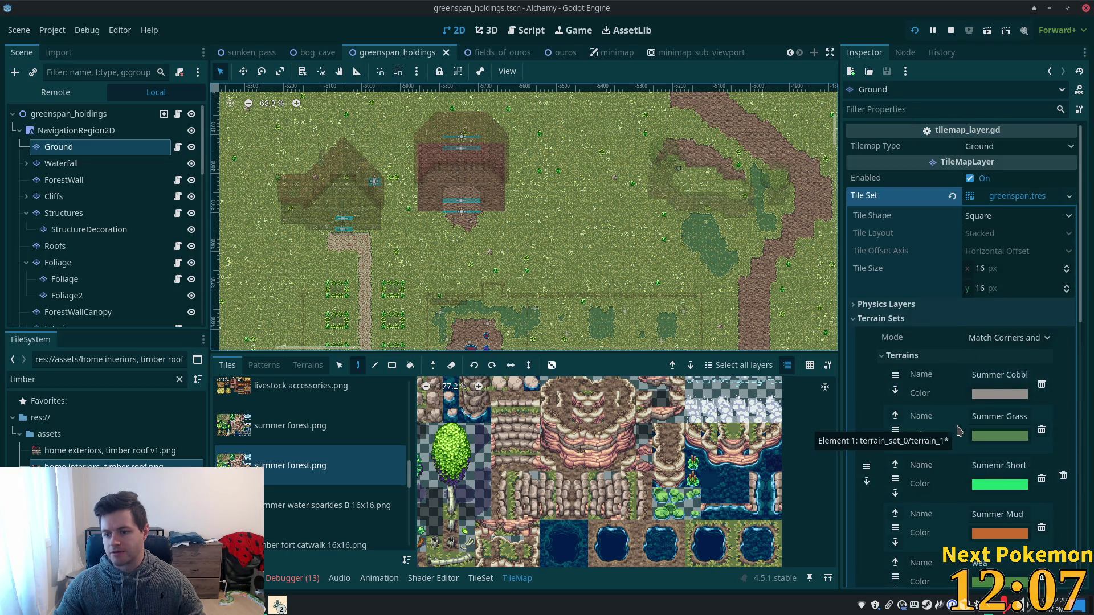
scroll(959, 431, "down", 3)
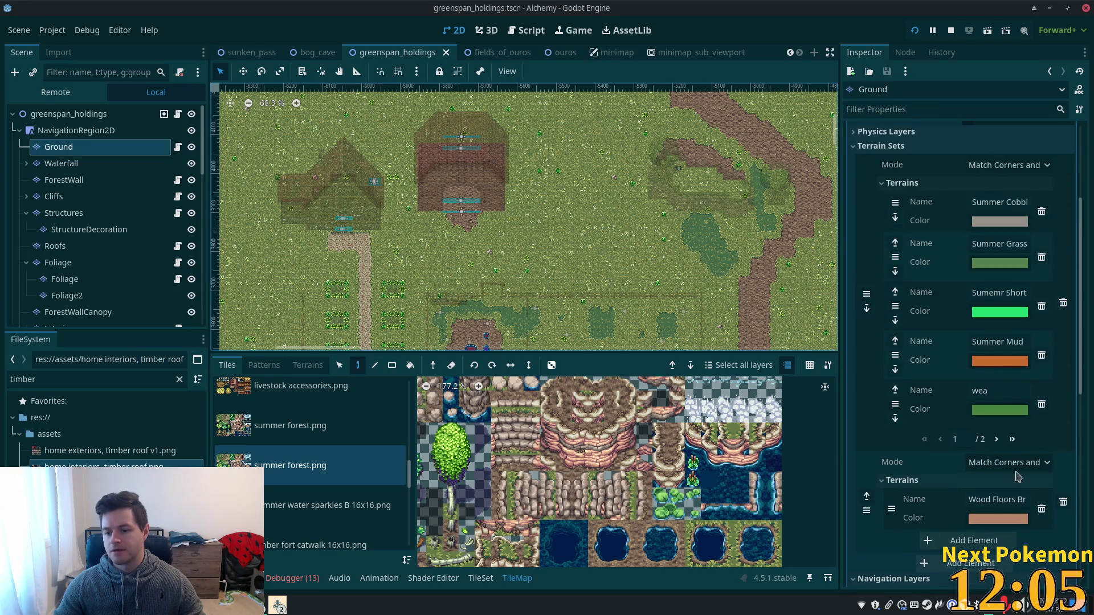
left_click(1013, 440)
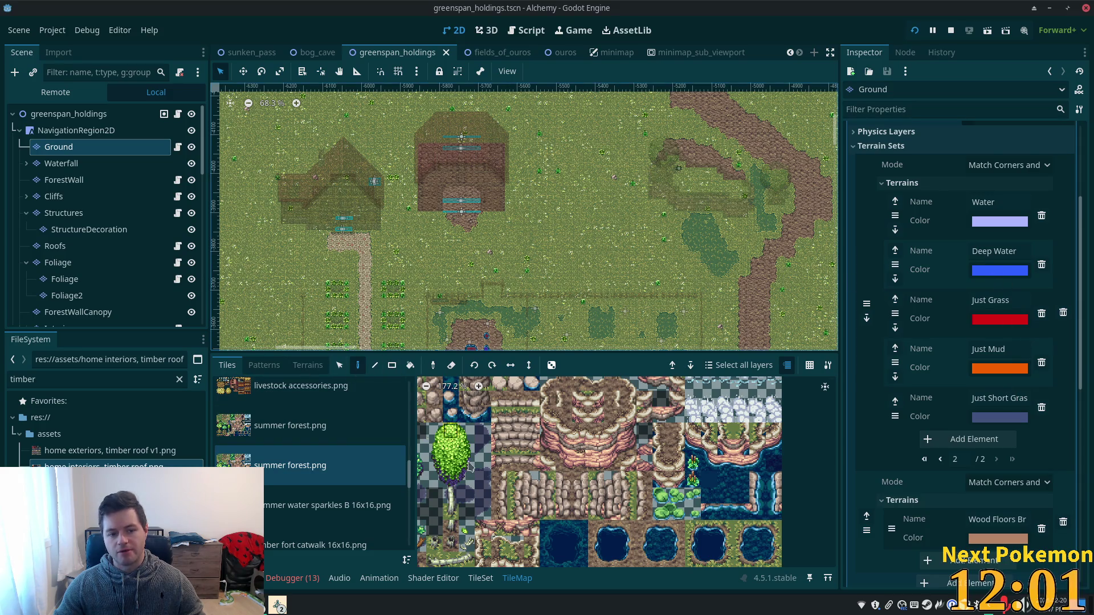
left_click(308, 365)
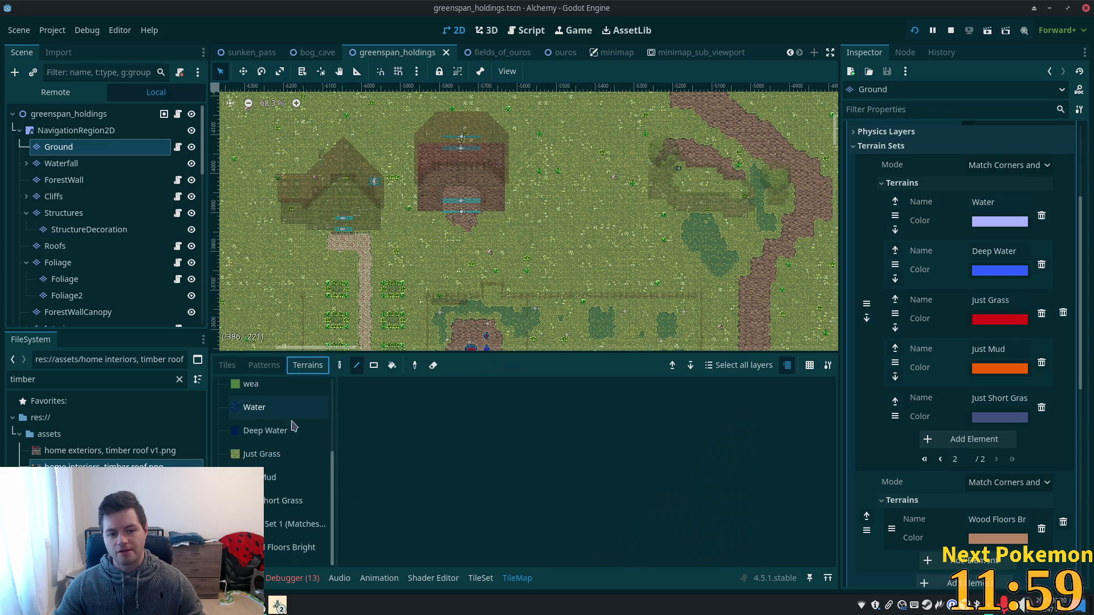
- Pick the Water terrain, paint a rectangular lake, and extend water along its top edge
left_click(263, 409)
scroll(539, 238, "up", 4)
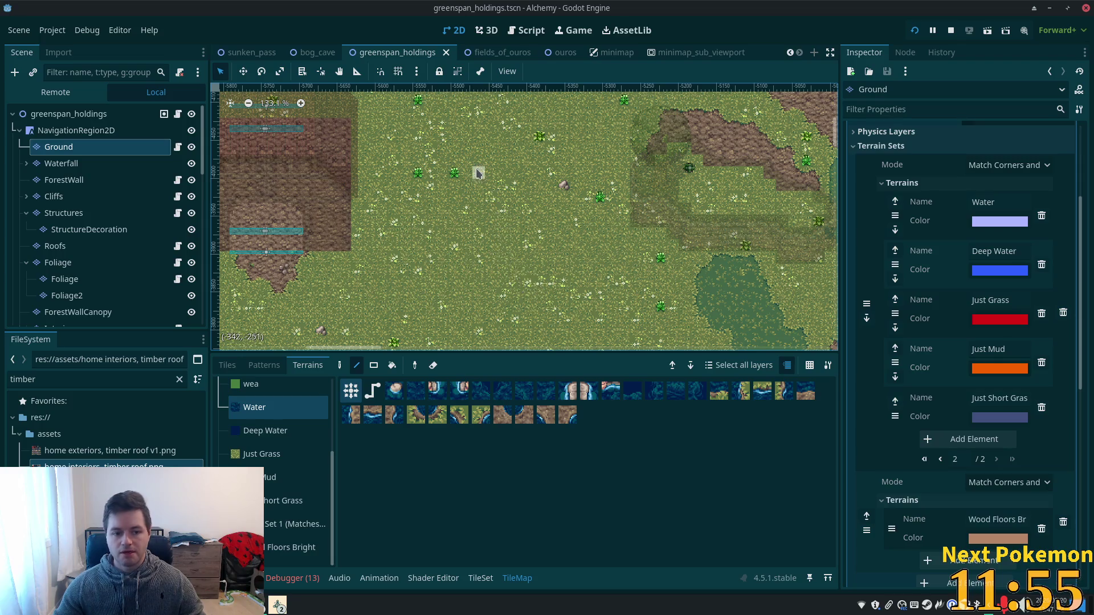
left_click(374, 365)
scroll(493, 205, "up", 3)
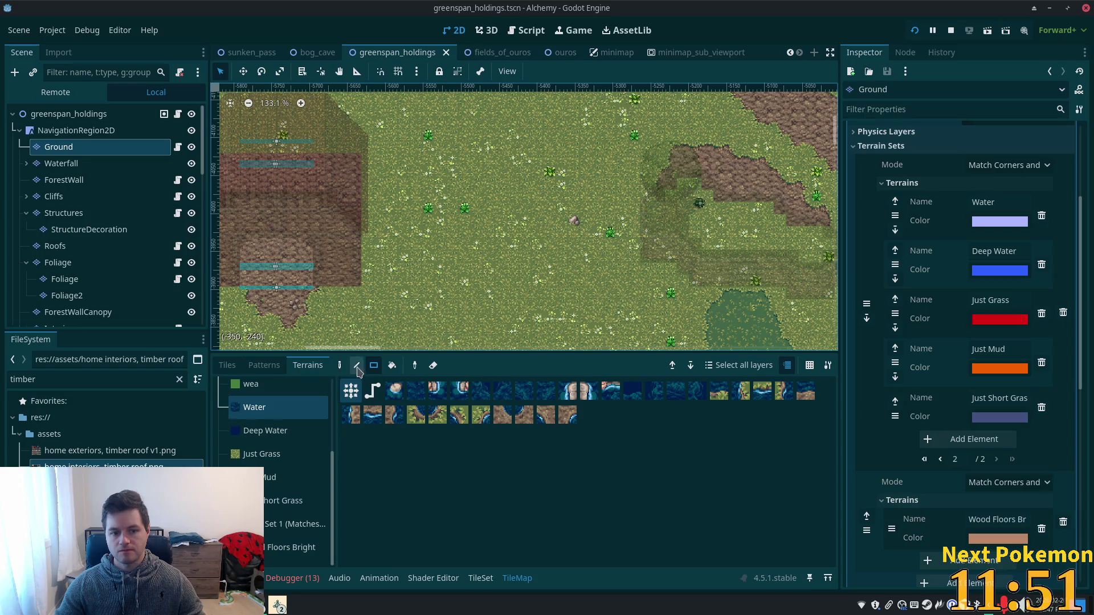
left_click_drag(452, 168, 567, 323)
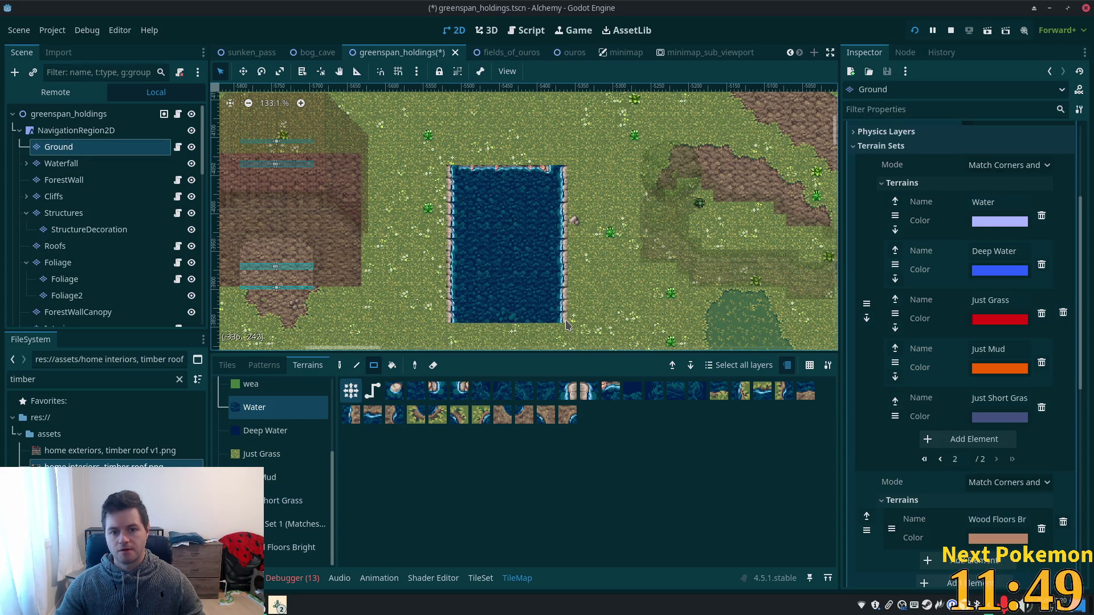
left_click(356, 365)
mouse_move(447, 166)
left_mouse_down()
mouse_move(513, 144)
mouse_move(575, 150)
mouse_move(504, 132)
mouse_move(489, 111)
left_mouse_up()
mouse_move(489, 111)
left_mouse_down()
mouse_move(591, 111)
mouse_move(609, 191)
mouse_move(595, 256)
mouse_move(637, 218)
left_mouse_up()
- Trace water along the pond's left and right edges, then bucket-fill the enclosed grass ring
mouse_move(641, 276)
left_mouse_down()
mouse_move(631, 170)
mouse_move(641, 166)
mouse_move(573, 251)
mouse_move(421, 249)
mouse_move(485, 261)
mouse_move(418, 235)
left_mouse_up()
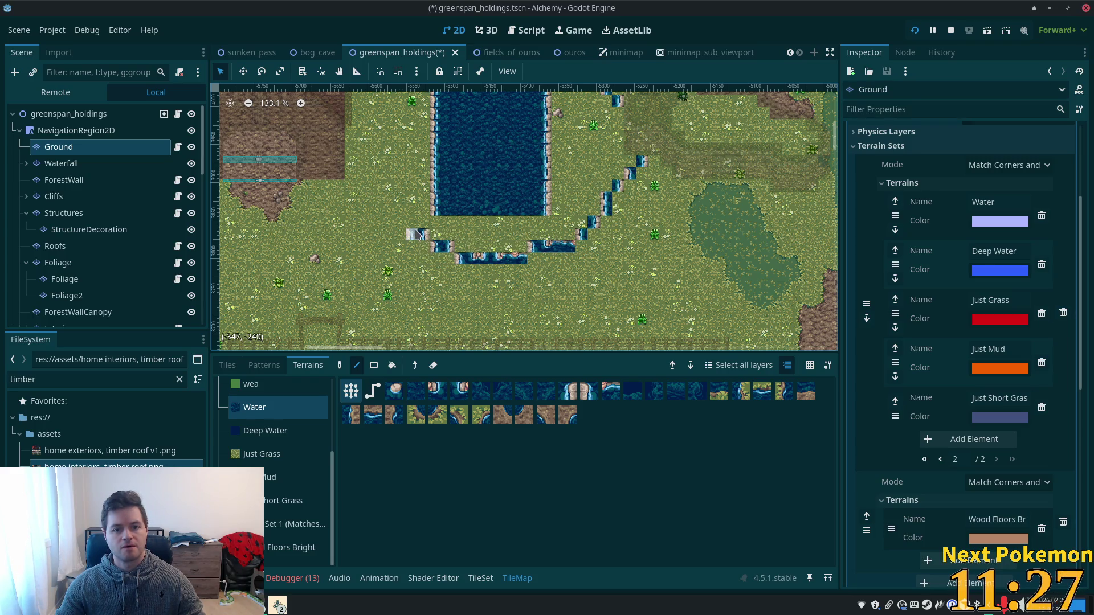
mouse_move(399, 198)
left_mouse_down()
mouse_move(387, 197)
mouse_move(405, 248)
left_mouse_up()
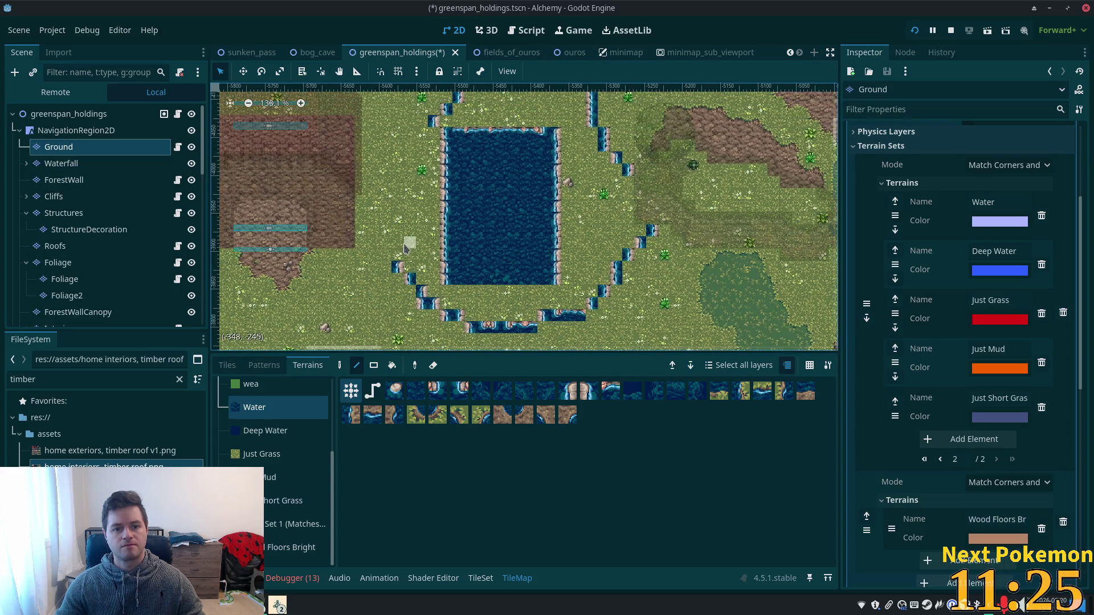
left_click_drag(440, 196, 425, 137)
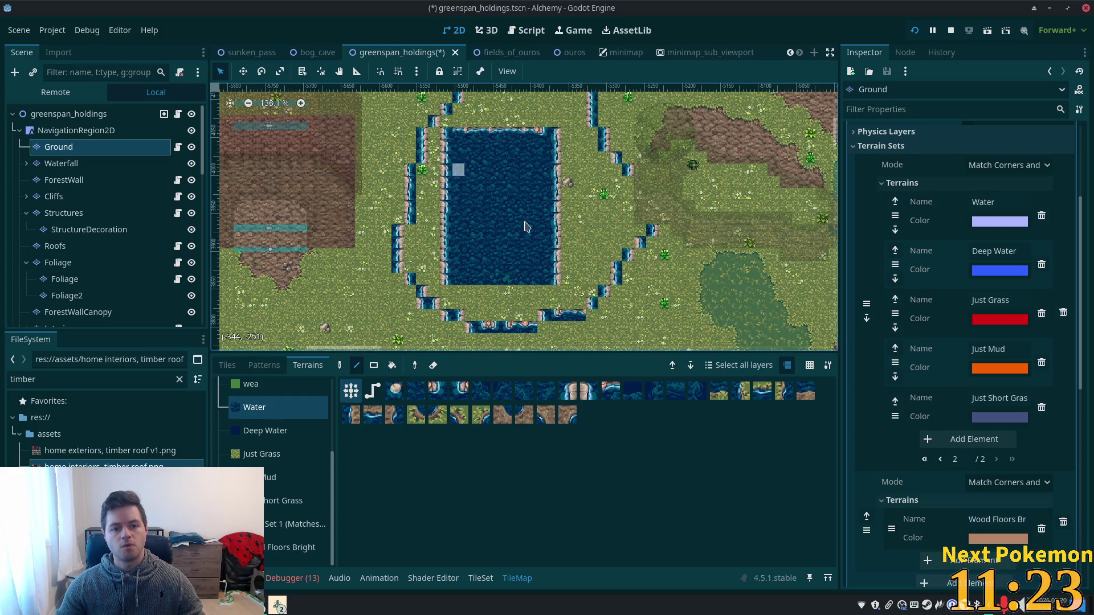
left_click(629, 245)
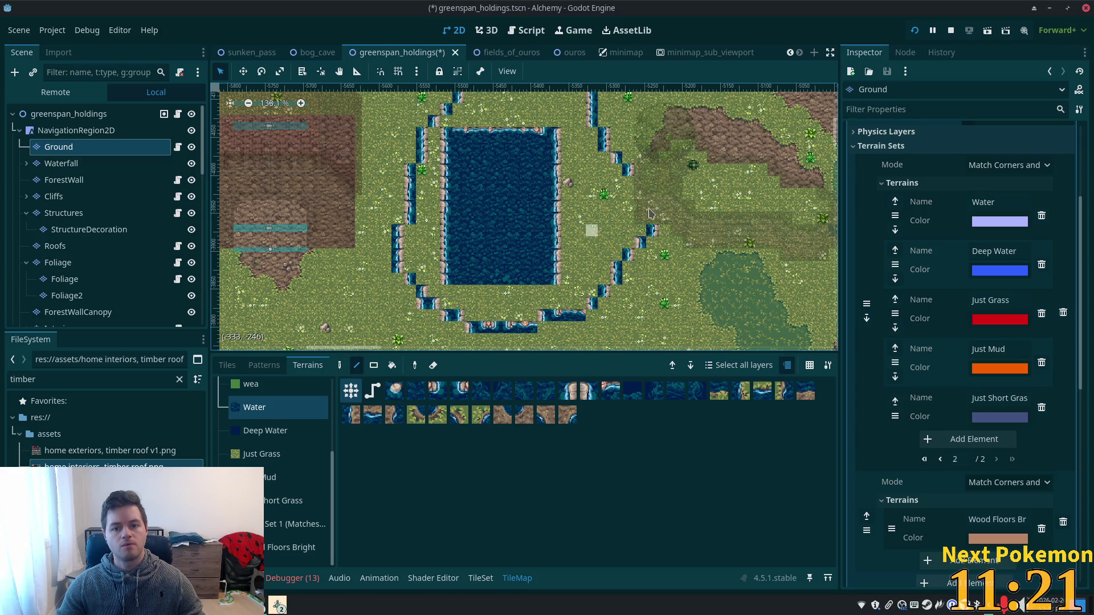
mouse_move(625, 182)
left_mouse_down()
mouse_move(625, 215)
mouse_move(640, 237)
left_mouse_up()
left_click(392, 366)
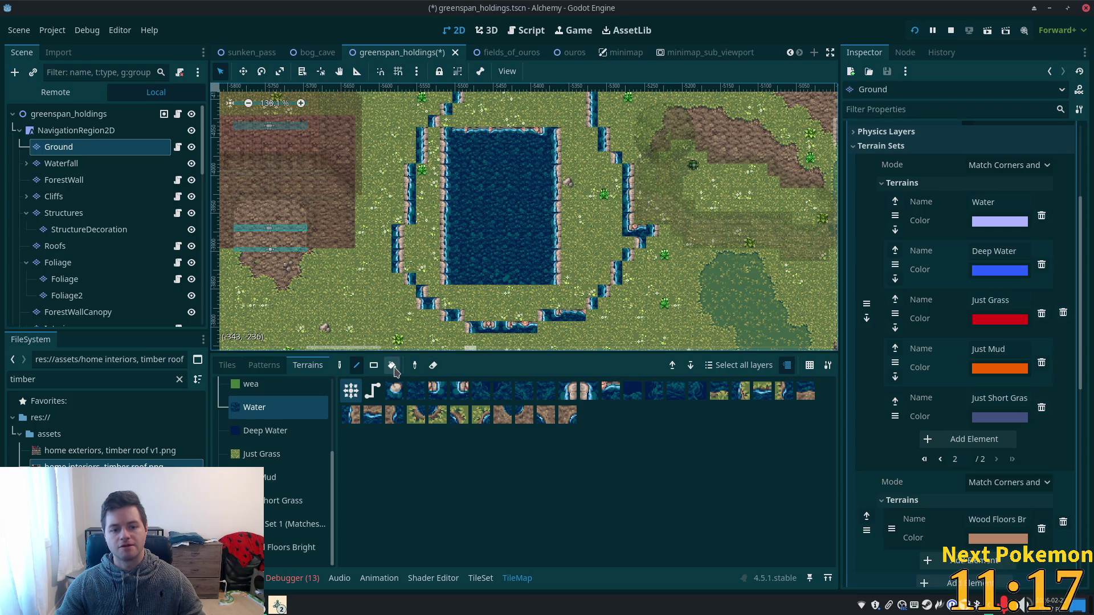
left_click(577, 250)
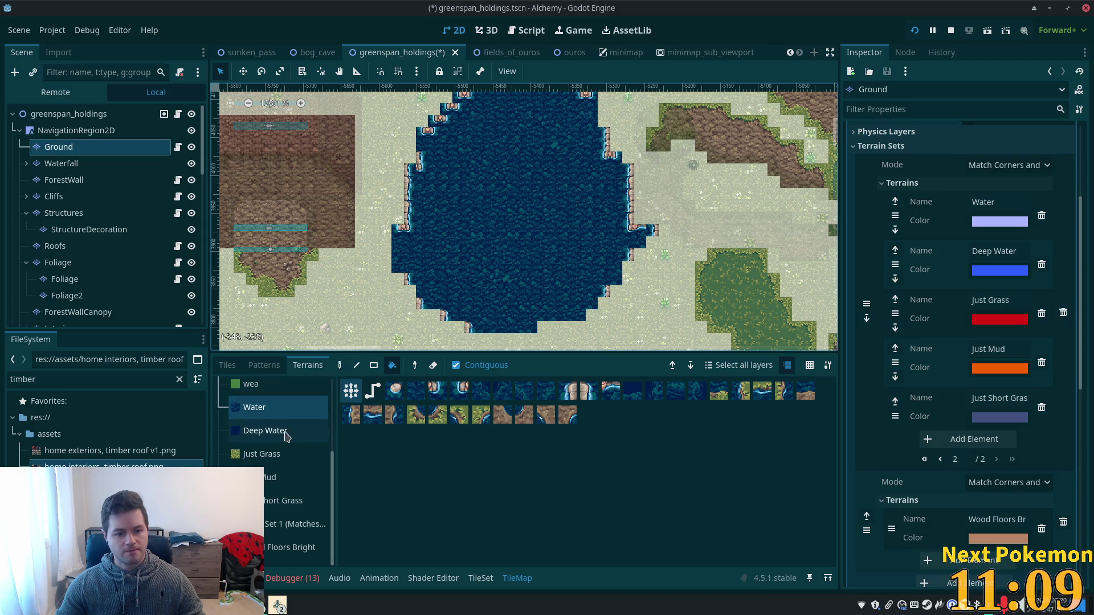
- Pick Deep Water and draw straight deep-water lines across the lake
left_click(254, 431)
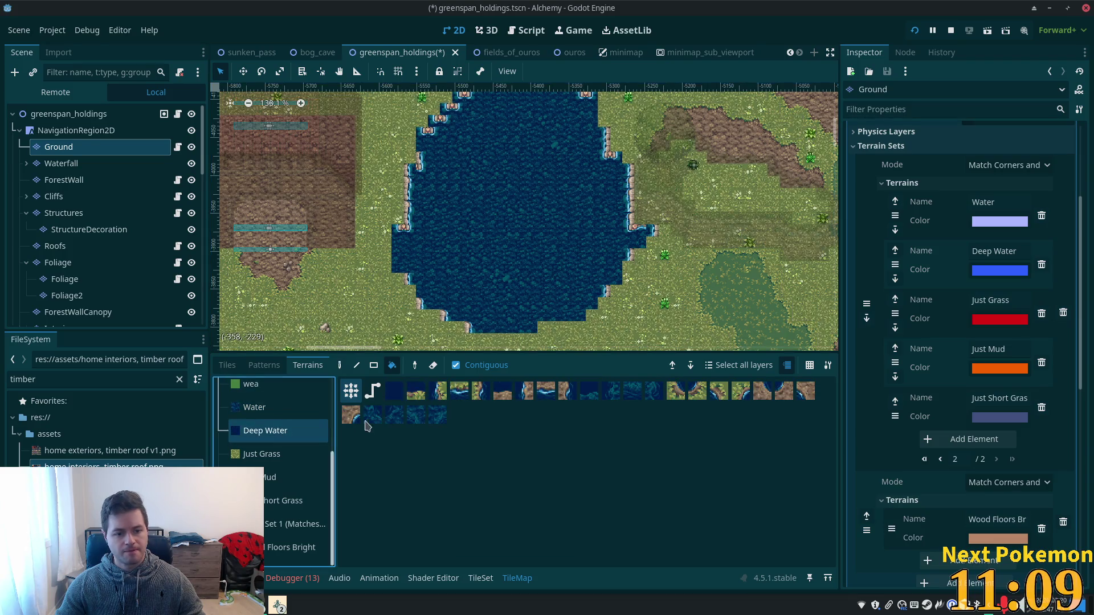
left_click(374, 367)
key("l")
scroll(535, 180, "up", 2)
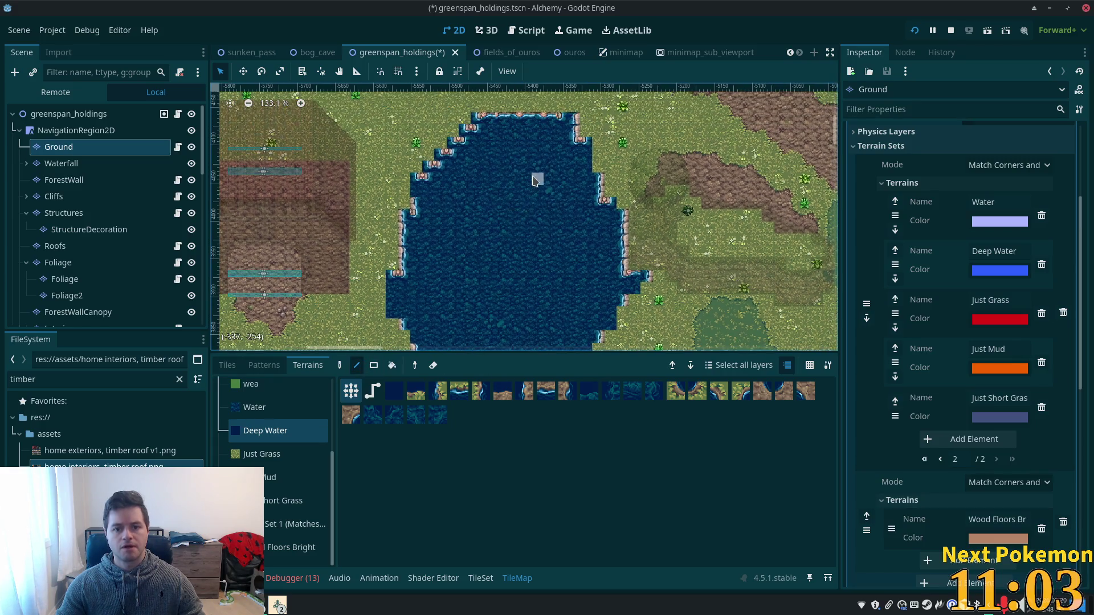
left_click_drag(539, 166, 483, 163)
left_click_drag(489, 171, 443, 257)
scroll(469, 171, "down", 5)
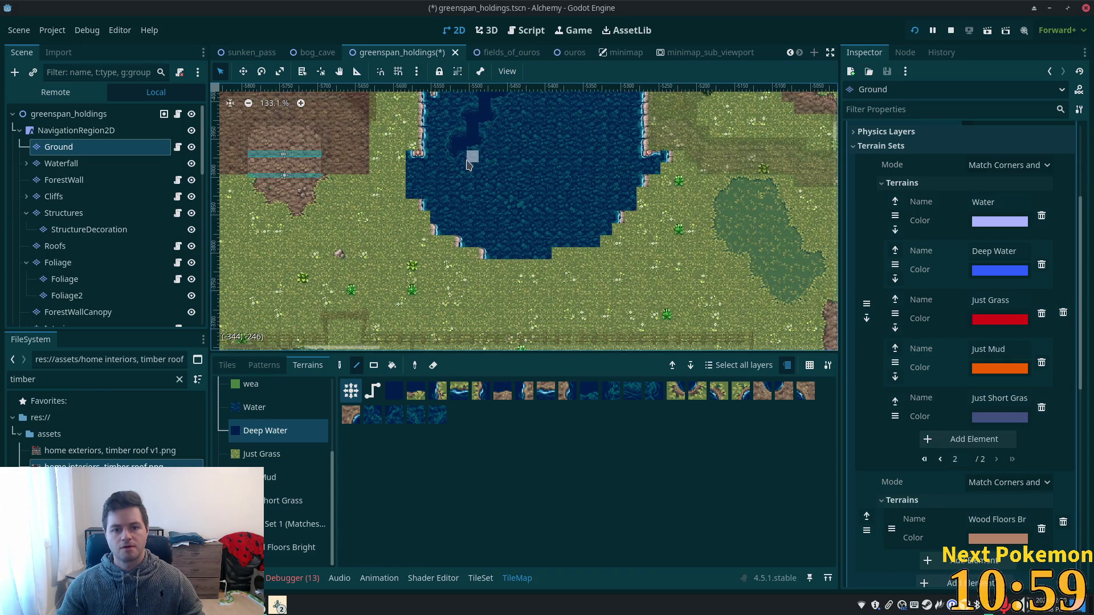
left_click_drag(448, 168, 519, 218)
scroll(521, 239, "up", 3)
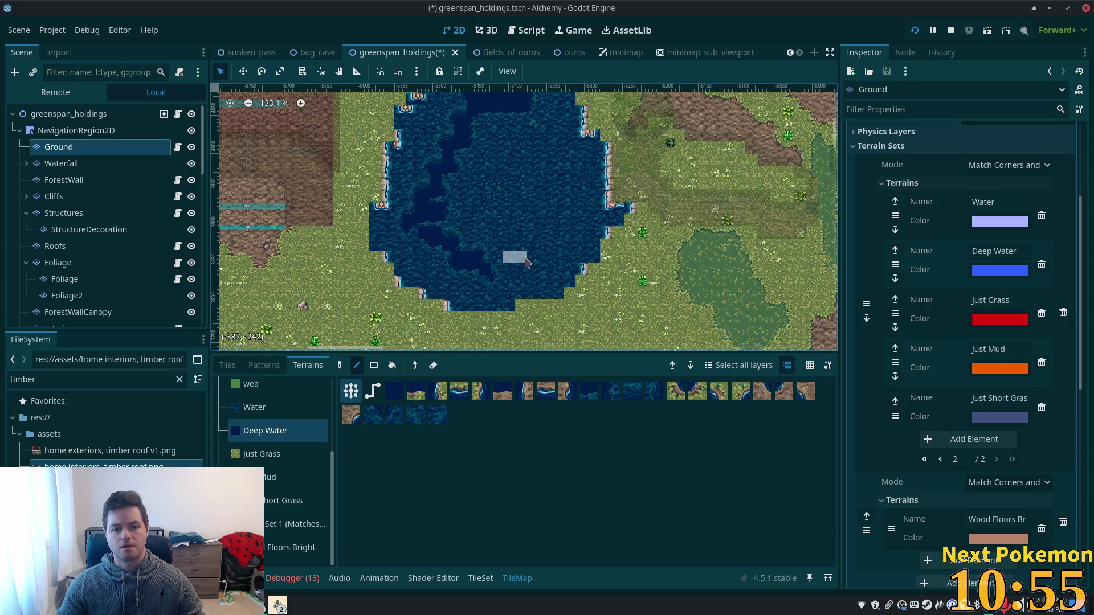
mouse_move(548, 256)
left_mouse_down()
mouse_move(569, 162)
mouse_move(533, 111)
left_mouse_up()
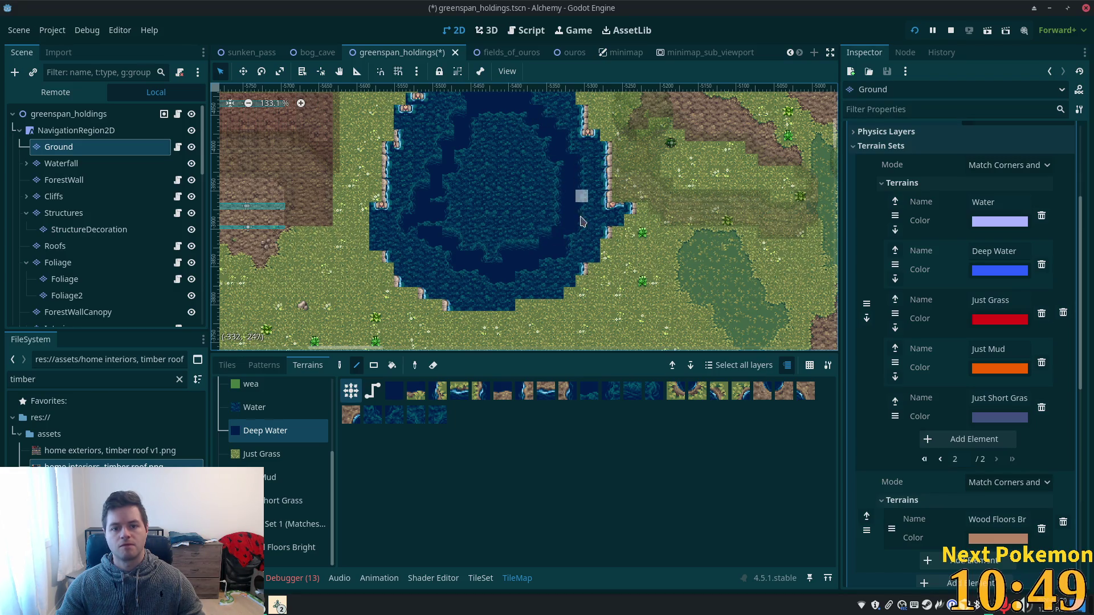
- Bucket-fill the lake interior with Deep Water
left_click(392, 365)
left_click(496, 188)
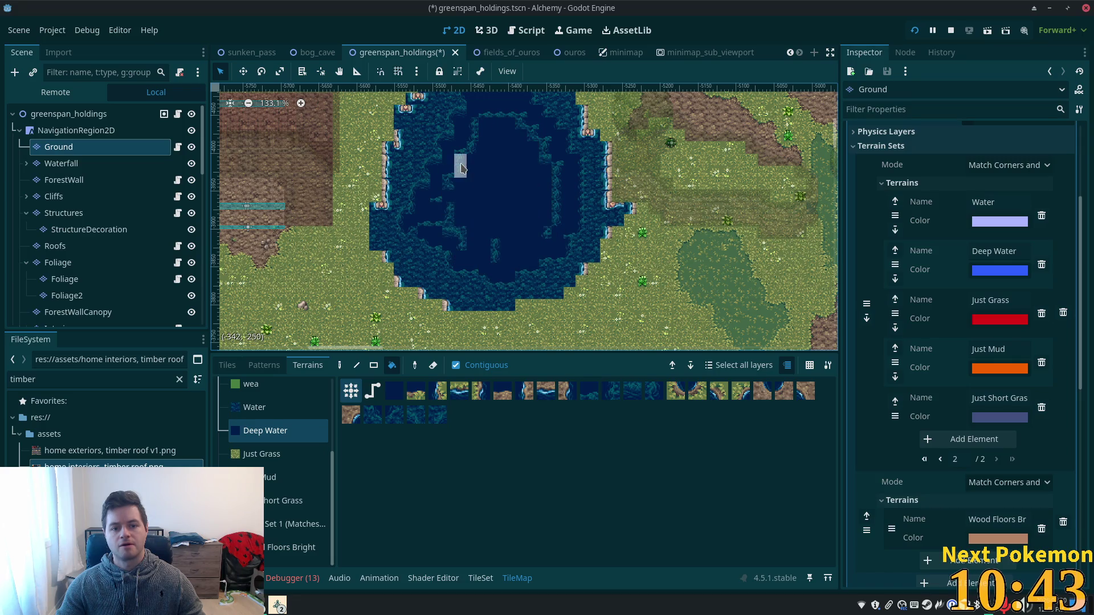
left_click(447, 199)
- Paint Deep Water rectangles over the leftover lighter strips inside the lake
key("r")
mouse_move(479, 133)
left_mouse_down()
mouse_move(518, 154)
mouse_move(552, 214)
mouse_move(553, 250)
left_mouse_up()
left_click_drag(553, 237, 539, 265)
mouse_move(507, 250)
left_mouse_down()
mouse_move(499, 272)
mouse_move(440, 271)
left_mouse_up()
left_click_drag(456, 181, 470, 170)
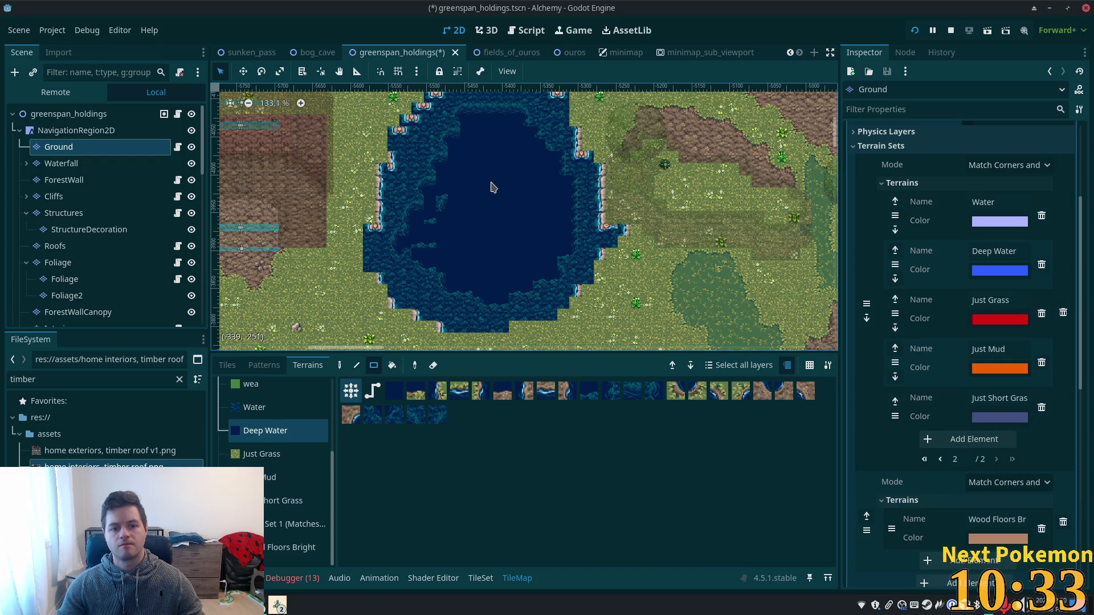
mouse_move(445, 208)
left_mouse_down()
mouse_move(433, 254)
mouse_move(420, 247)
mouse_move(393, 268)
left_mouse_up()
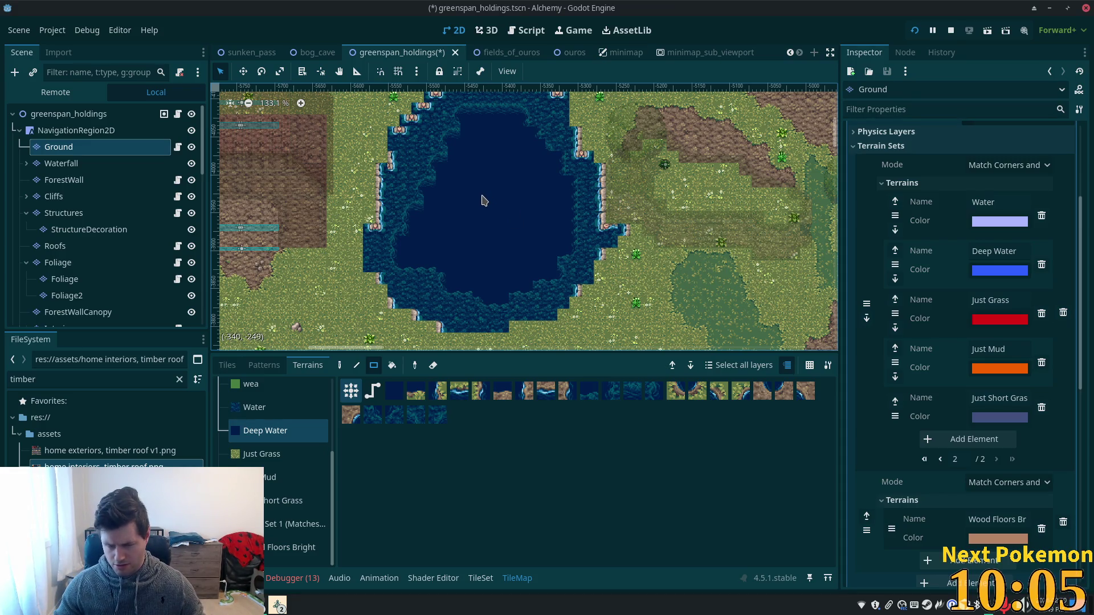
- Open character_marker.gd on the CharacterMarker node in minimap_sub_viewport, then return to greenspan_holdings
left_click(690, 53)
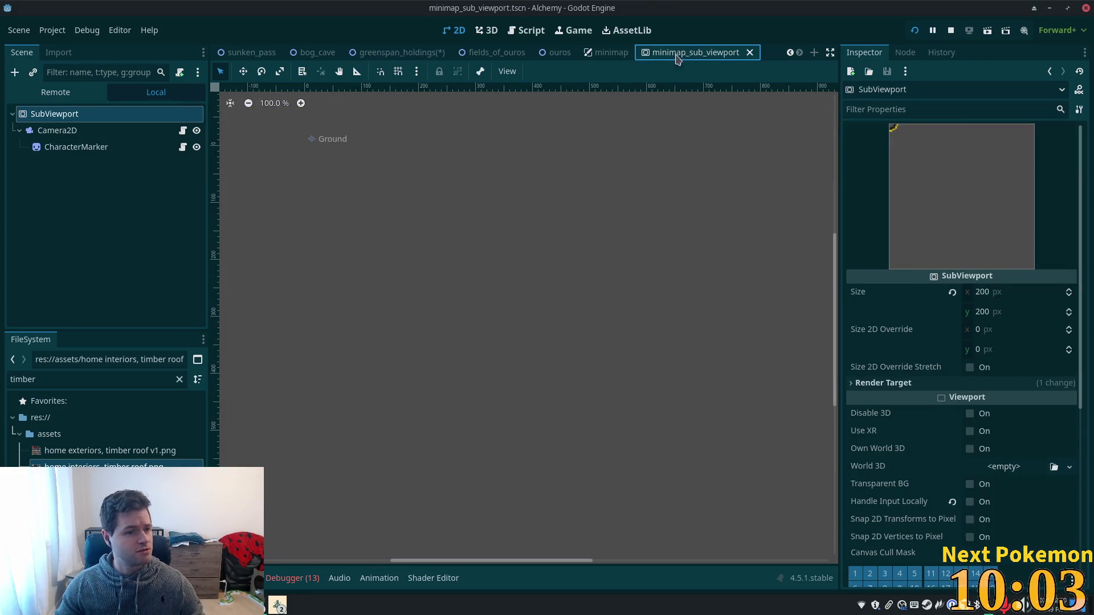
left_click(68, 131)
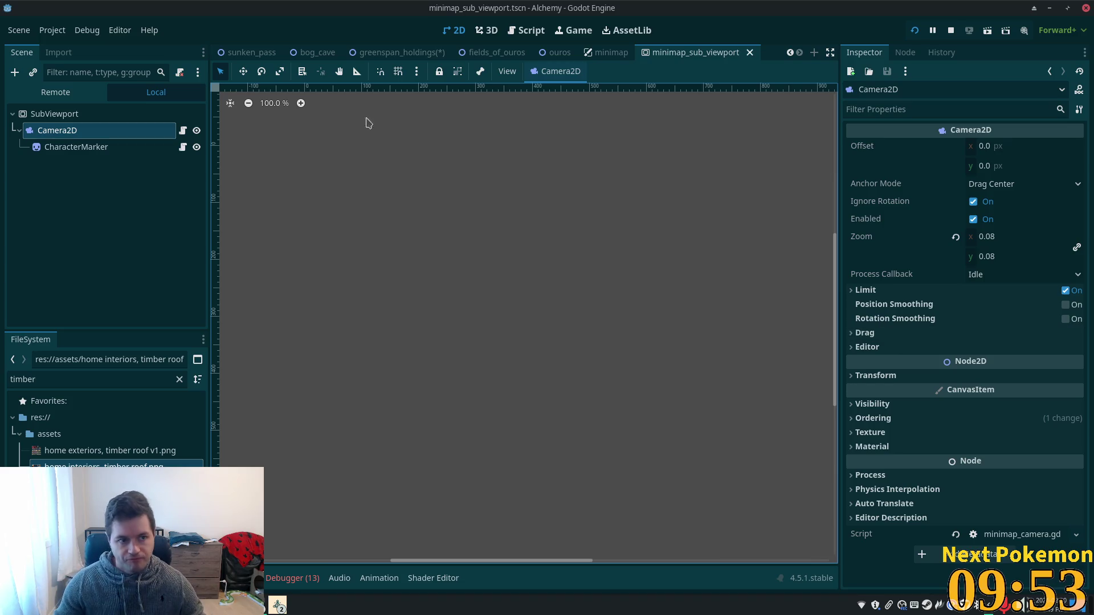
left_click(55, 115)
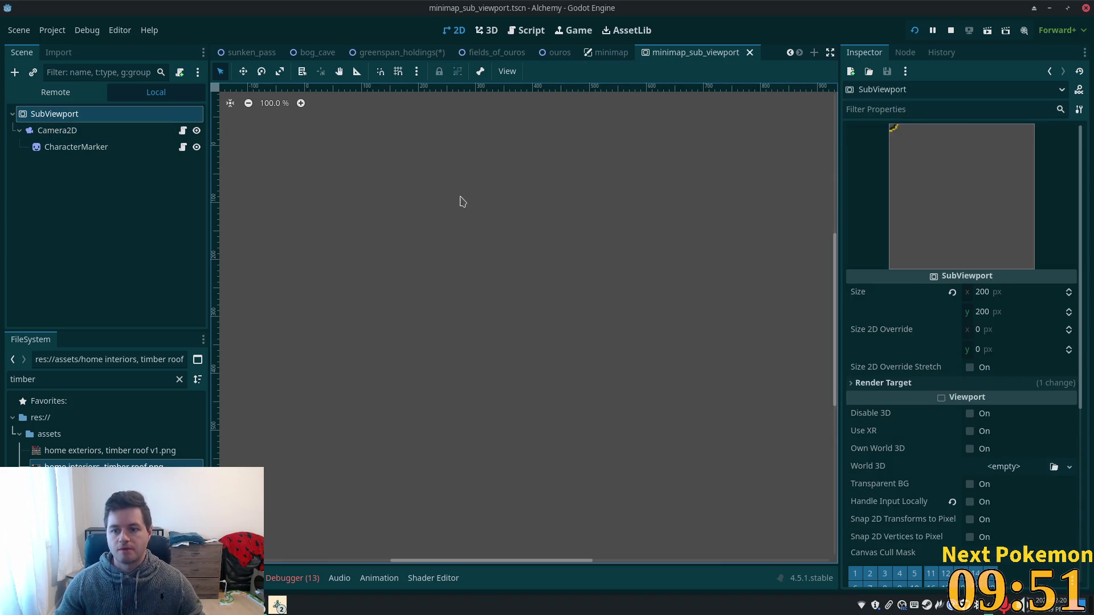
left_click(139, 146)
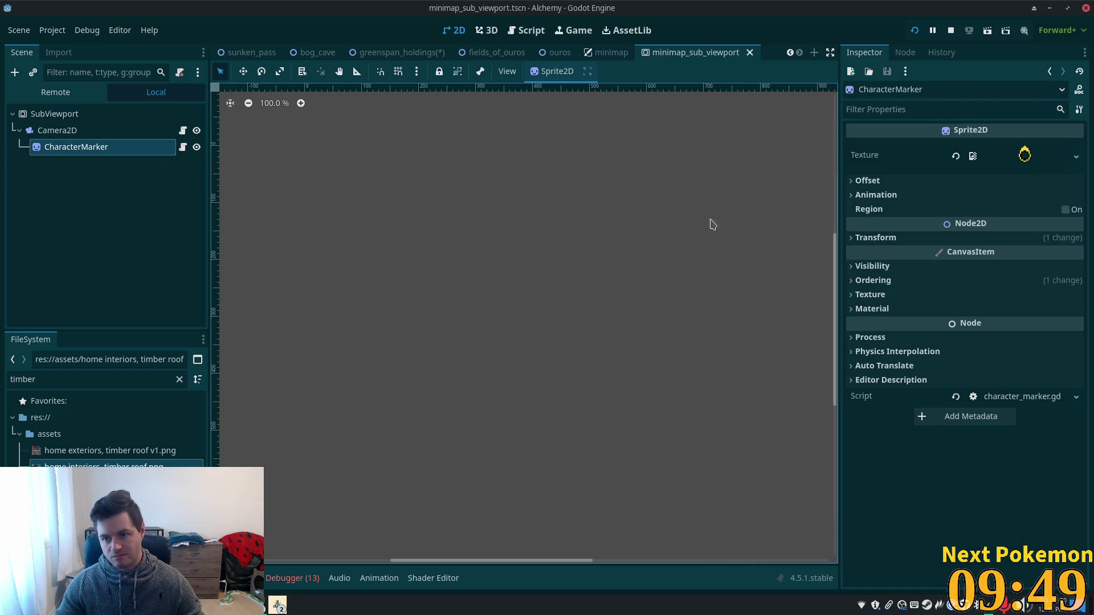
left_click(182, 148)
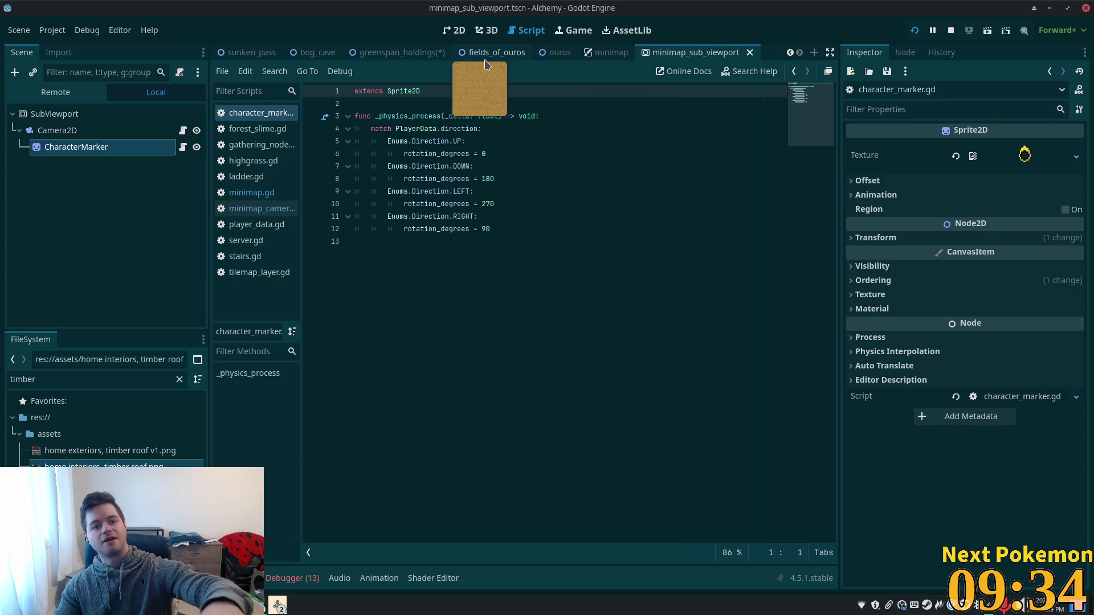
left_click(406, 54)
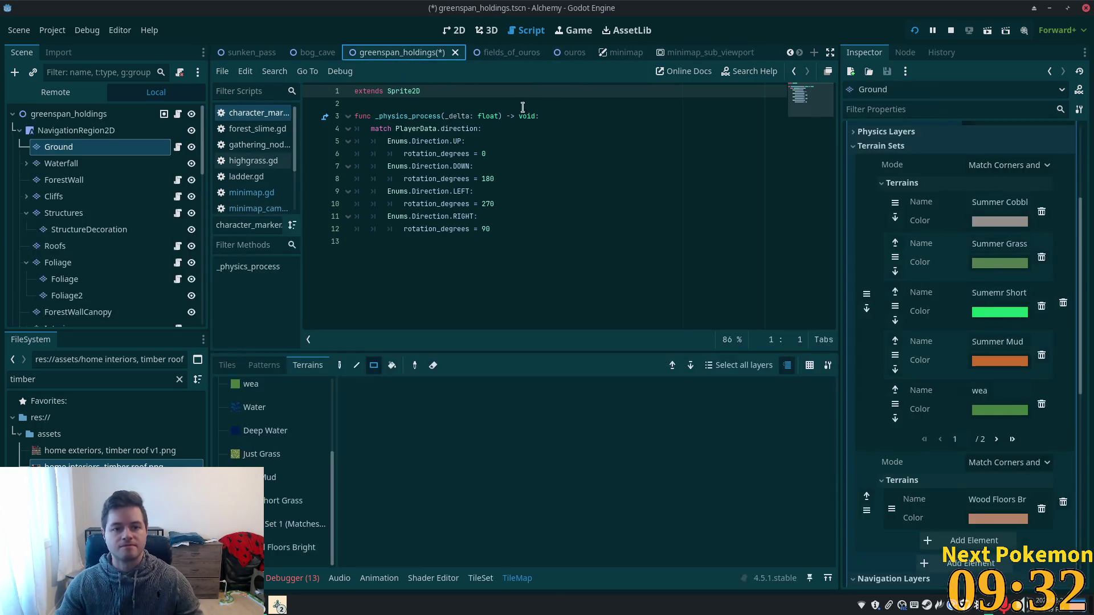
- Zoom the 2D map onto the lake's top shore, select Deep Water, and show the Tiles sources
left_click(456, 31)
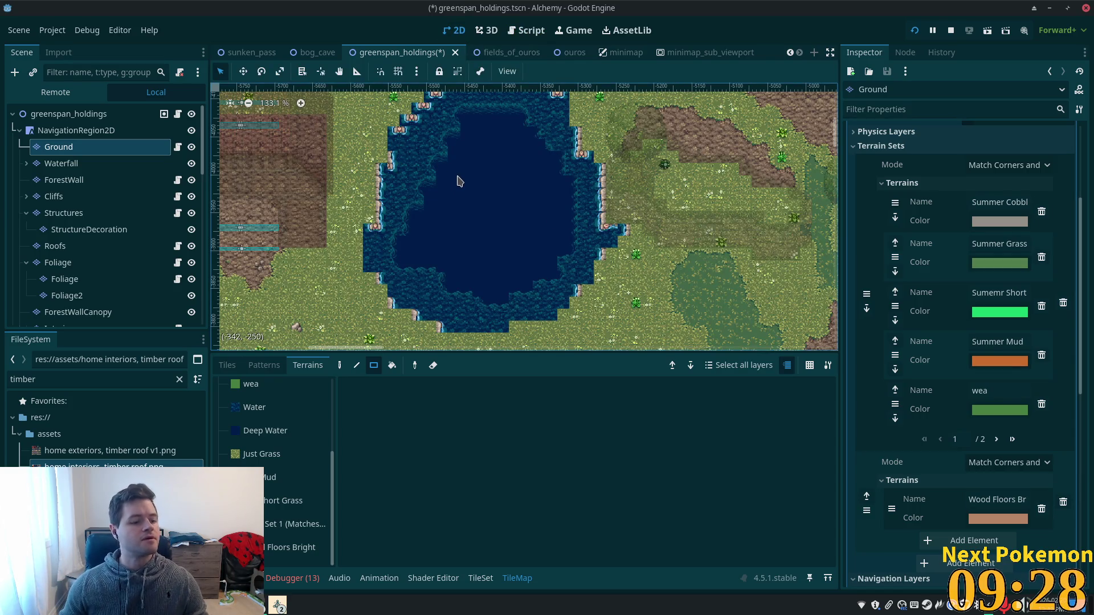
left_click_drag(429, 175, 452, 197)
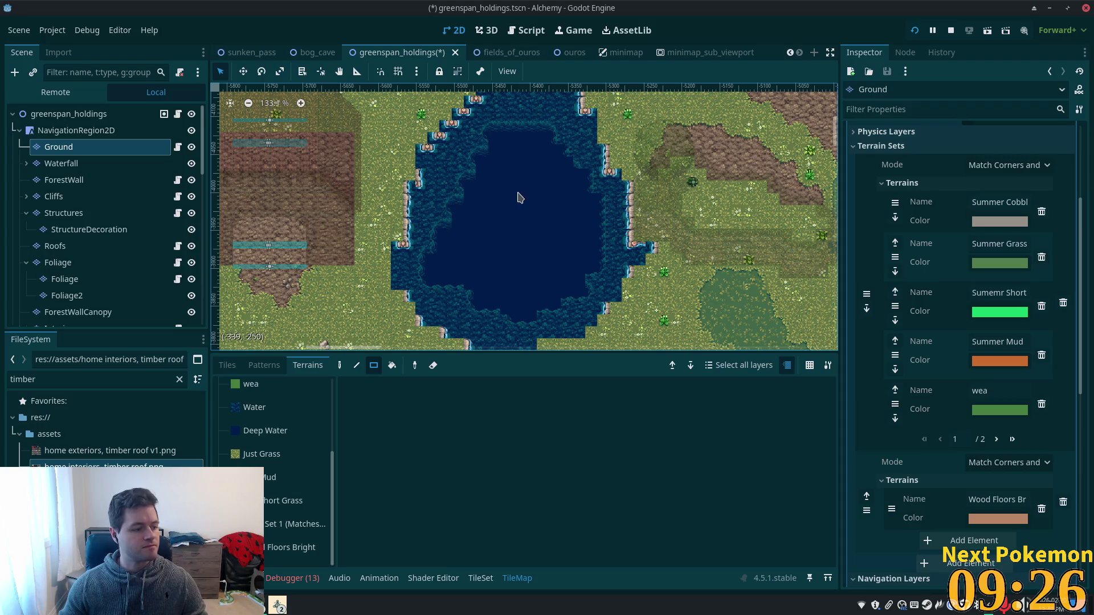
scroll(519, 197, "up", 6)
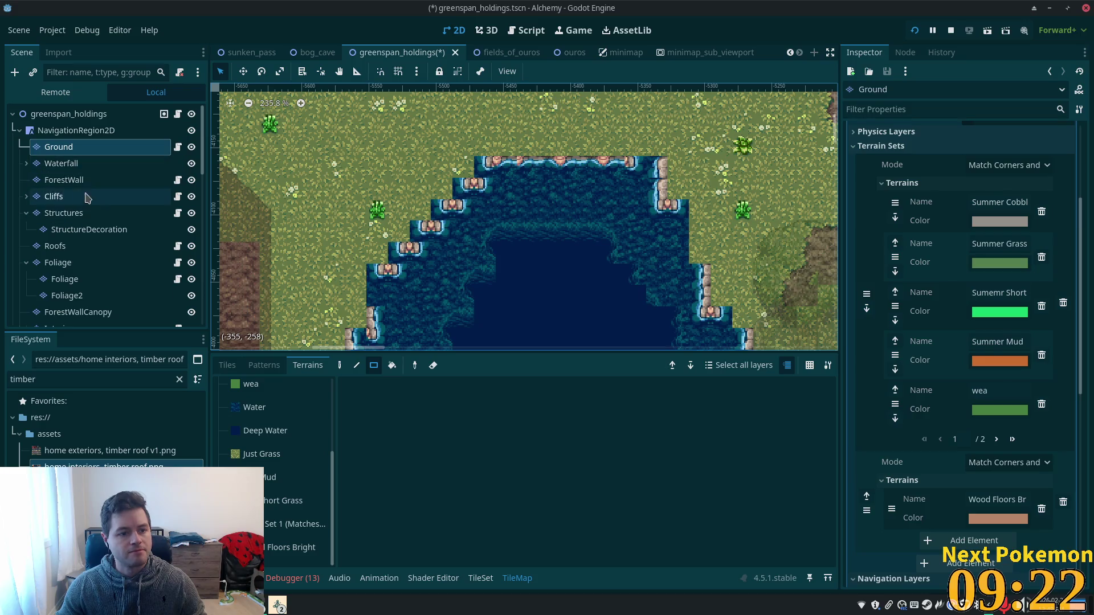
left_click(264, 431)
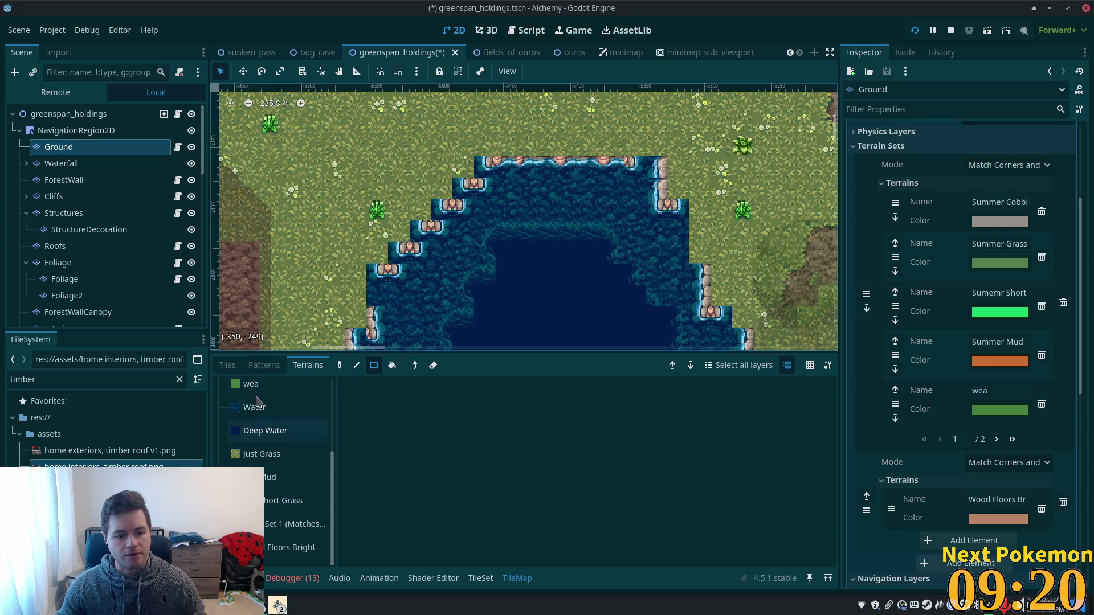
left_click(227, 365)
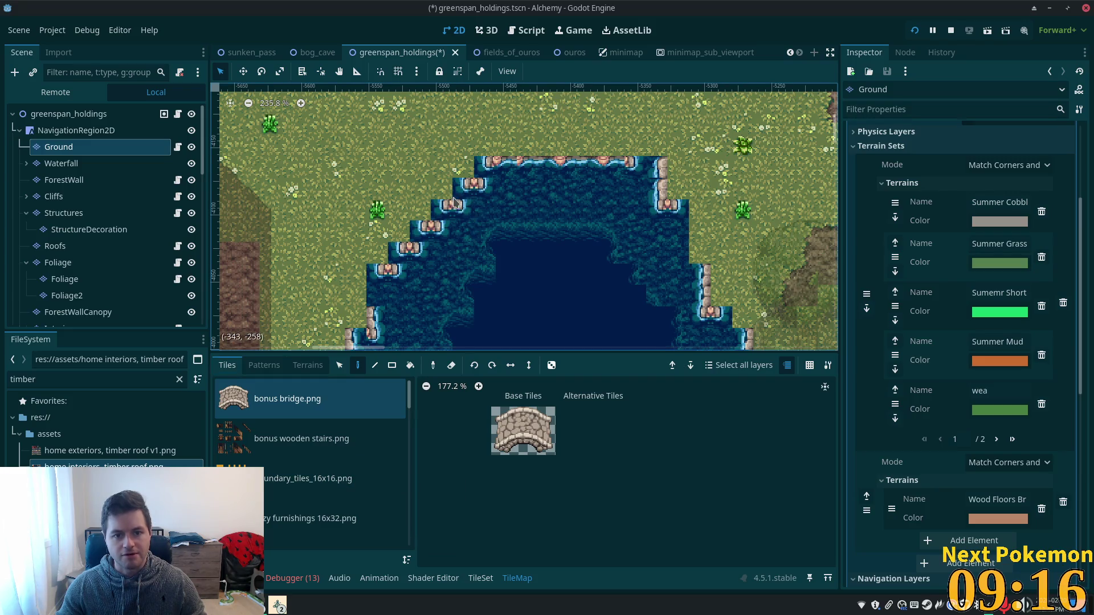
- Pick water tiles from the summer forest atlas and paint the pond's upper water, undoing a stray tile
scroll(319, 439, "down", 2)
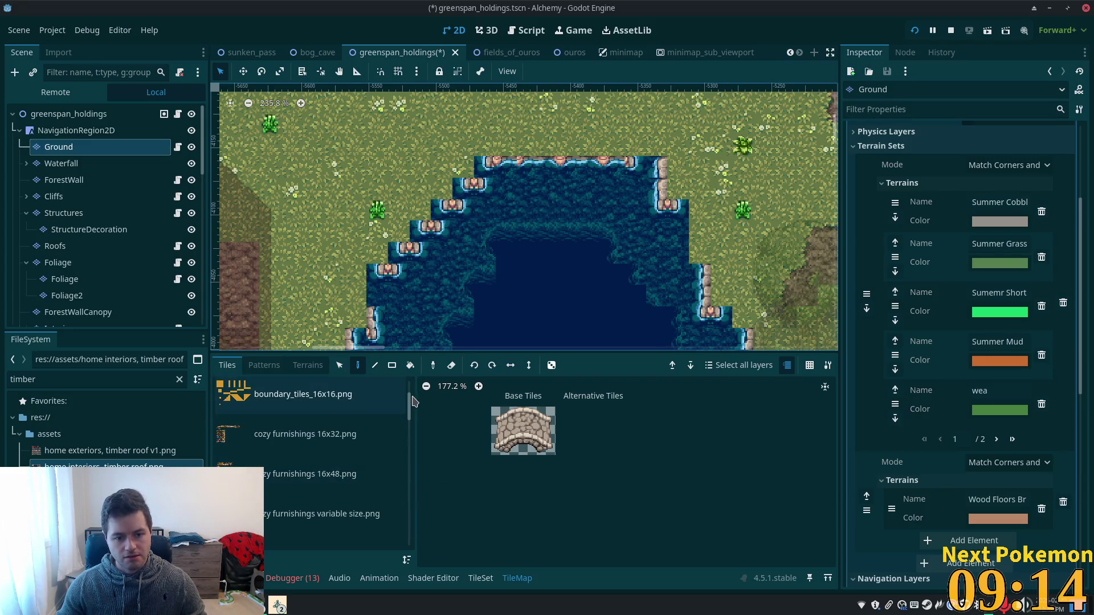
left_click(413, 399)
left_click_drag(411, 406, 409, 506)
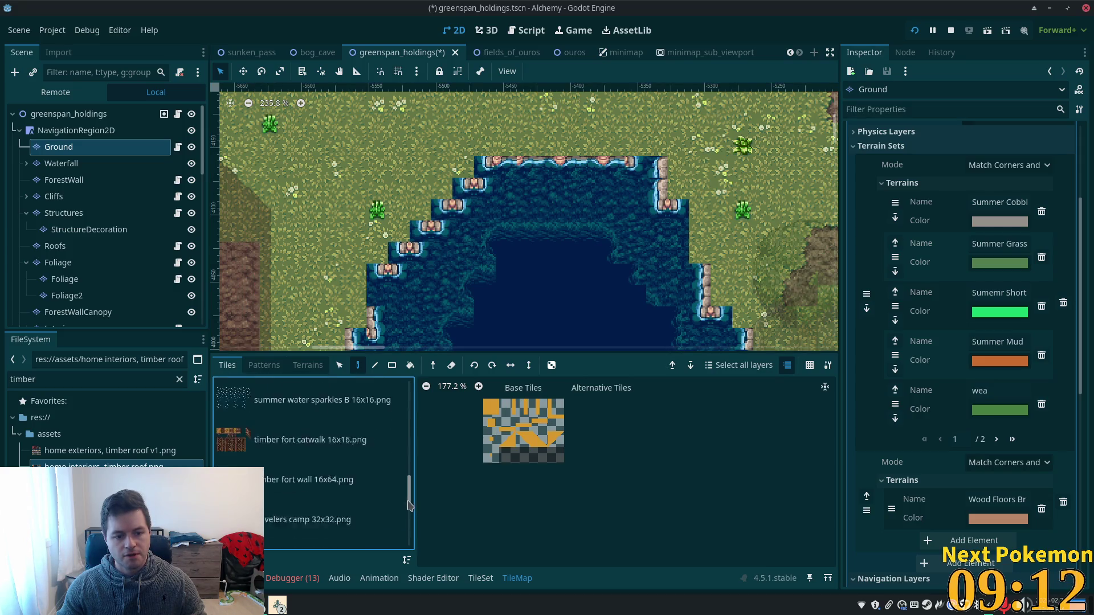
scroll(342, 484, "up", 5)
left_click(297, 520)
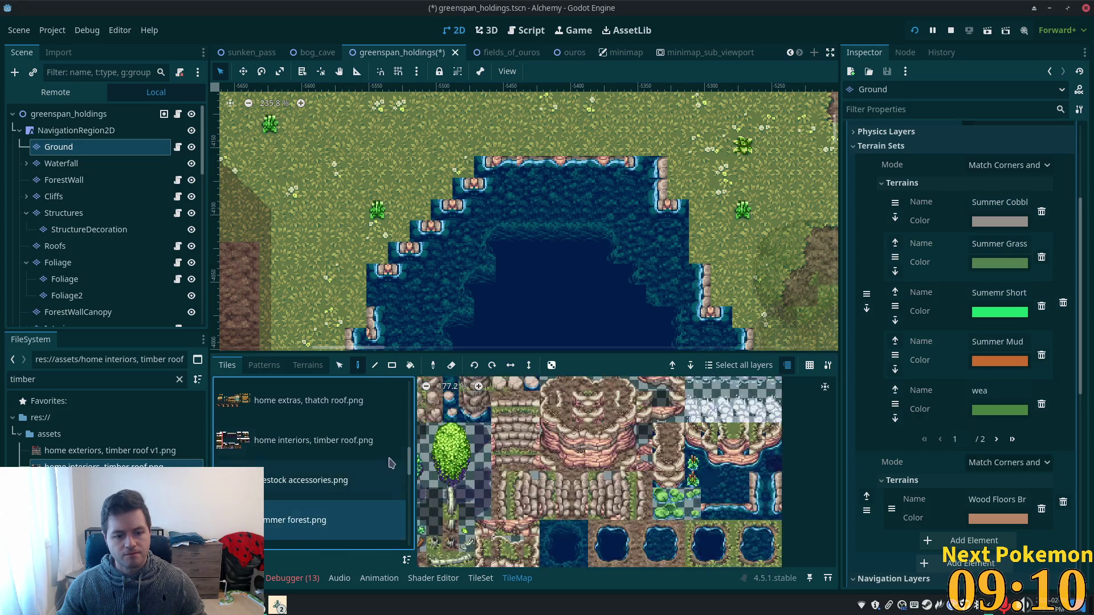
scroll(390, 462, "down", 1)
scroll(570, 456, "down", 2)
left_click(605, 446)
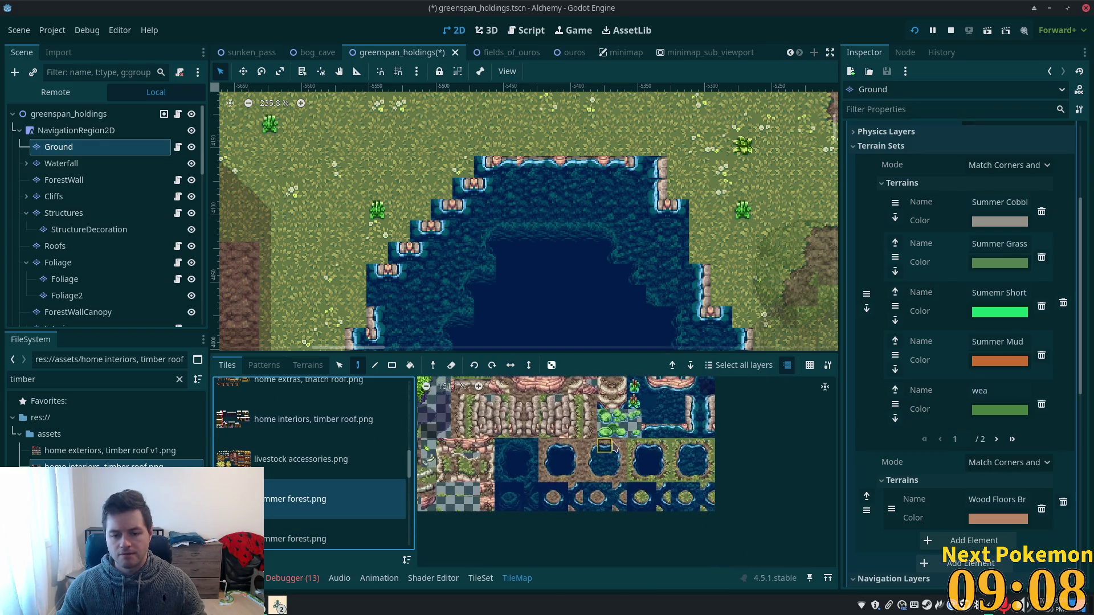
left_click(650, 459)
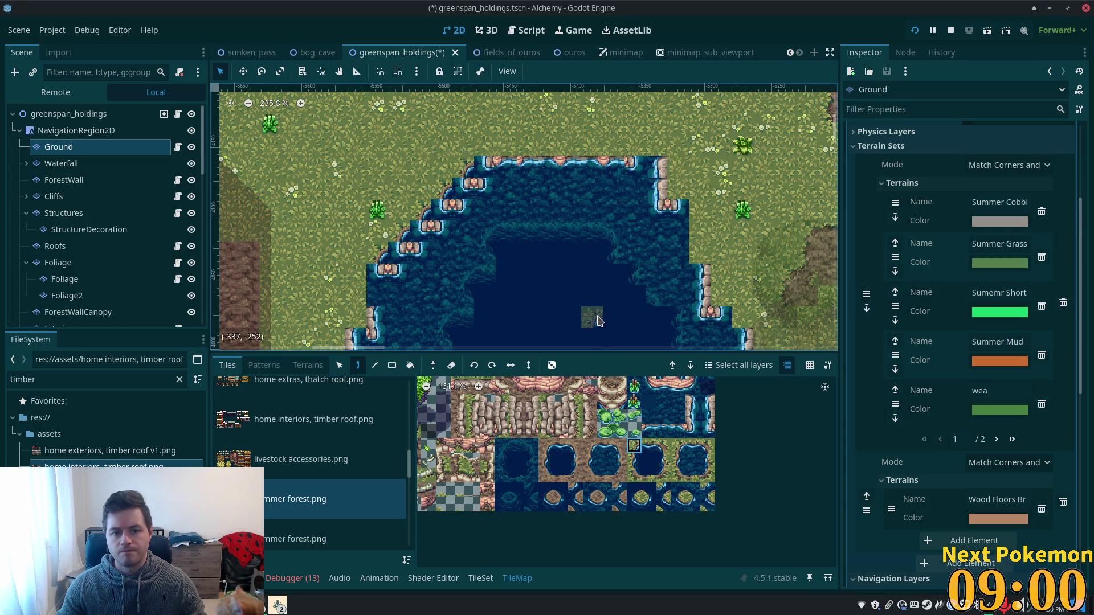
left_click(650, 447)
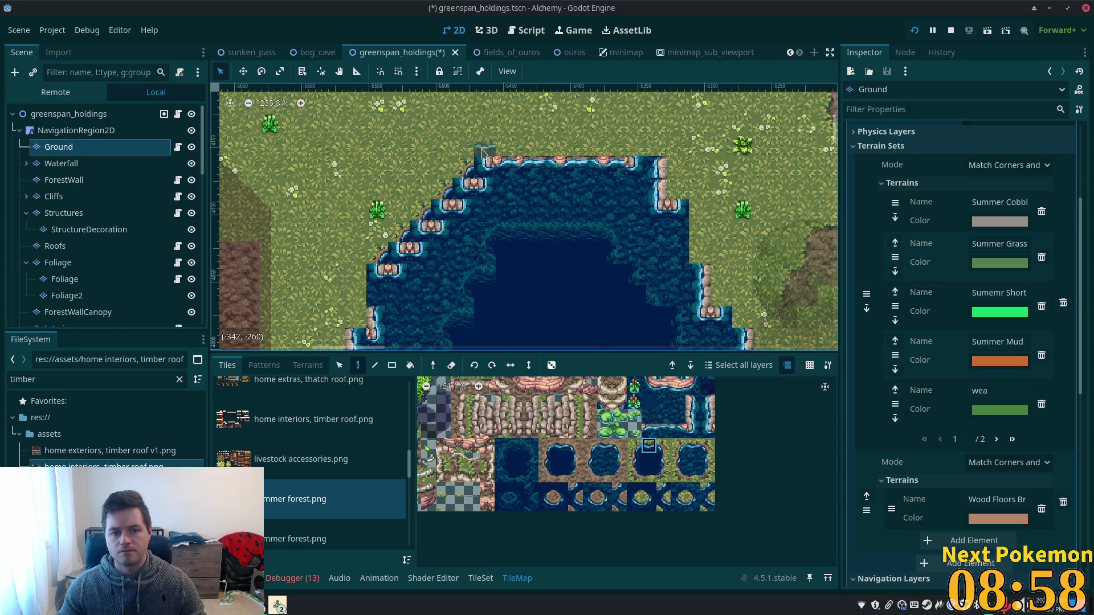
left_click(485, 149)
key("ctrl+z")
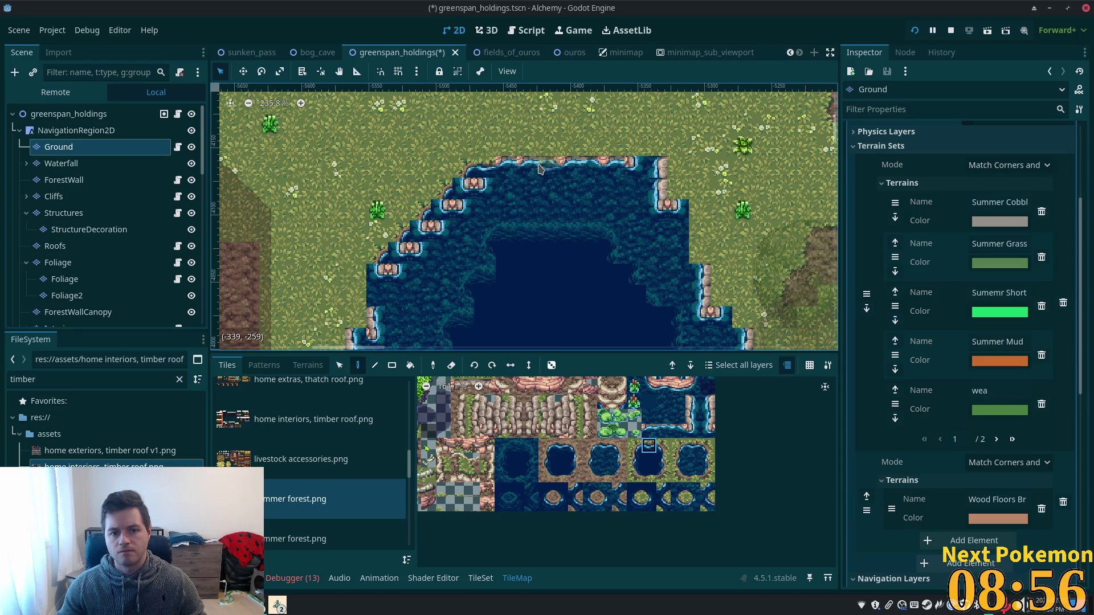
left_click(530, 182)
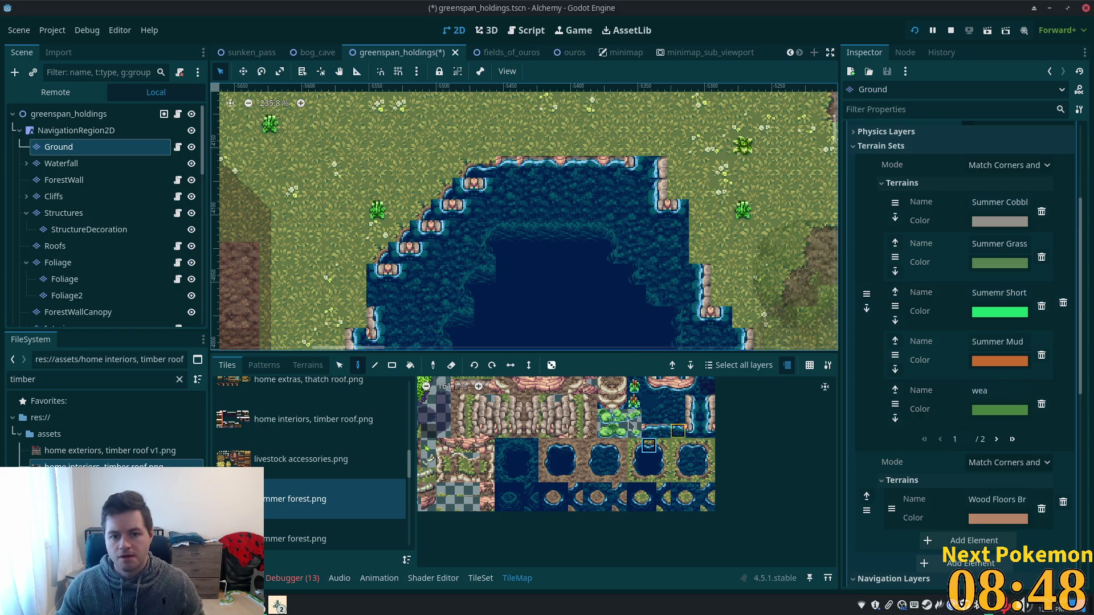
- Repaint the north shore as a smooth water edge and try other shoreline tiles
scroll(595, 293, "down", 2)
scroll(593, 253, "down", 3)
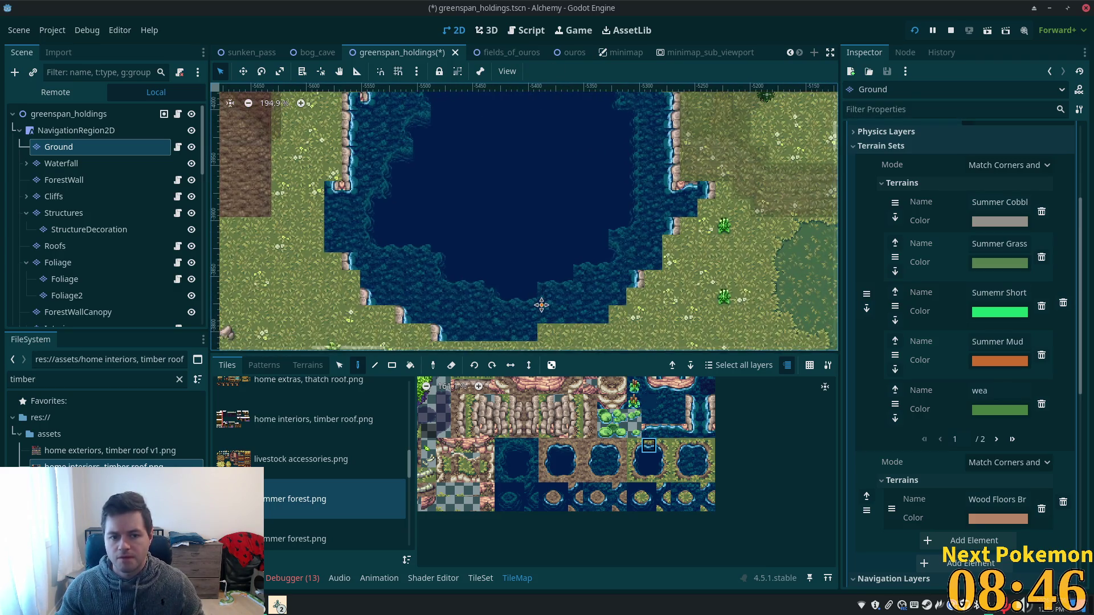
scroll(542, 305, "down", 1)
scroll(530, 102, "up", 5)
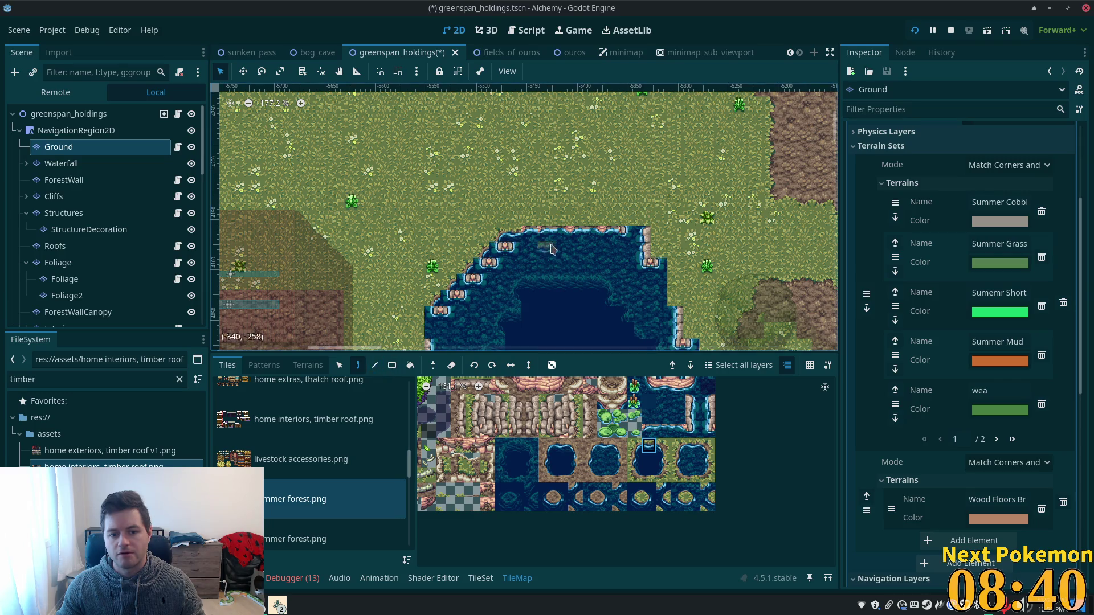
left_click_drag(530, 234, 605, 237)
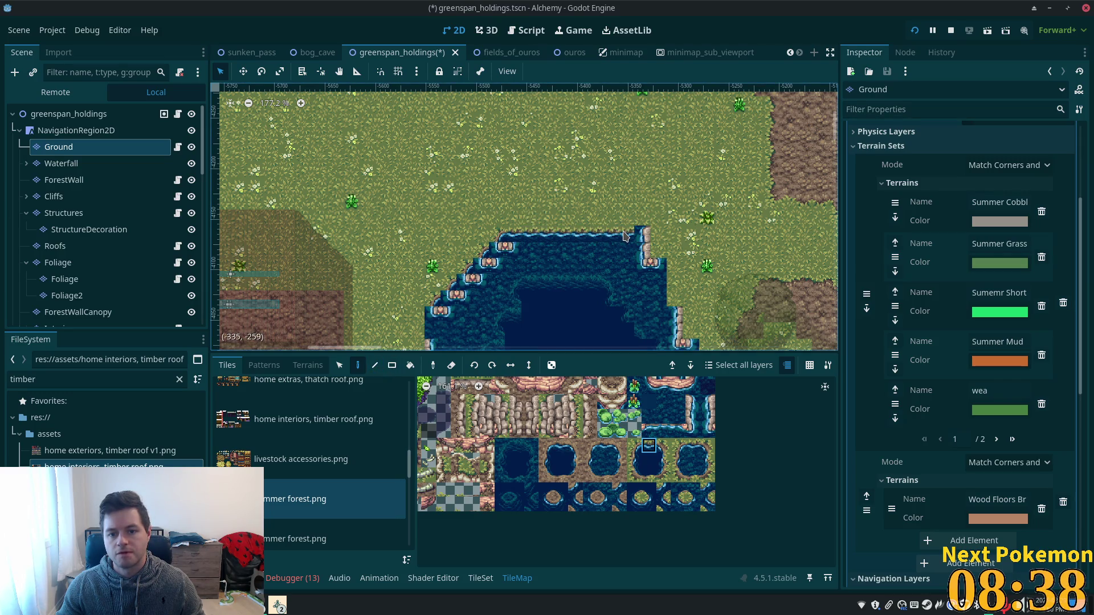
left_click(663, 448)
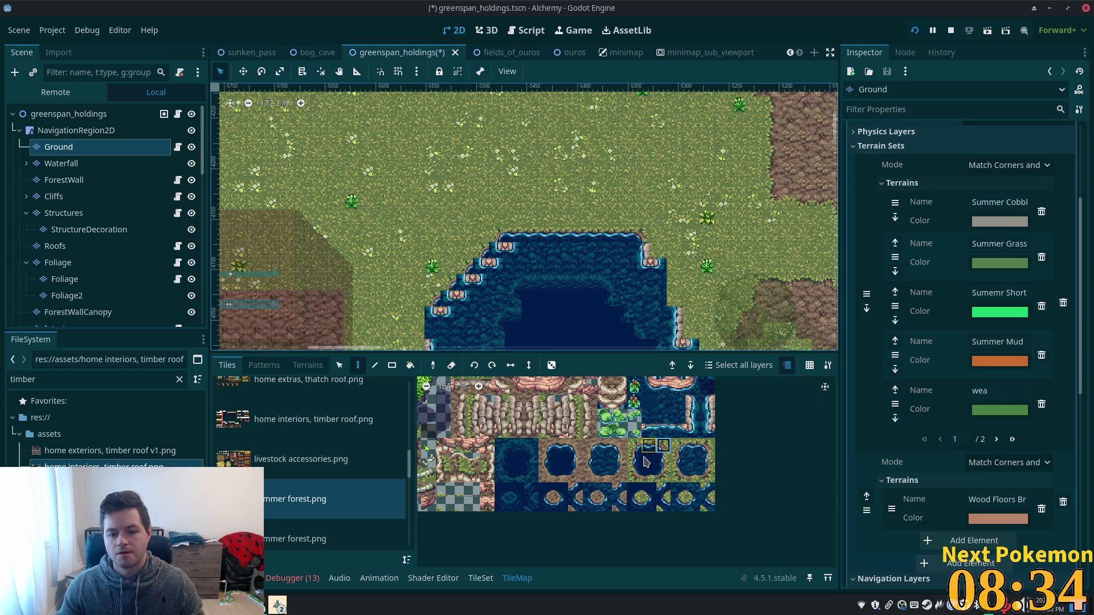
left_click(663, 459)
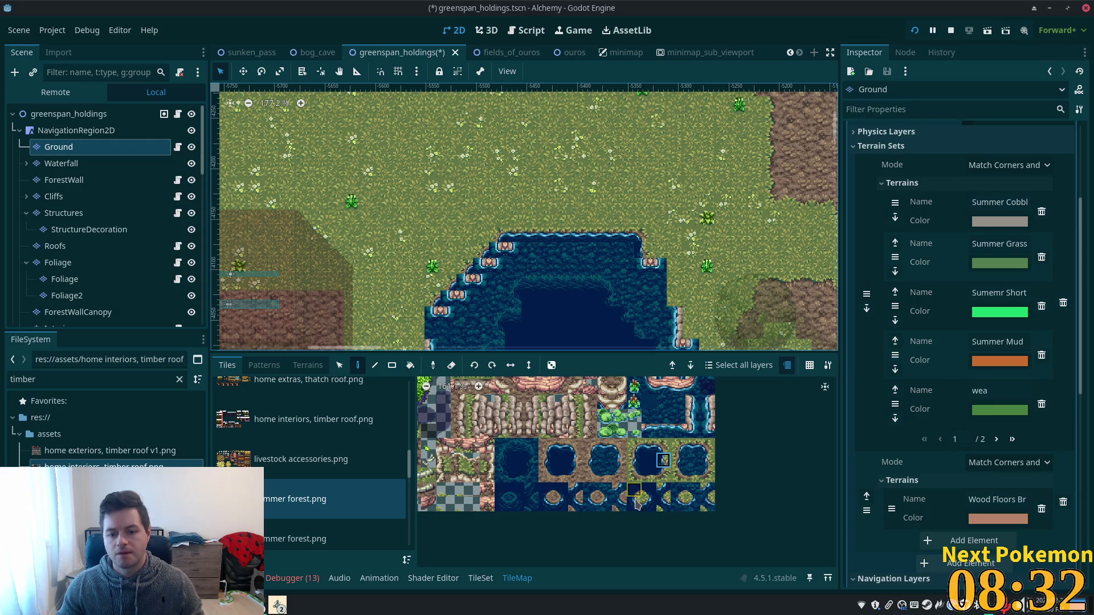
left_click(677, 504)
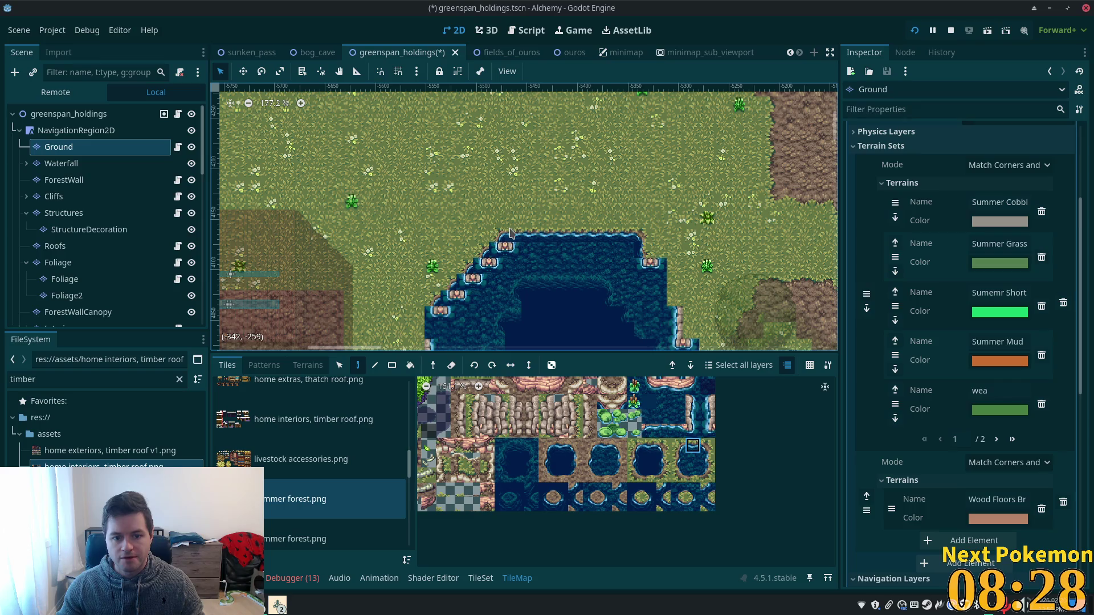
key("e")
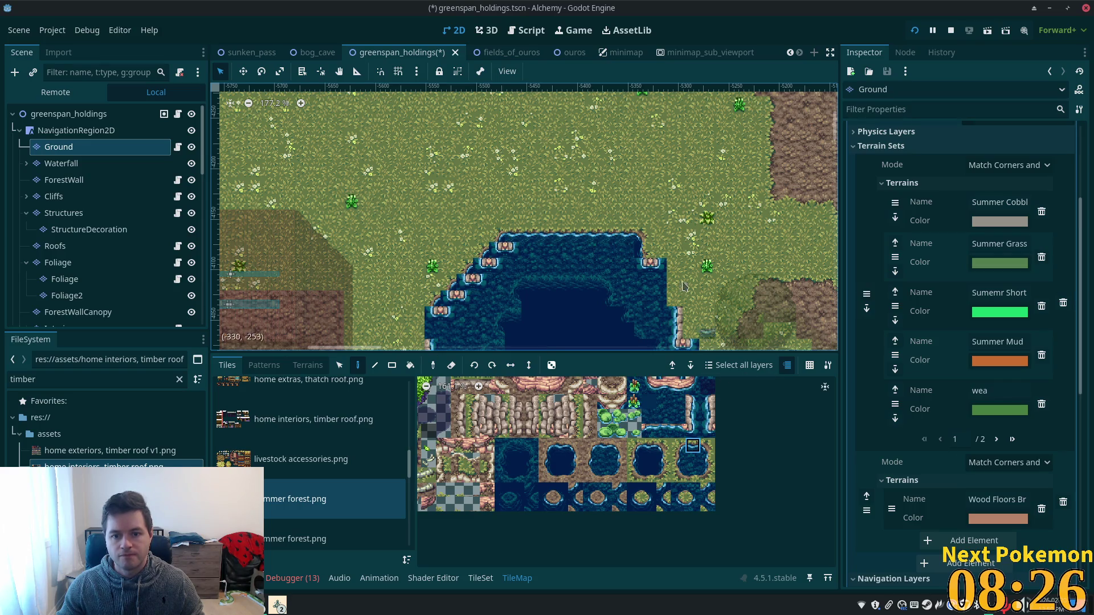
left_click(708, 462)
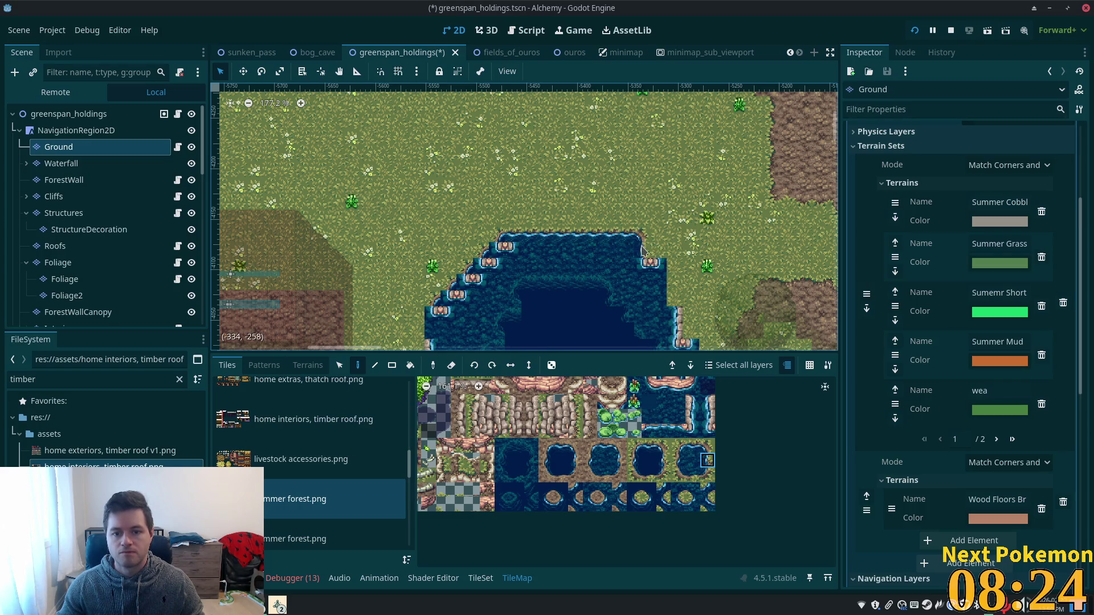
scroll(642, 249, "up", 4)
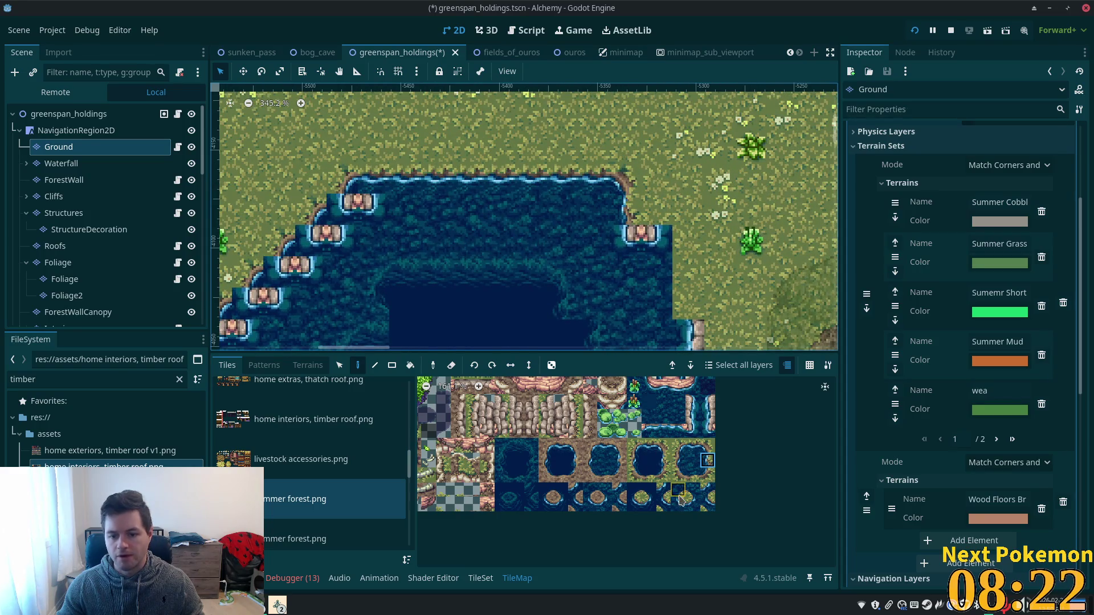
- Paint curved water-edge tiles onto the pond's upper-right bank corners
left_click(678, 500)
left_click(625, 239)
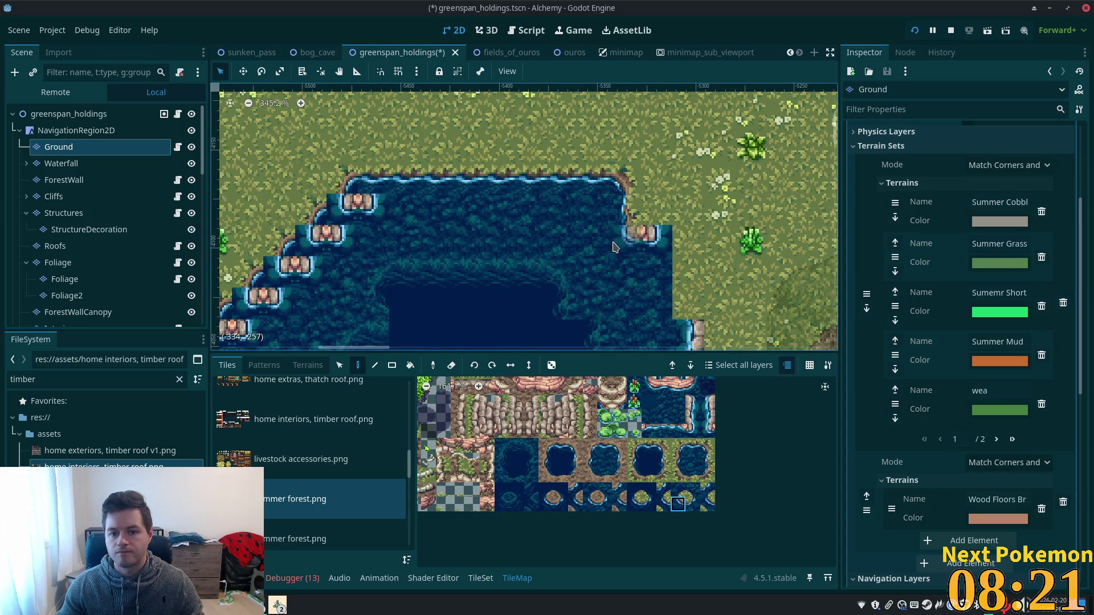
left_click(693, 446)
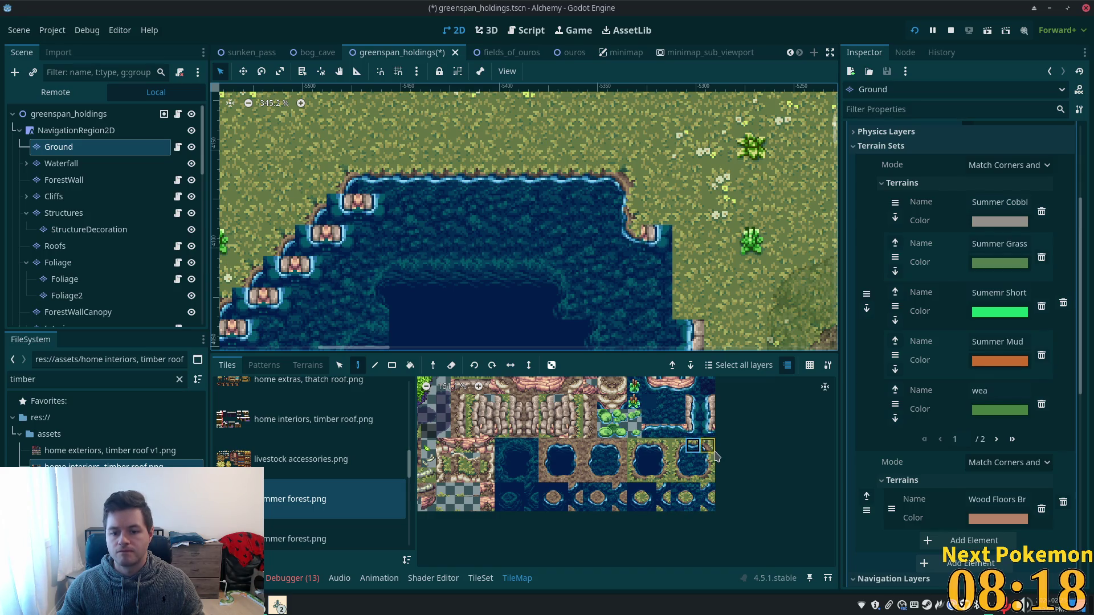
left_click(709, 448)
left_click(657, 242)
left_click(708, 460)
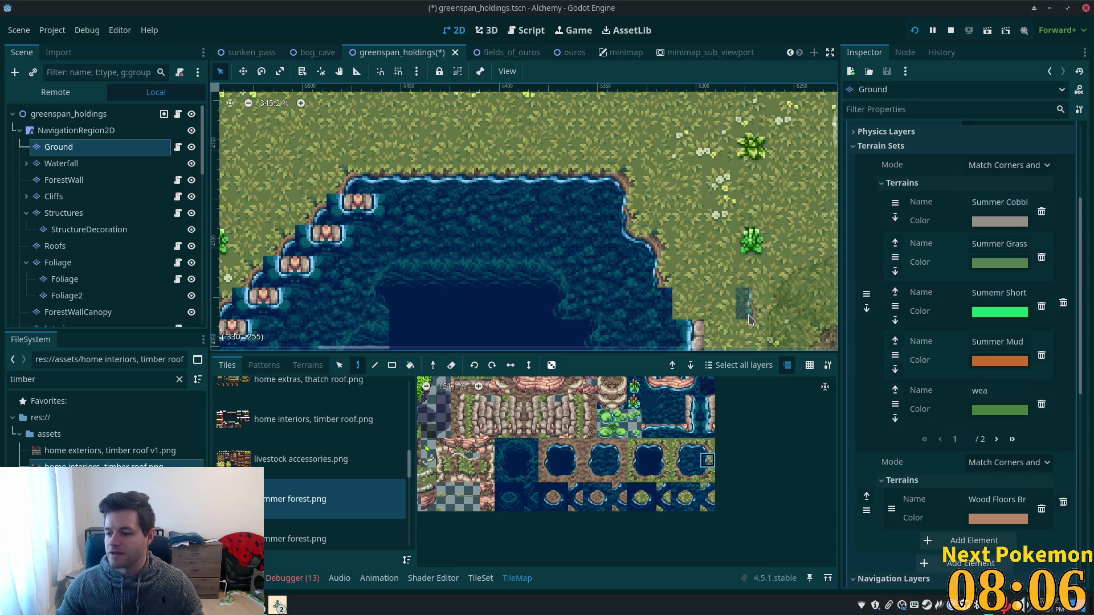
- Browse the atlas and select the corner and straight water-edge shore tiles
scroll(741, 308, "right", 5)
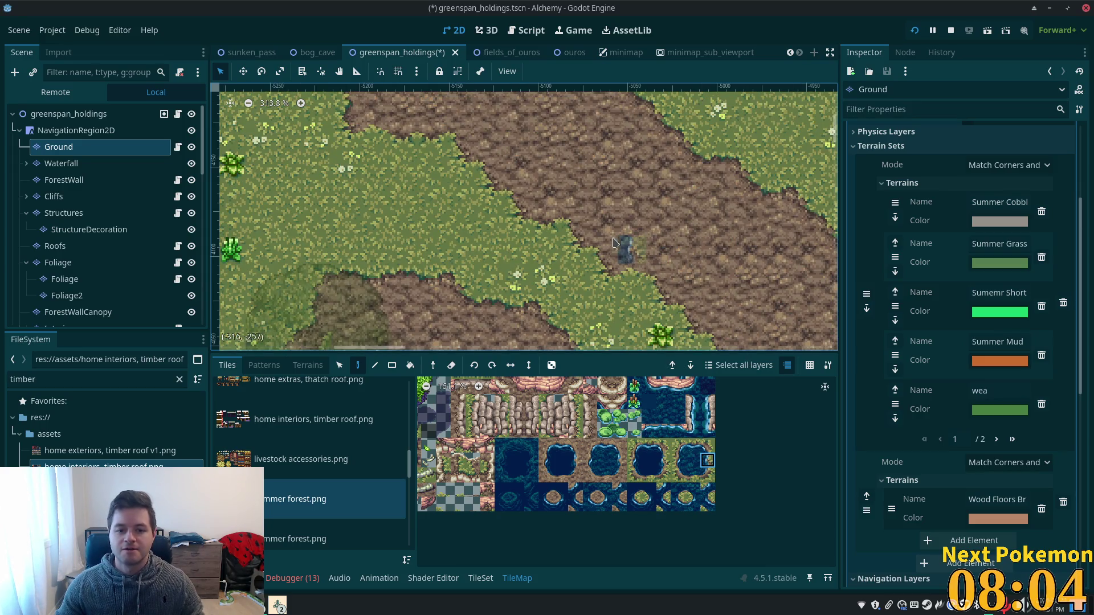
scroll(614, 244, "down", 2)
scroll(541, 201, "left", 5)
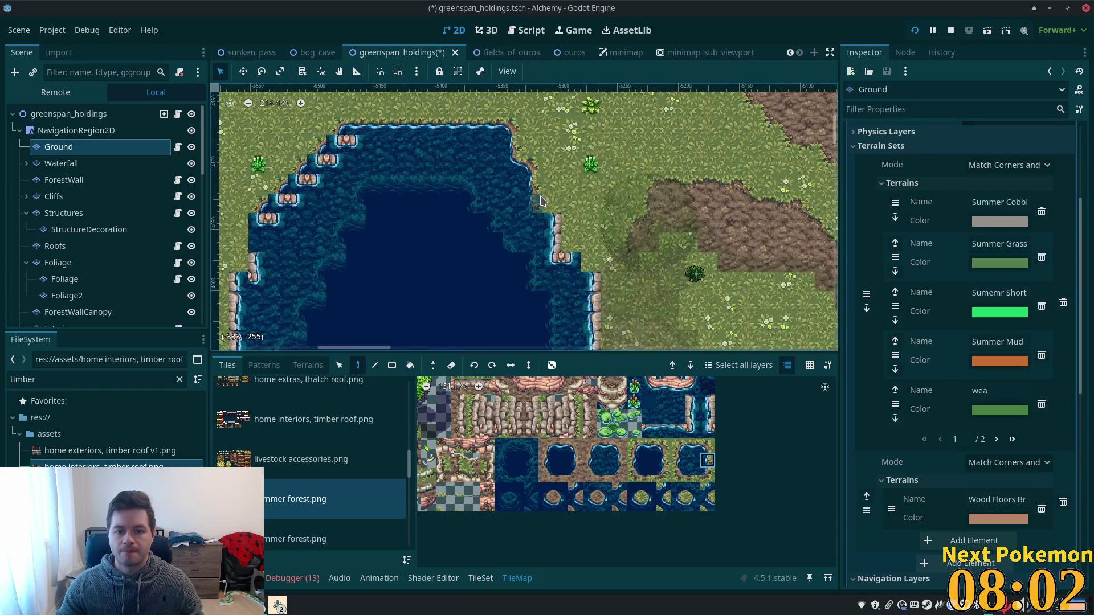
scroll(541, 200, "up", 5)
scroll(540, 201, "right", 3)
scroll(541, 200, "left", 3)
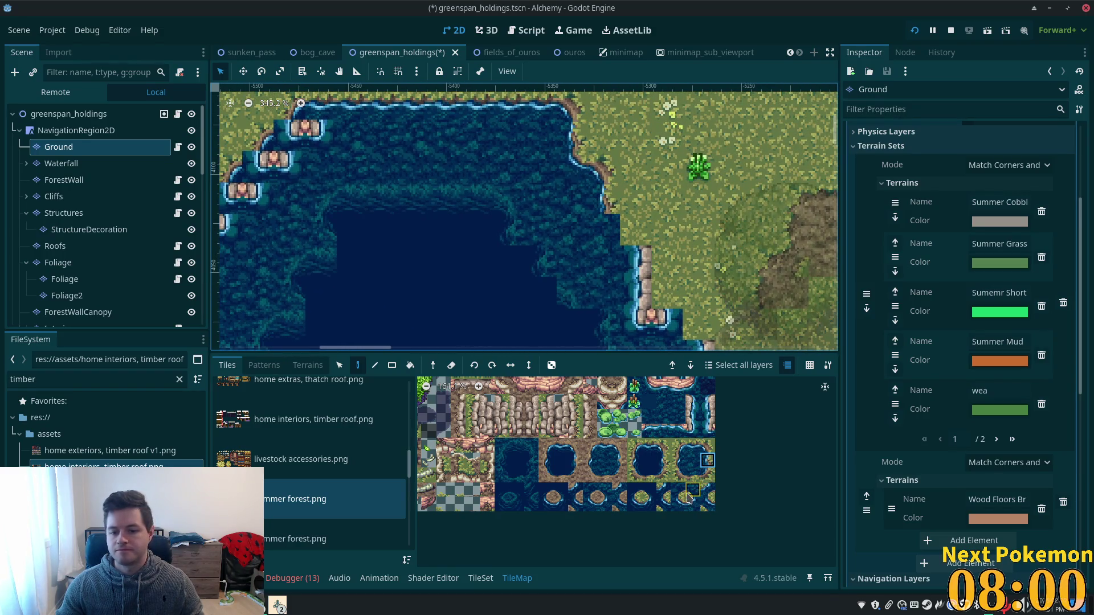
left_click(679, 504)
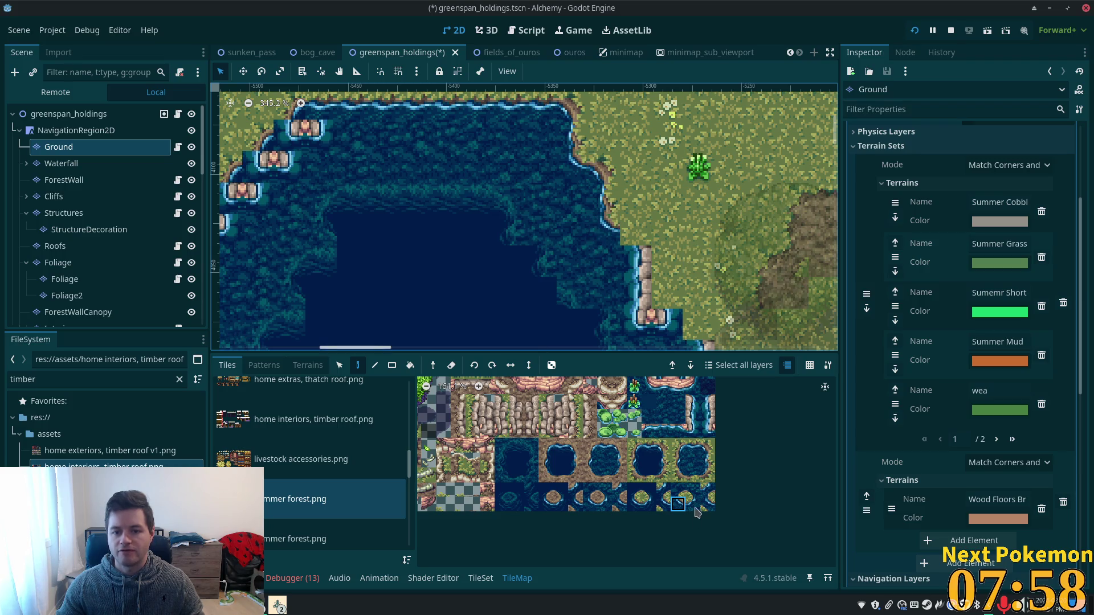
left_click(707, 445)
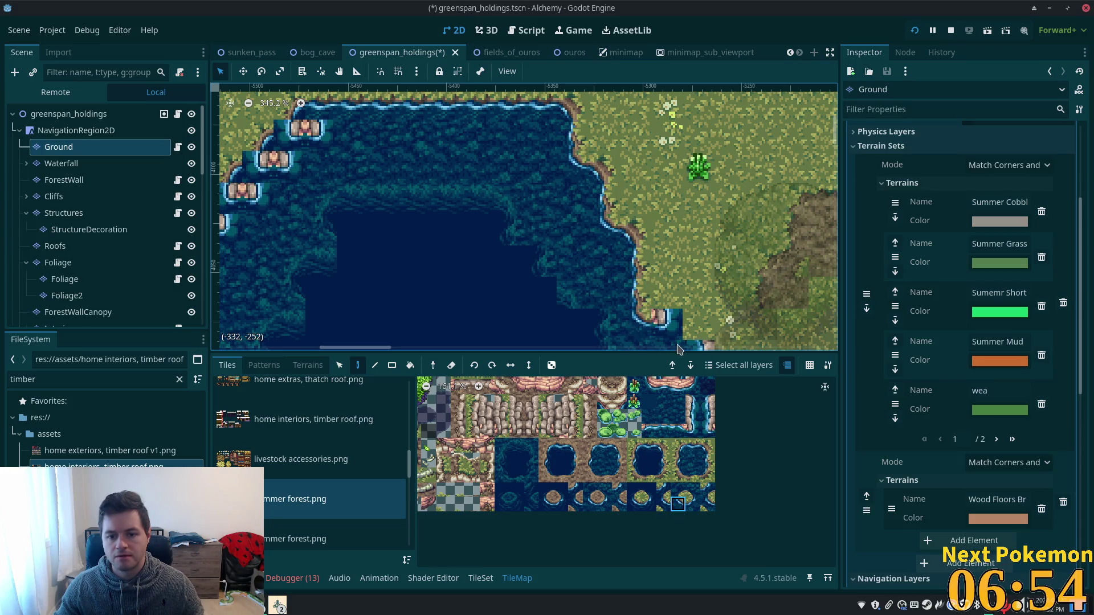
- Scroll the view down along the pond's repainted right bank
scroll(685, 339, "down", 5)
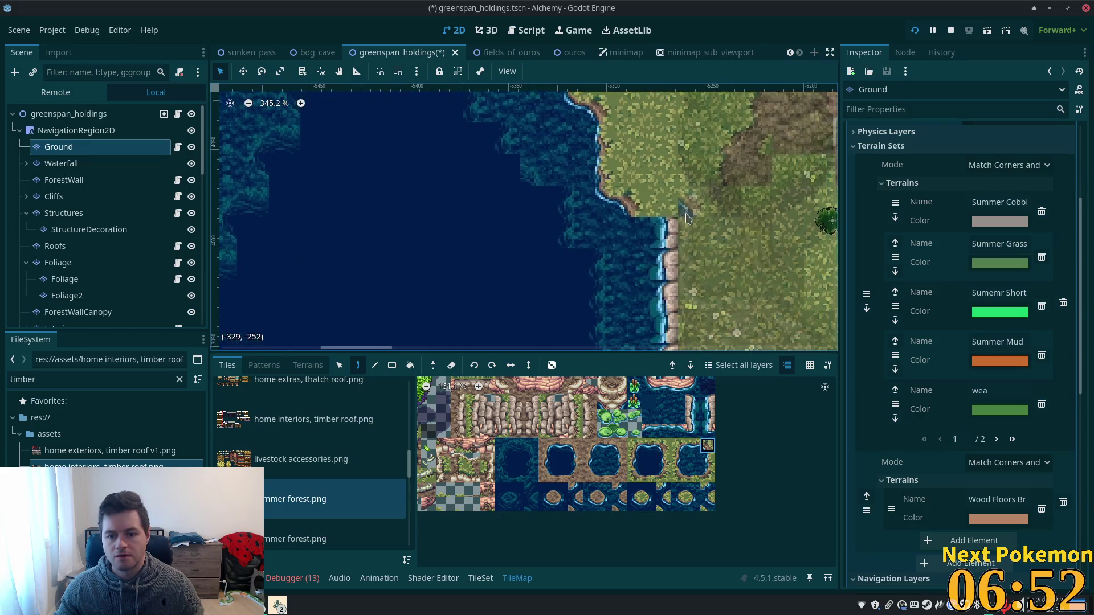
left_click(678, 504)
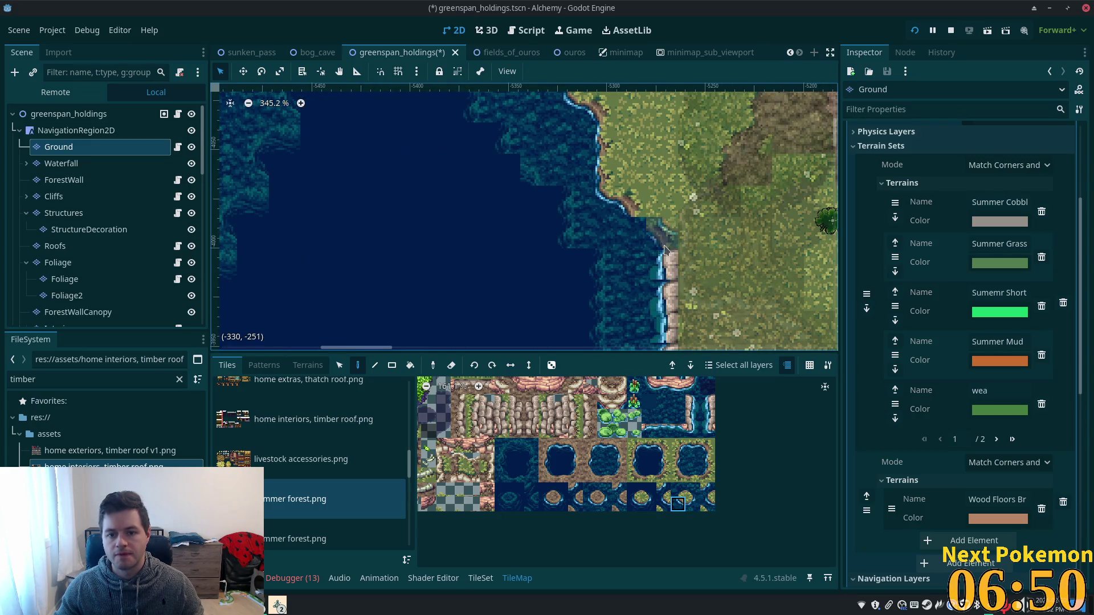
scroll(652, 341, "down", 4)
left_click(708, 460)
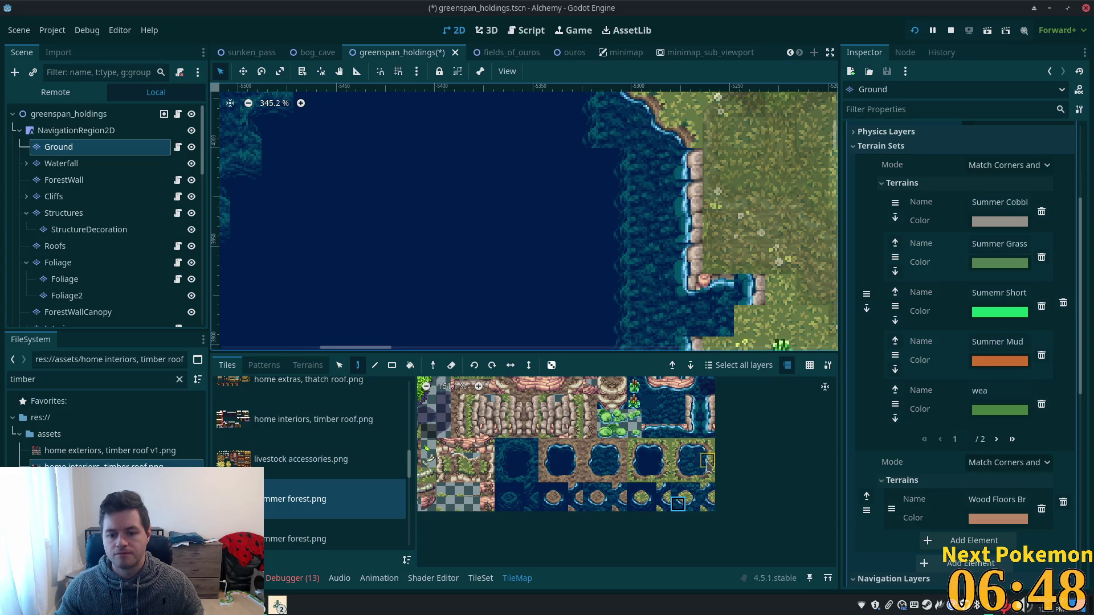
left_click_drag(687, 219, 690, 268)
scroll(637, 198, "down", 3)
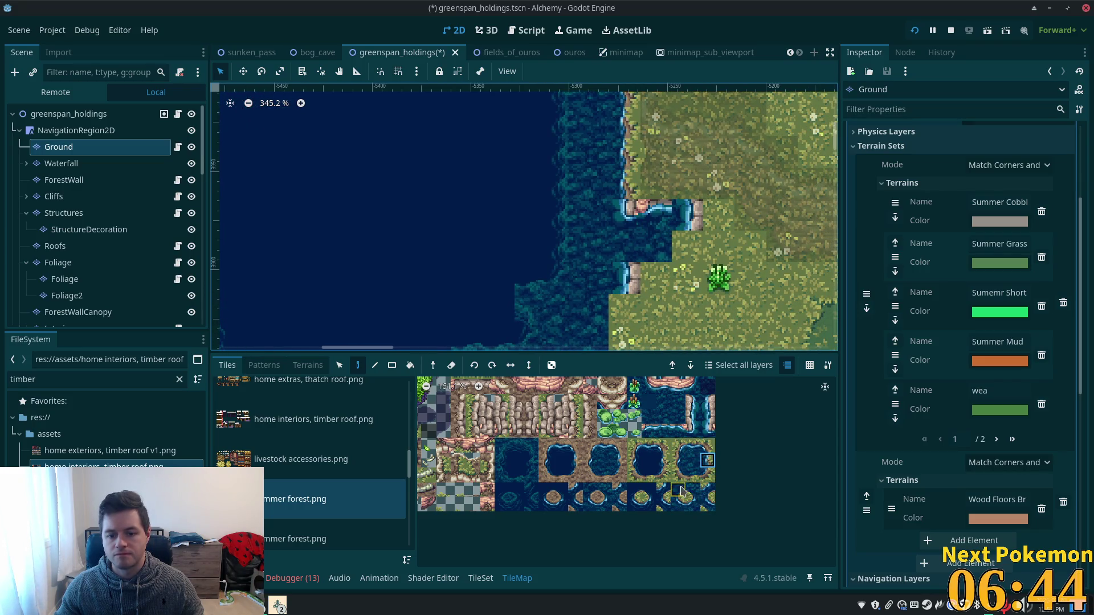
left_click(678, 504)
left_click(630, 203)
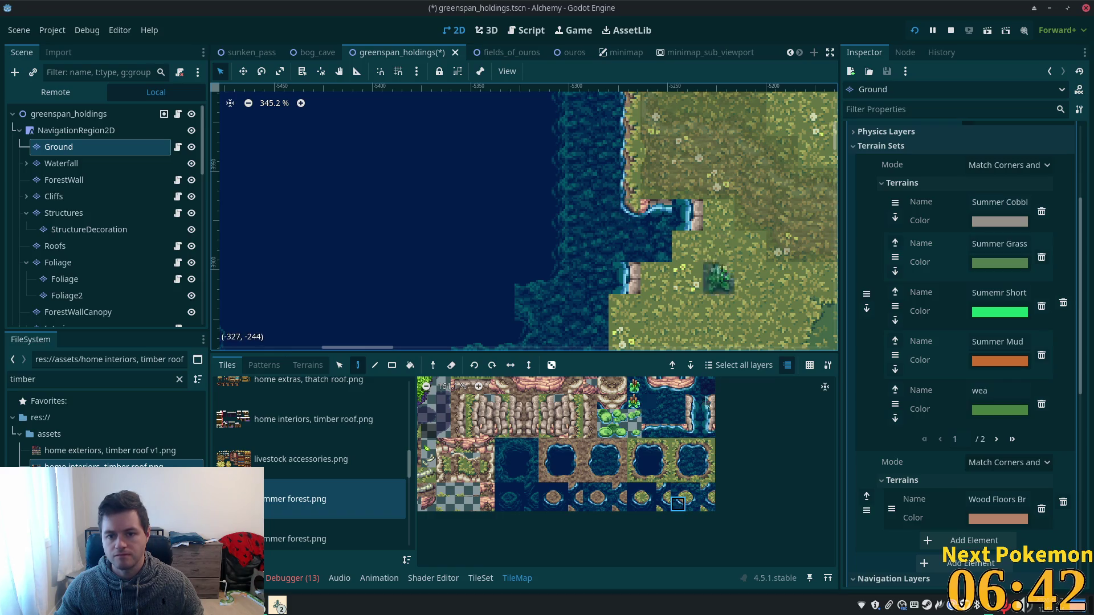
left_click(692, 446)
left_click(655, 213)
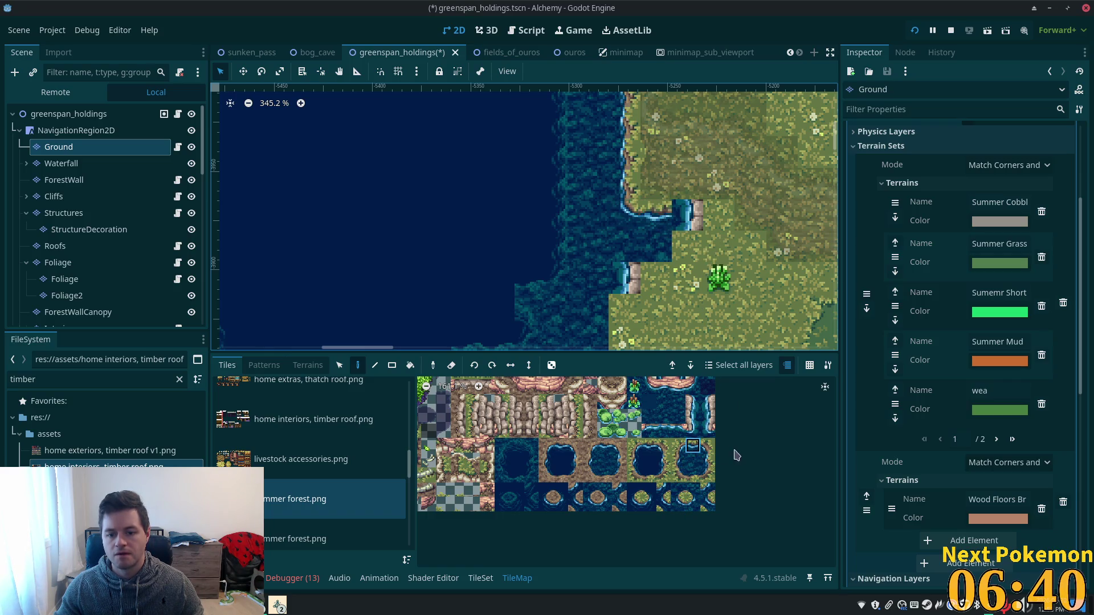
left_click(707, 446)
left_click(687, 215)
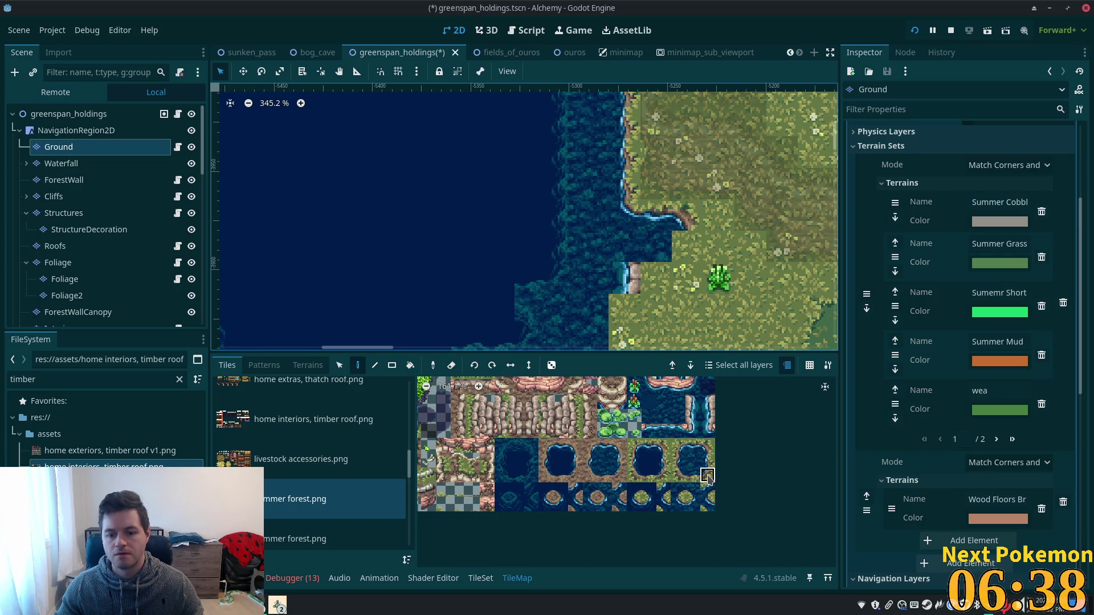
left_click(687, 247)
left_click(692, 475)
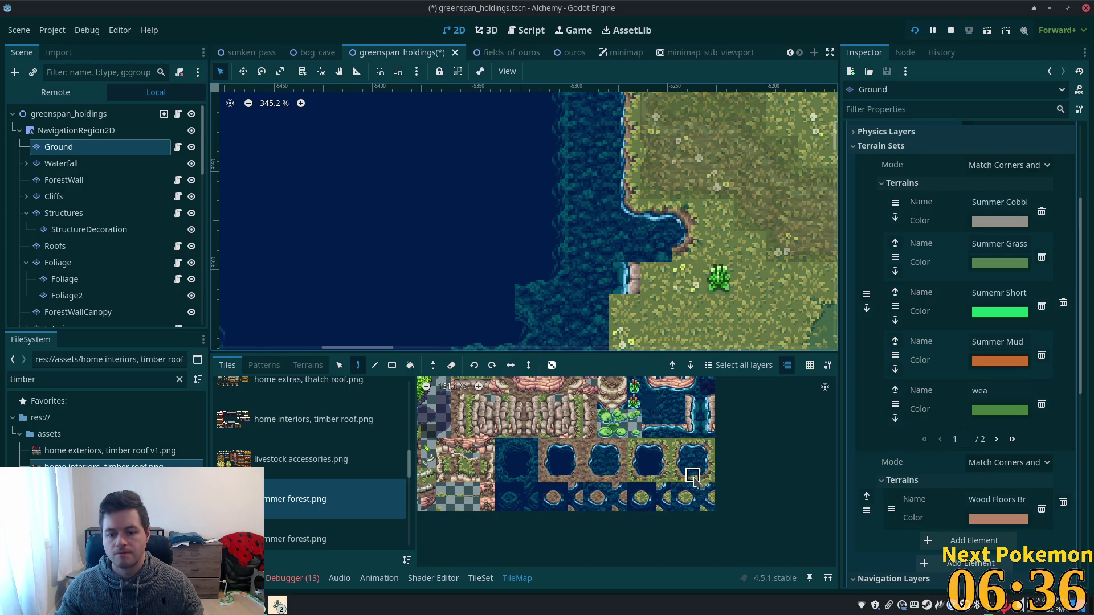
left_click(667, 267)
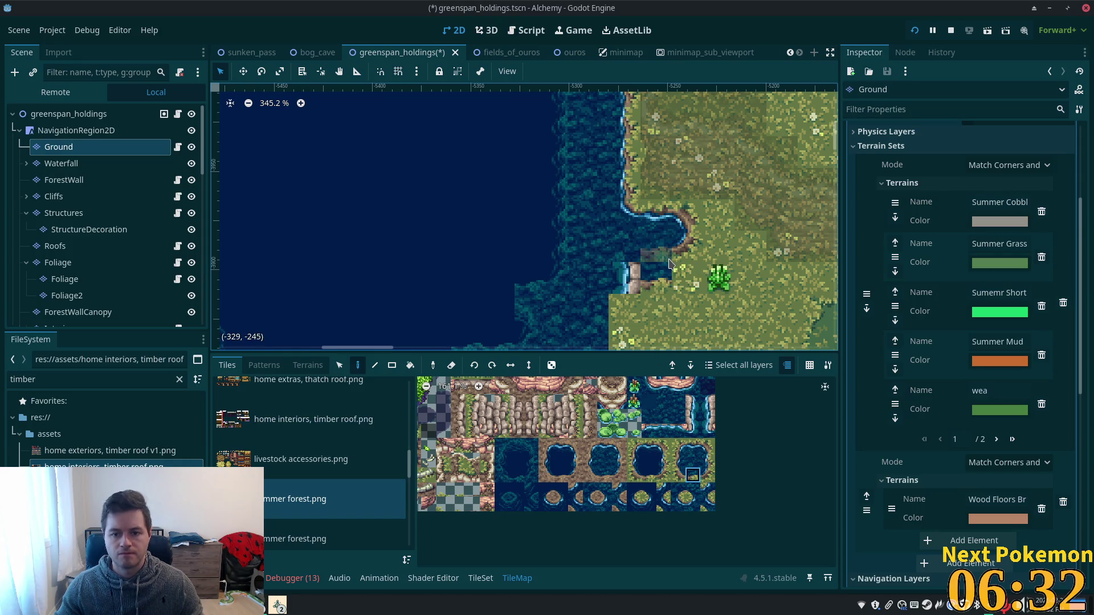
left_click(661, 260)
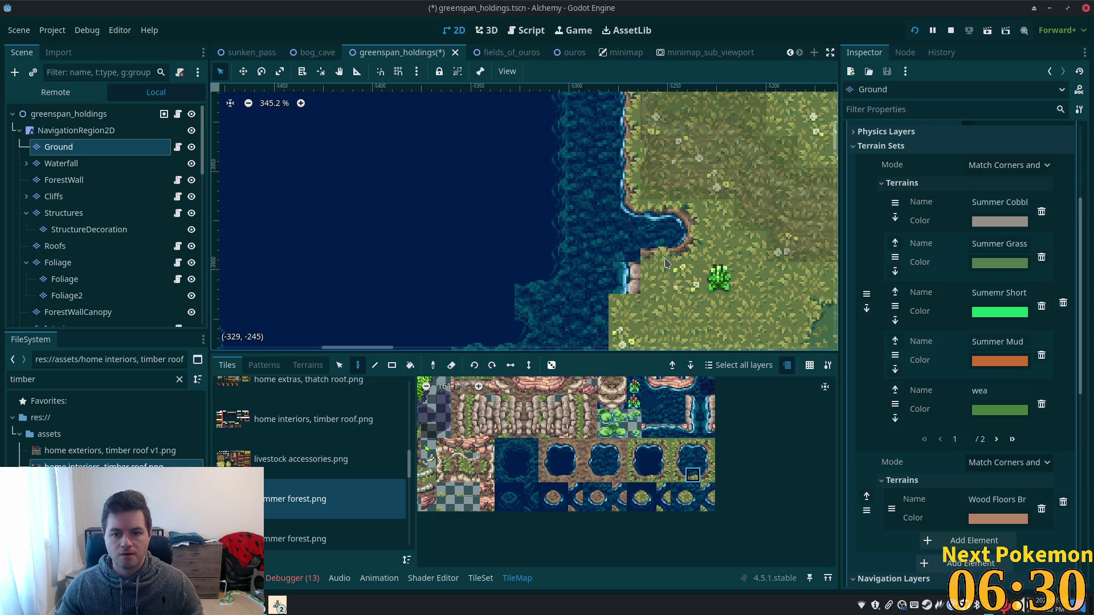
left_click(678, 491)
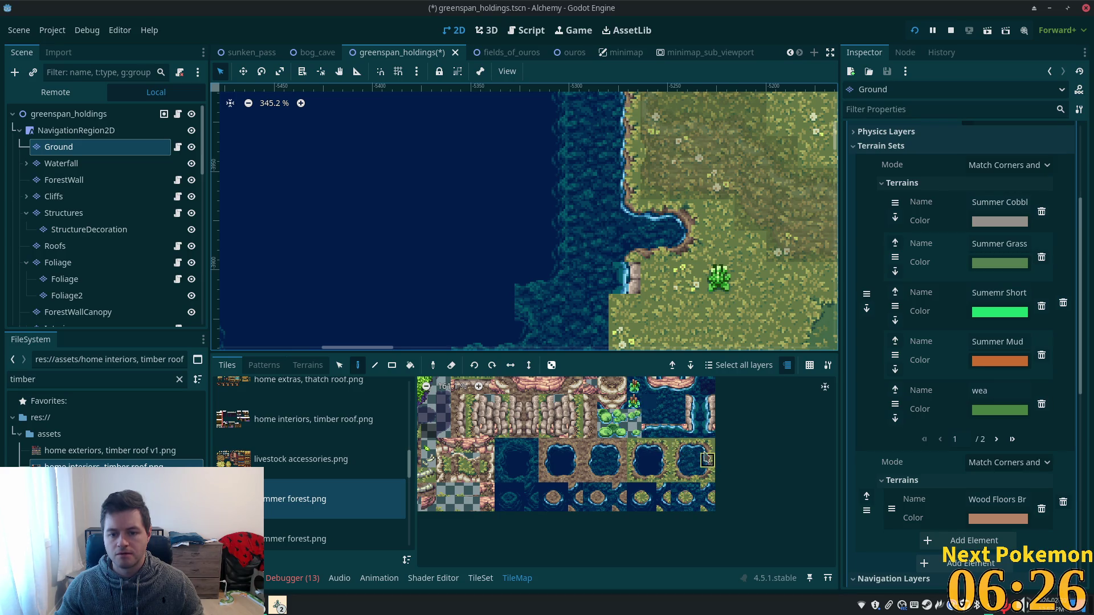
scroll(683, 312, "down", 5)
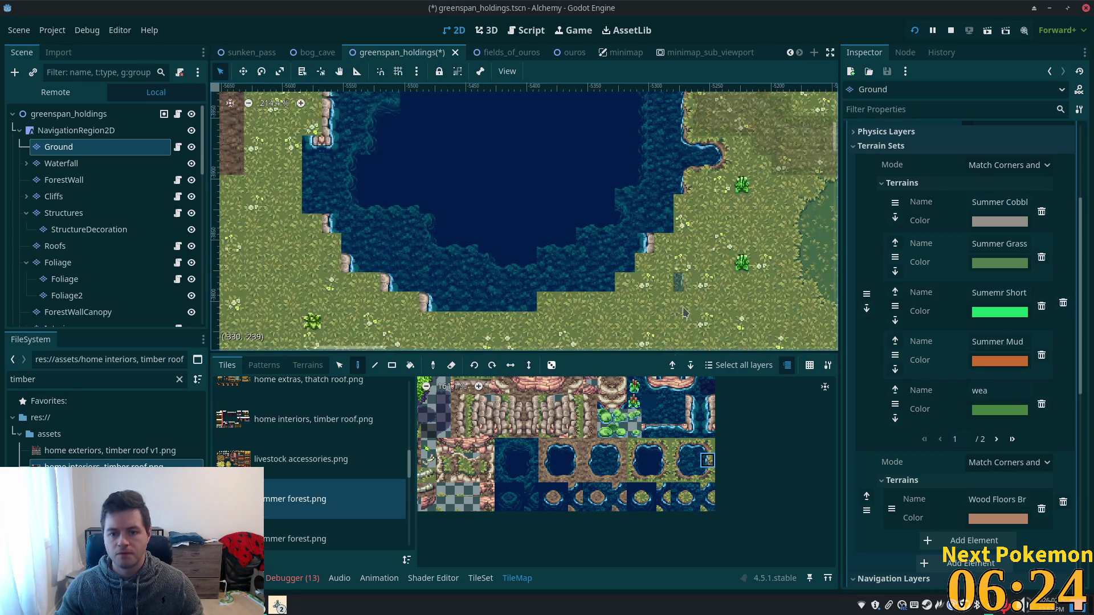
- Compare shoreline edge and corner tiles in the summer forest atlas to choose one
left_click(706, 474)
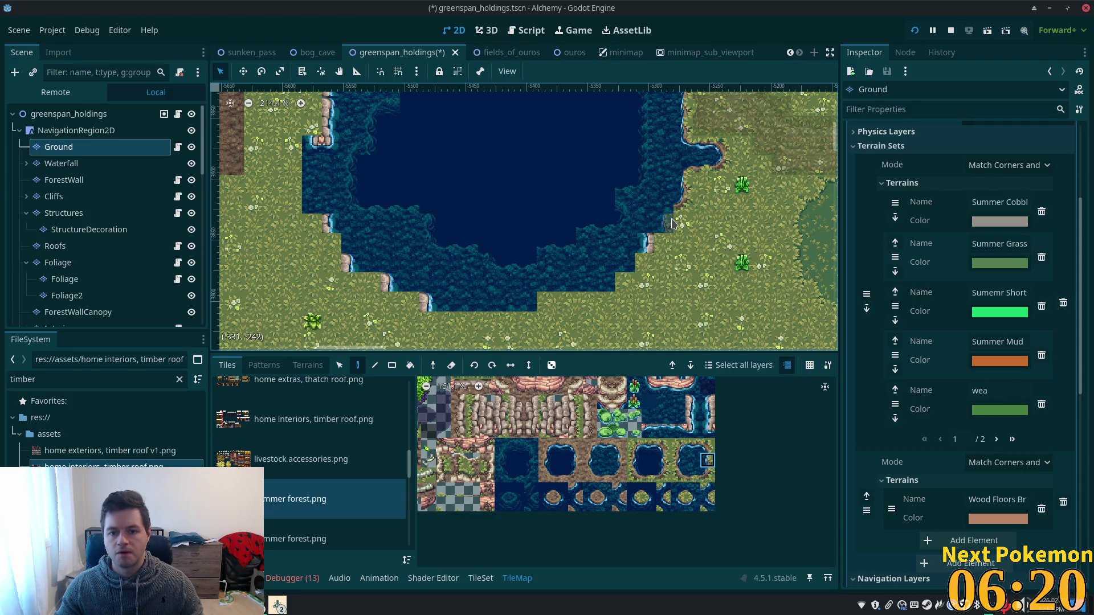
left_click(677, 486)
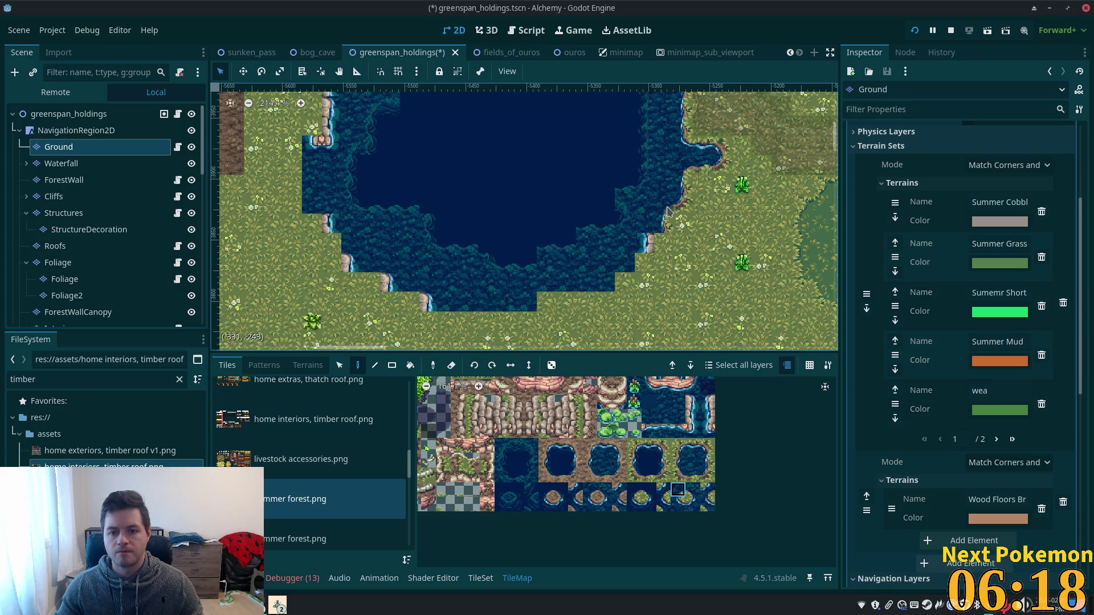
left_click(707, 477)
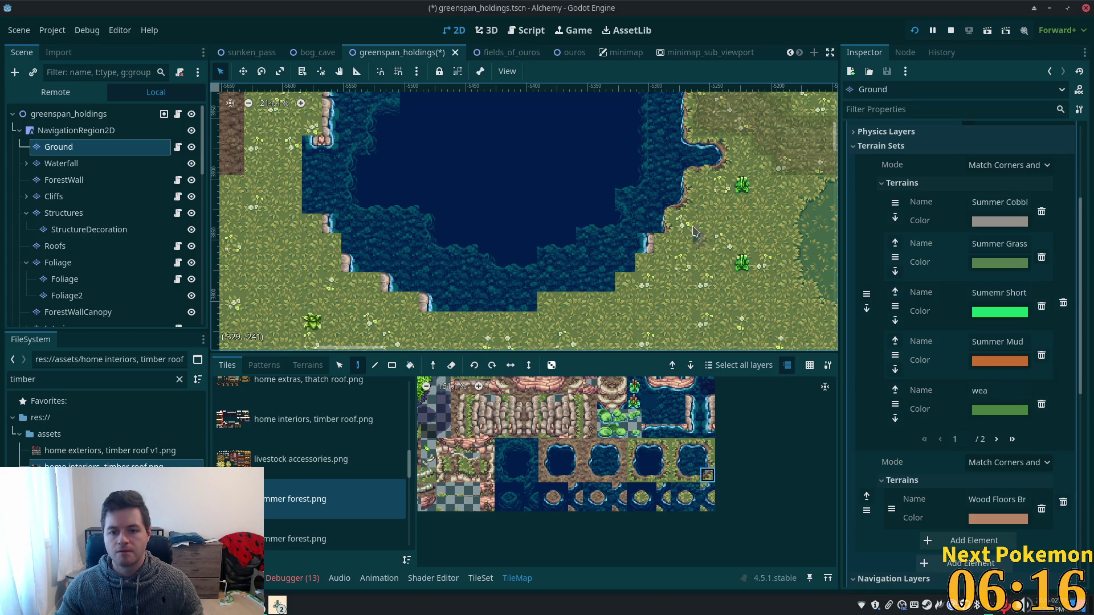
left_click(677, 490)
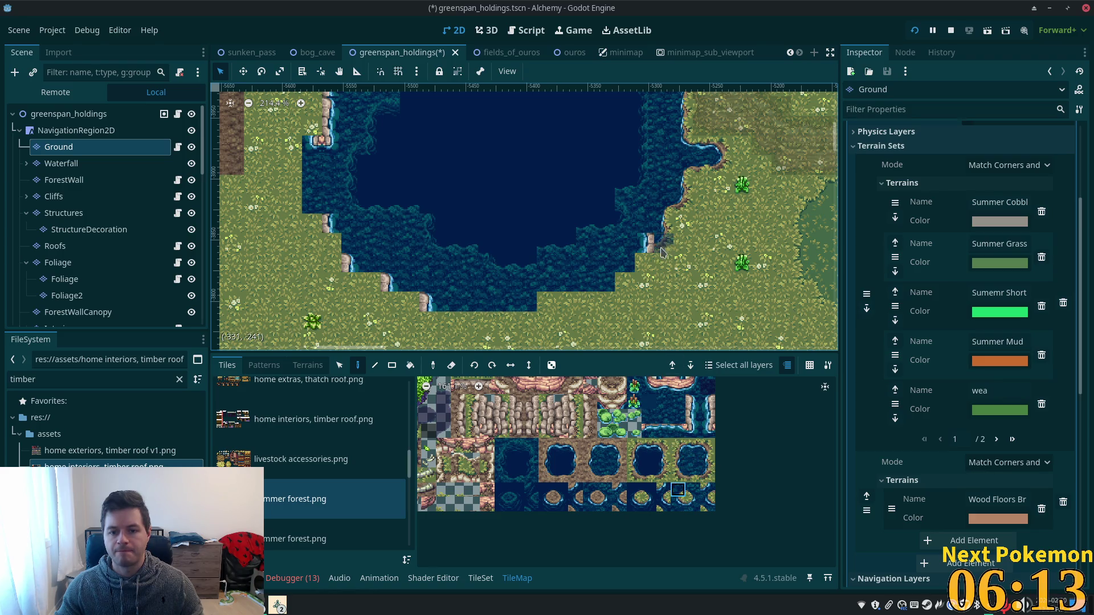
left_click(709, 459)
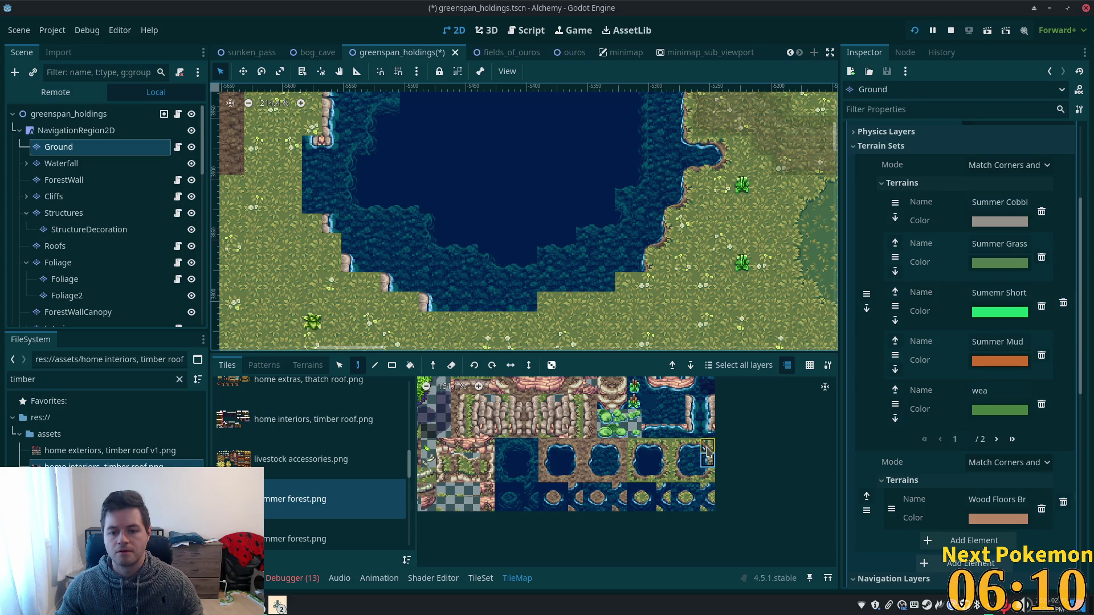
left_click(707, 474)
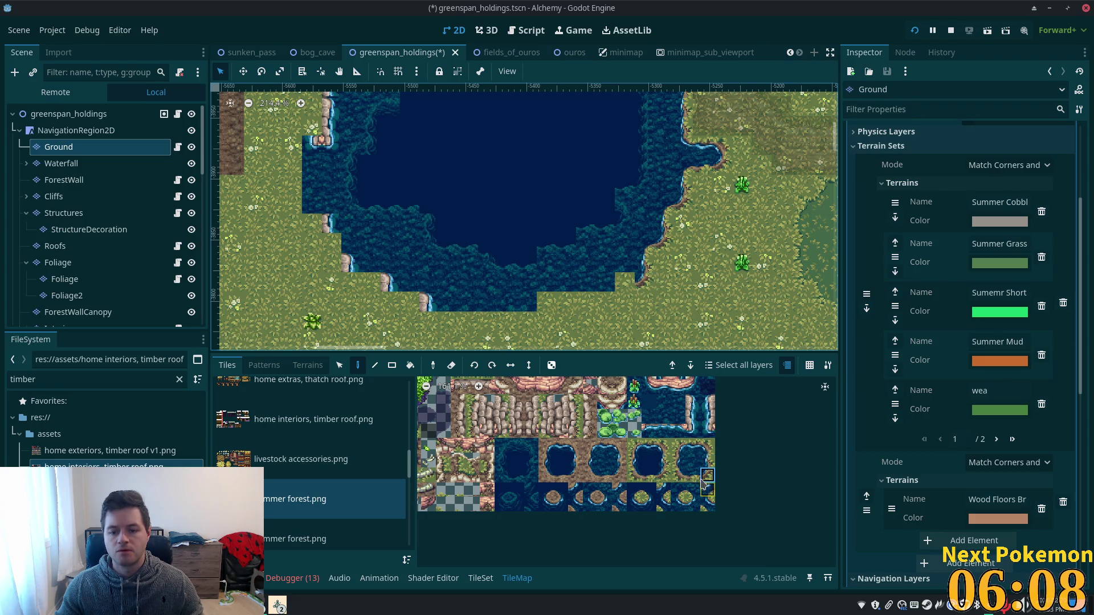
left_click(693, 476)
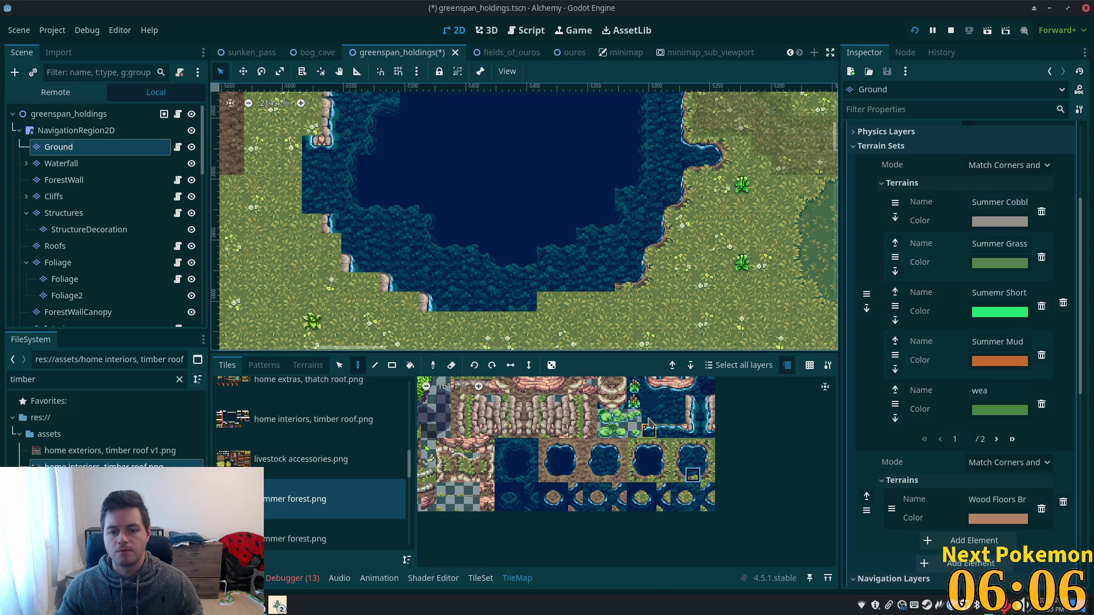
left_click(707, 475)
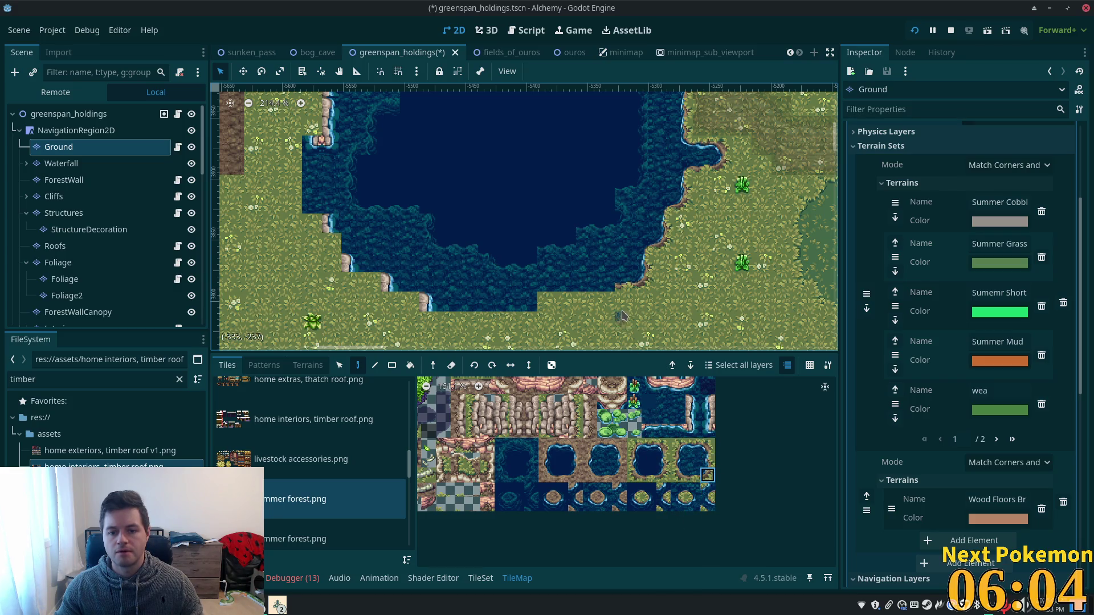
scroll(655, 339, "down", 5)
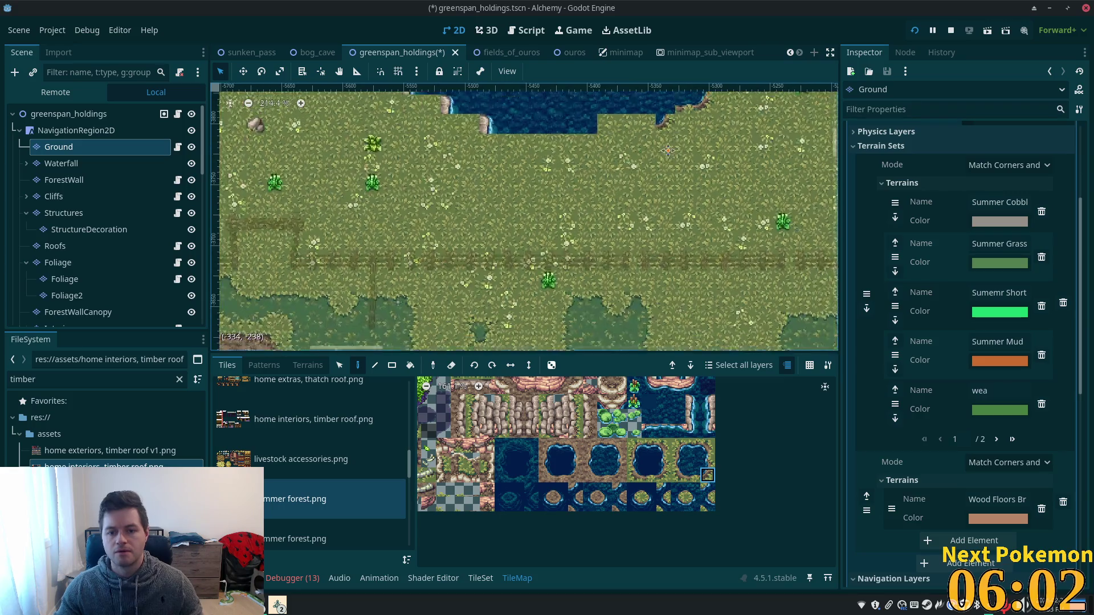
scroll(672, 341, "up", 3)
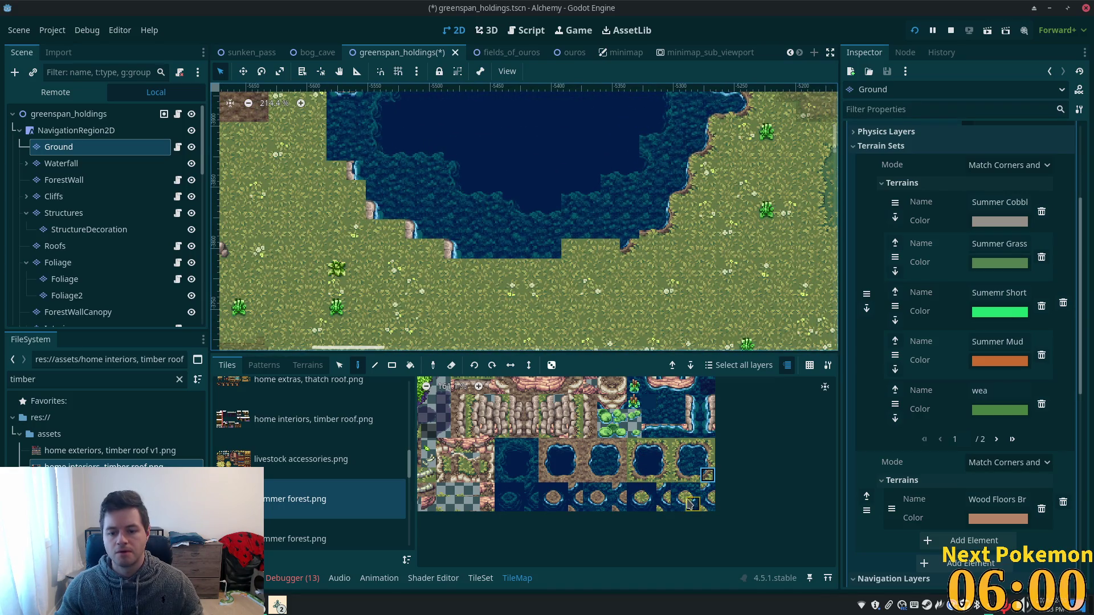
- Paint dirt shoreline tiles along the water edge of the lake's southern shore
left_click_drag(633, 233, 693, 306)
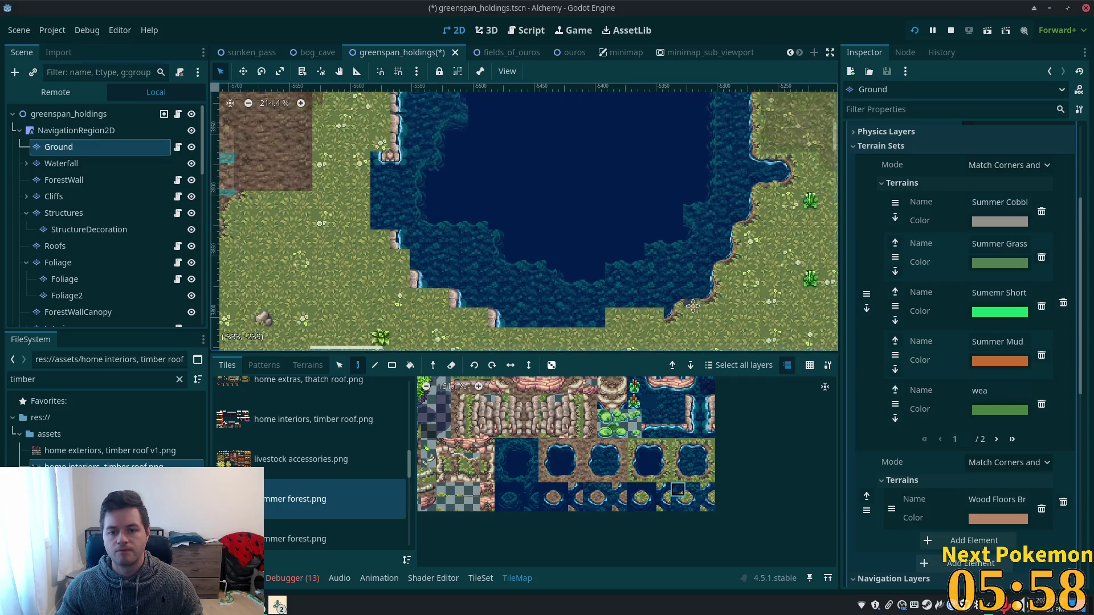
scroll(693, 306, "up", 3)
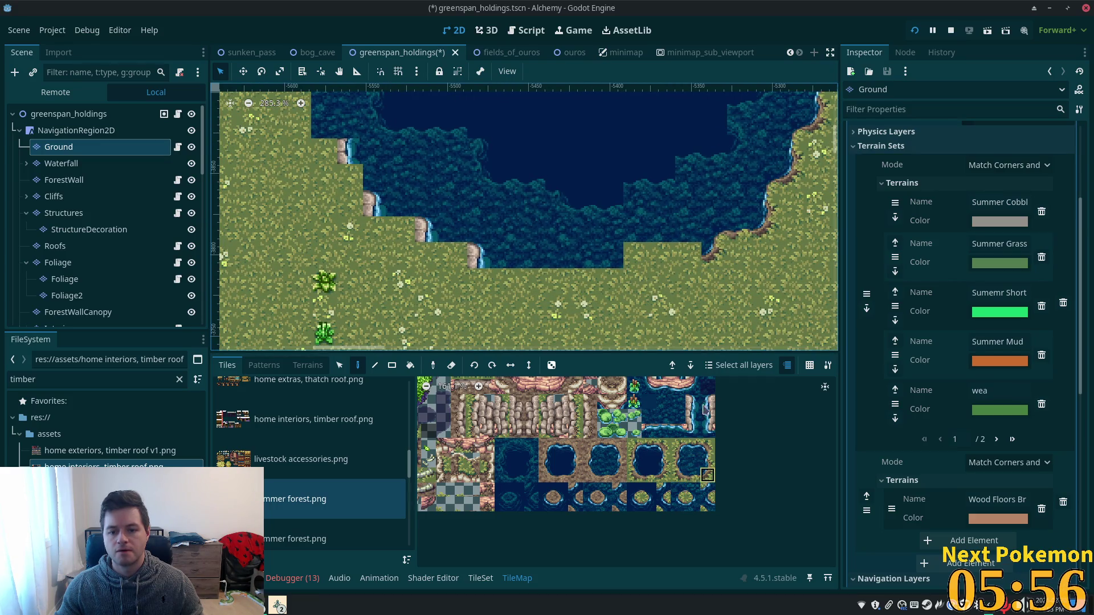
left_click(691, 482)
mouse_move(690, 279)
left_mouse_down()
mouse_move(686, 253)
mouse_move(633, 255)
left_mouse_up()
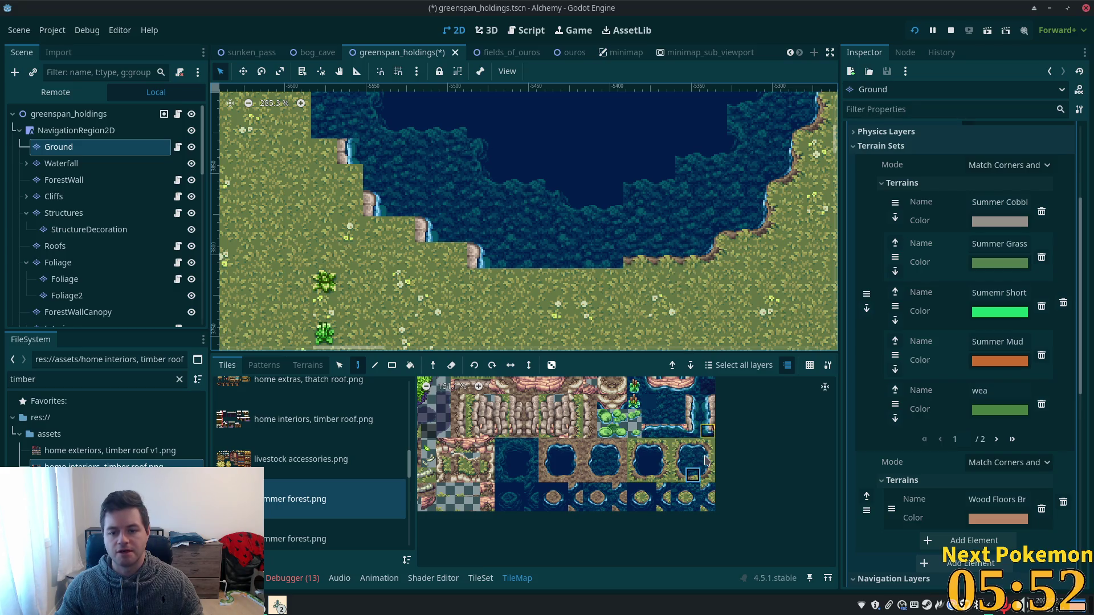
left_click(707, 475)
left_click(587, 328)
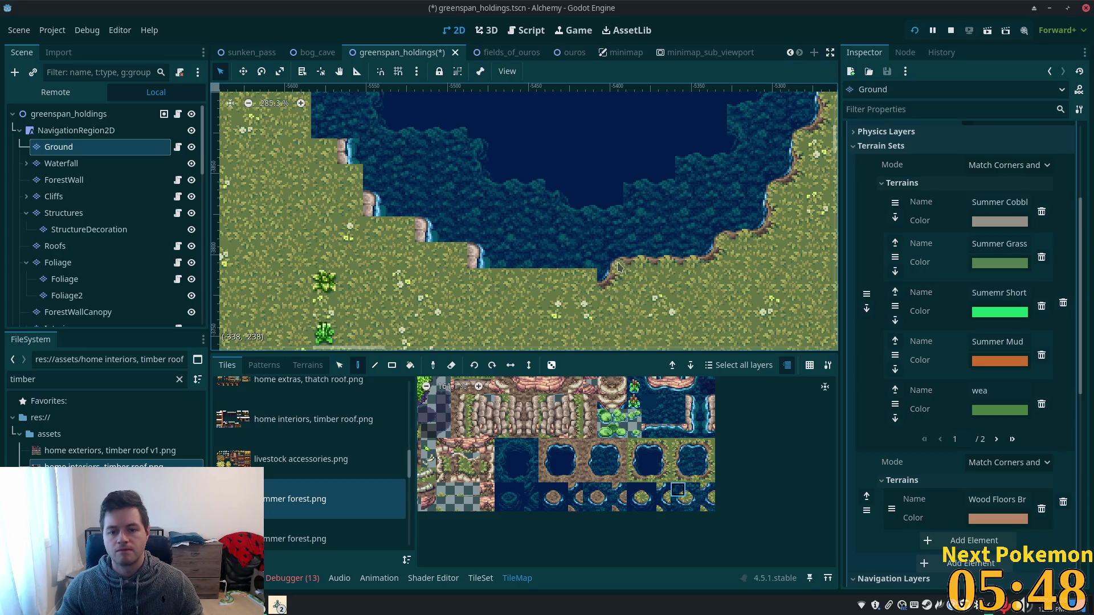
left_click_drag(661, 333, 699, 339)
left_click(693, 477)
mouse_move(627, 288)
left_mouse_down()
mouse_move(543, 292)
mouse_move(686, 312)
left_mouse_up()
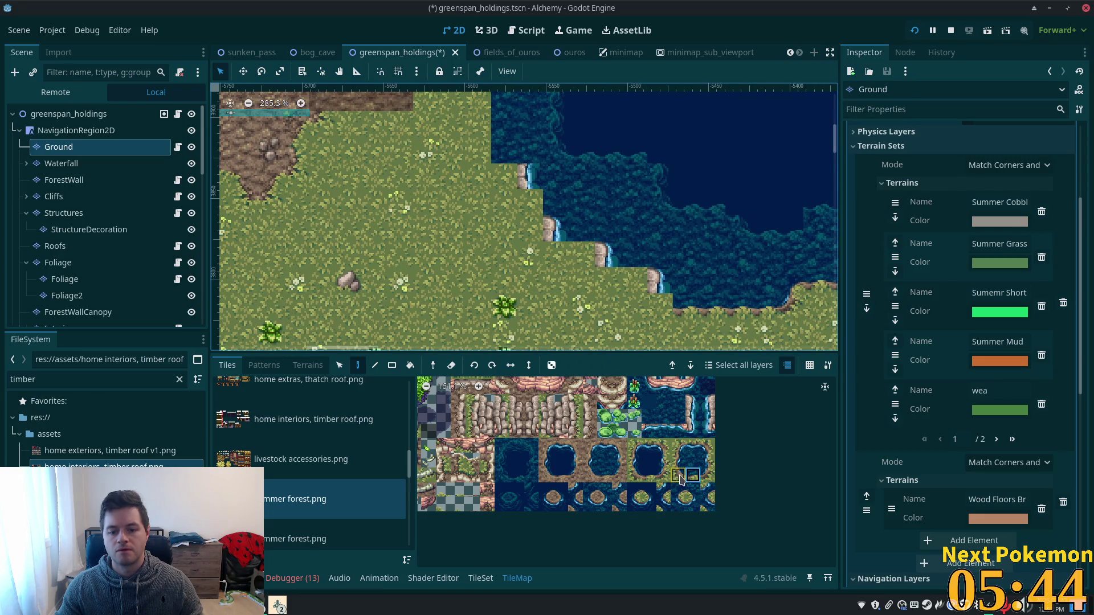
- Stamp a three-tile cliff-edge column and darker shore pieces onto the lower bank
left_click_drag(677, 445, 678, 475)
left_click(660, 313)
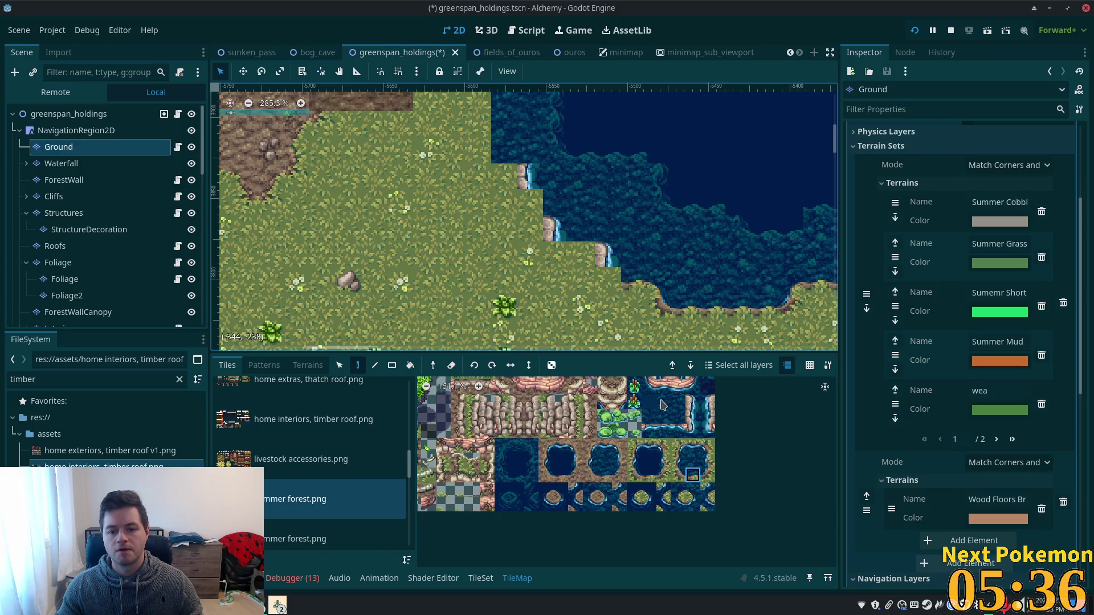
left_click(678, 474)
left_click(597, 278)
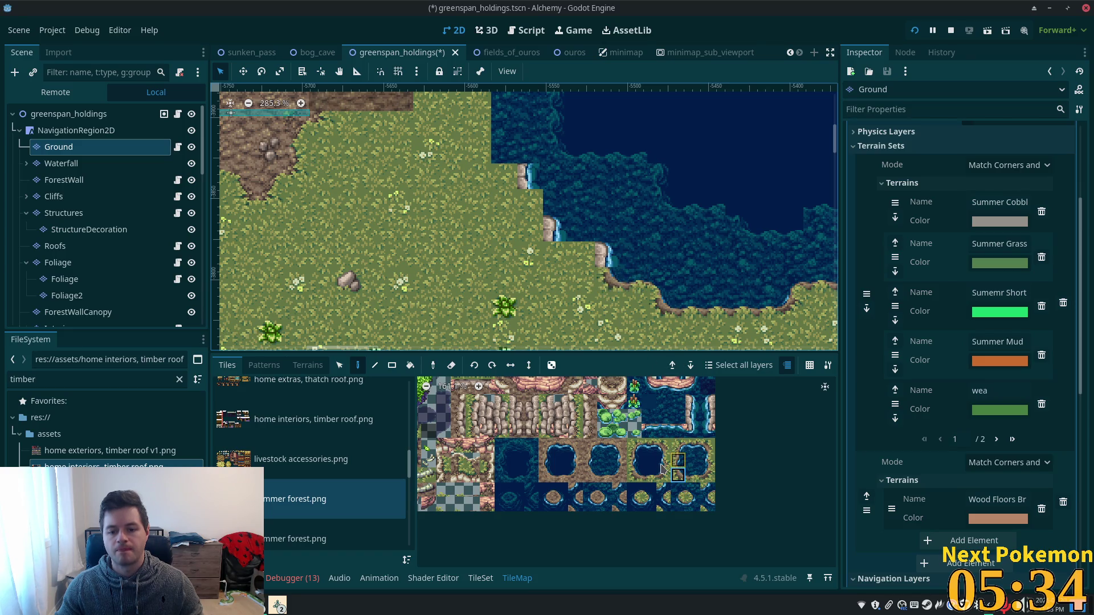
left_click(678, 461)
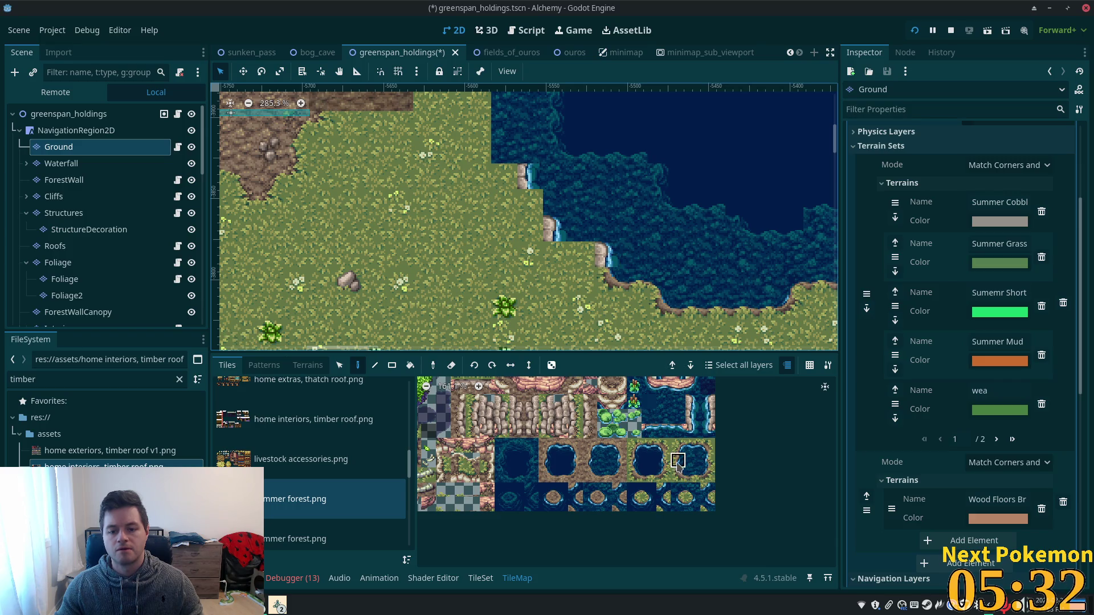
left_click(607, 255)
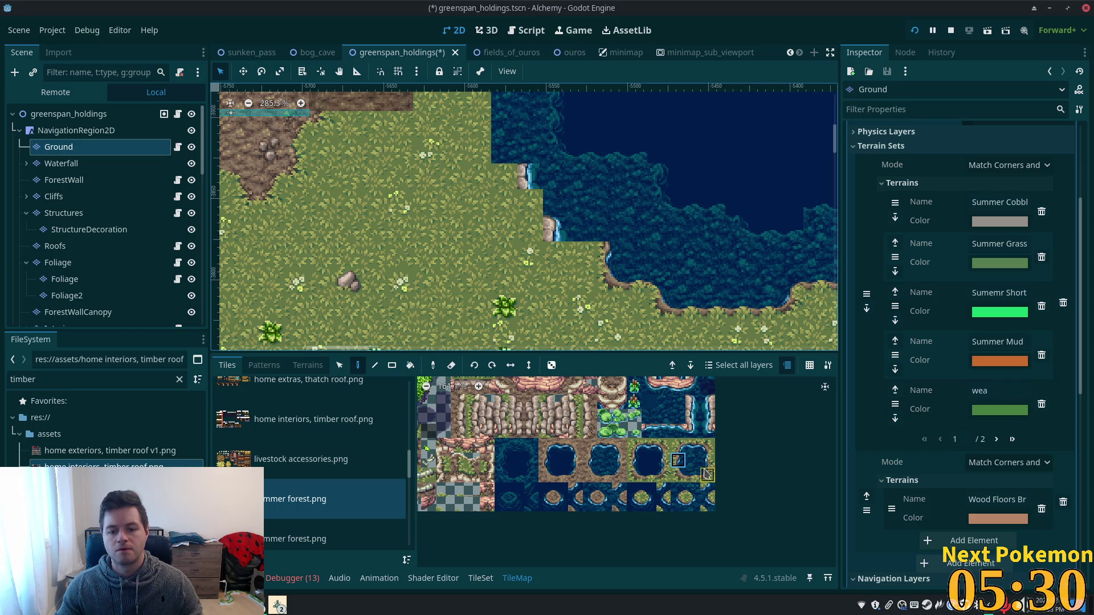
- Patch the small inlet with shore corner, plain water, and shore edge tiles
left_click(693, 491)
left_click_drag(701, 280, 735, 336)
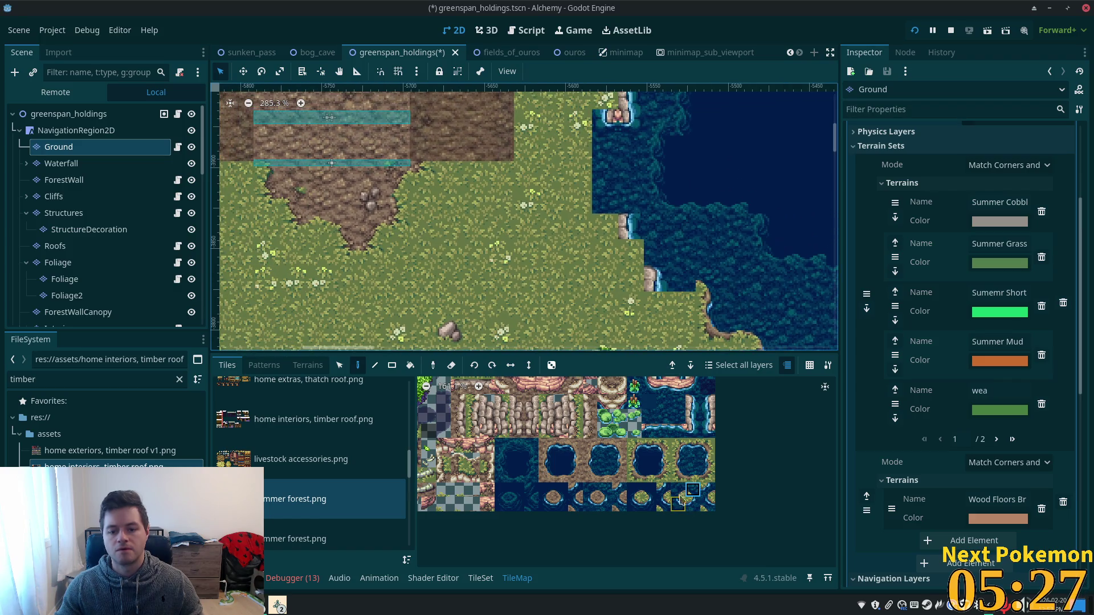
left_click(659, 306)
left_click(678, 476)
left_click(632, 294)
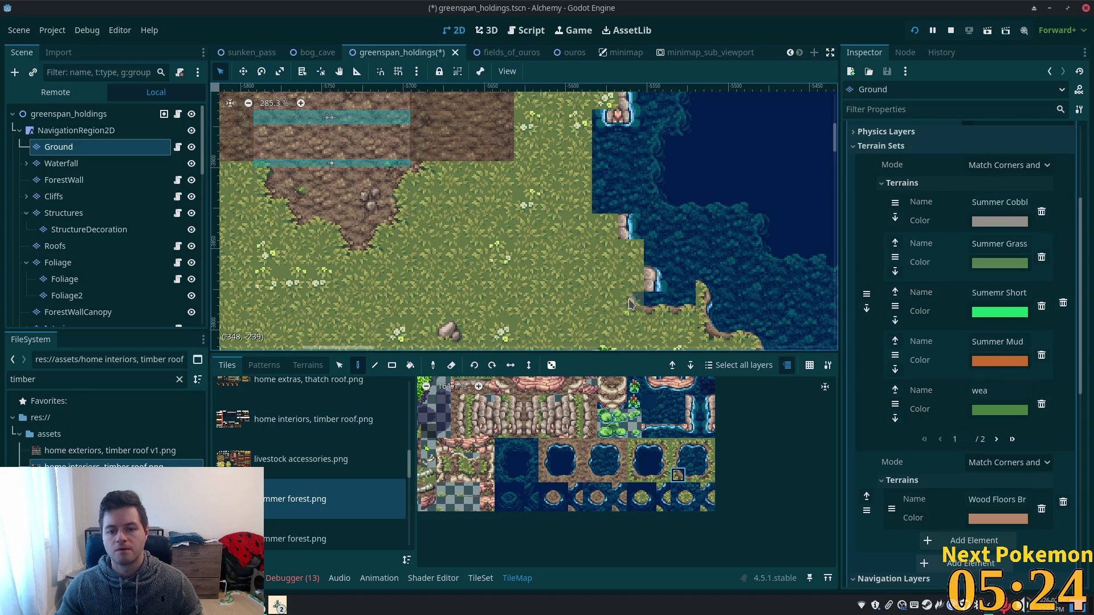
left_click(664, 461)
left_click(632, 281)
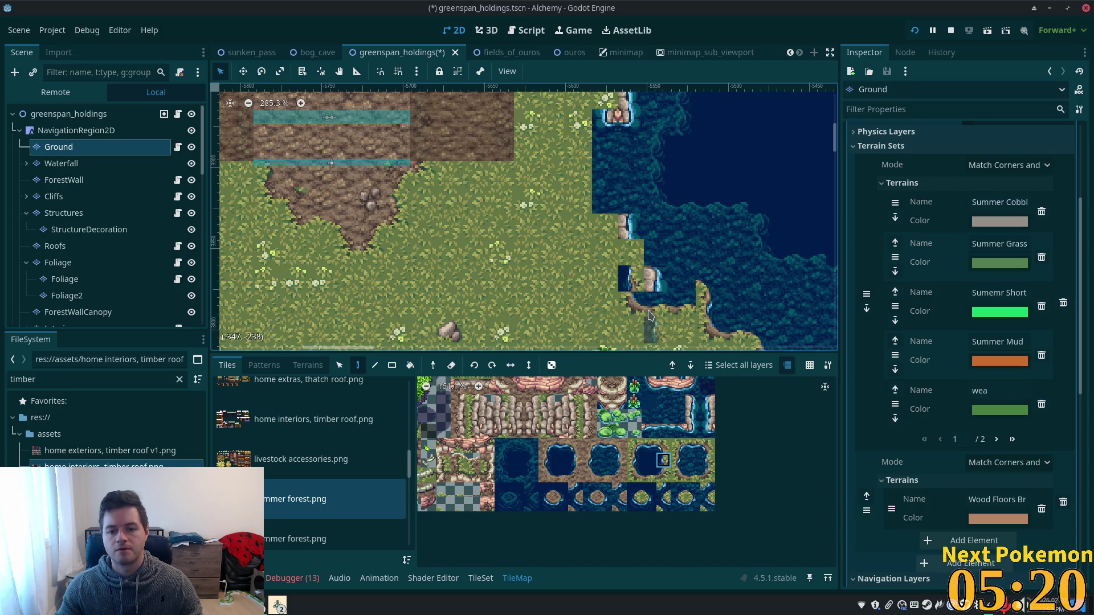
left_click(678, 461)
left_click(631, 279)
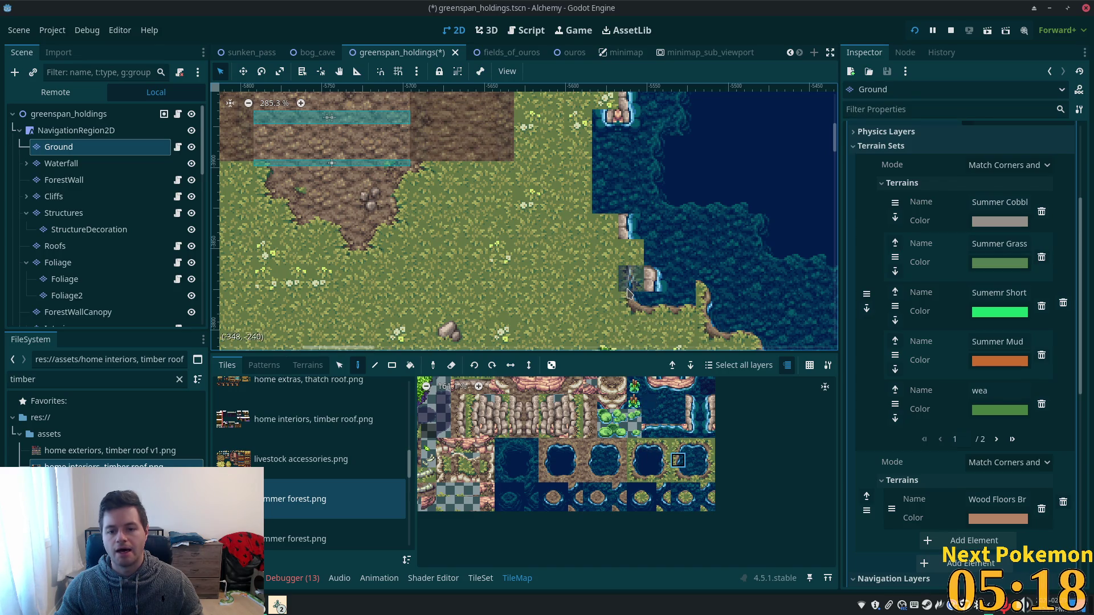
left_click(605, 460)
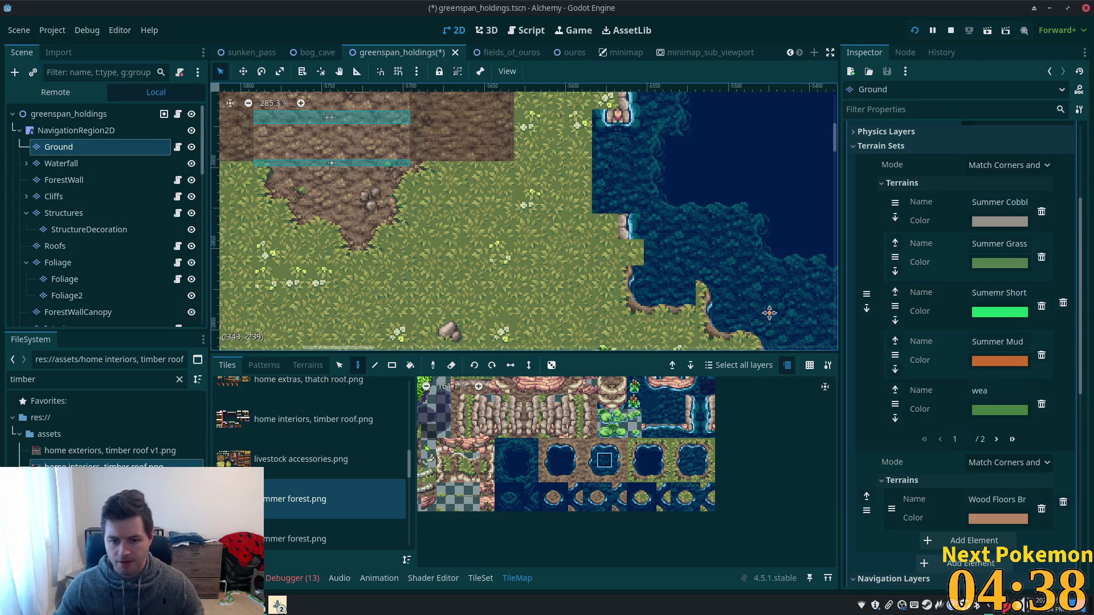
- Repaint the inlet's water-edge column on the left shore with shore edge tiles
scroll(769, 313, "right", 3)
left_click(693, 490)
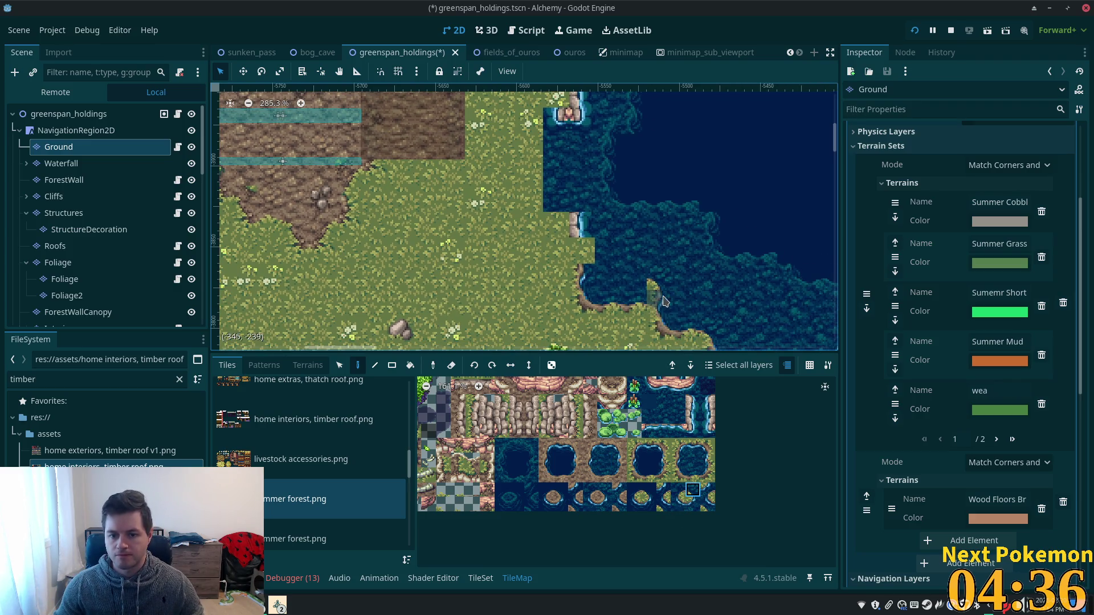
left_click(683, 408)
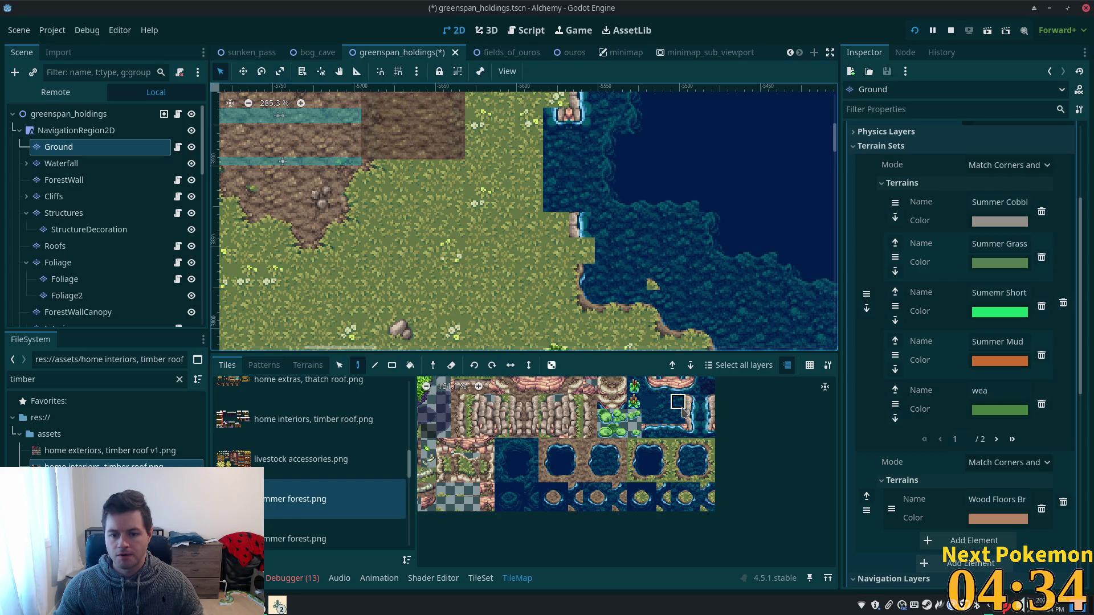
scroll(645, 296, "down", 5)
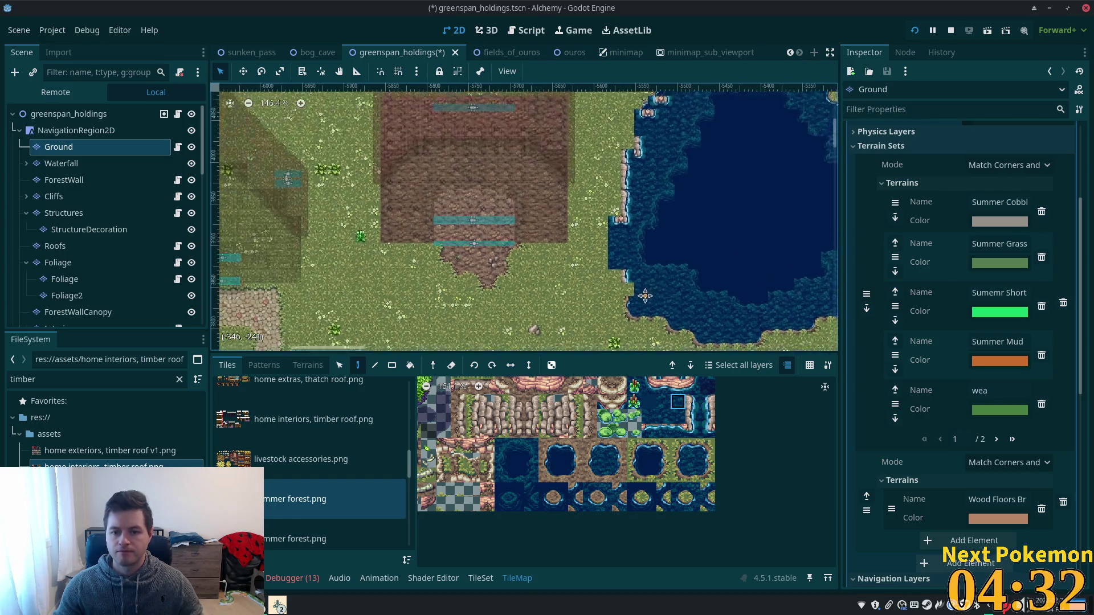
scroll(645, 296, "up", 4)
left_click(634, 460)
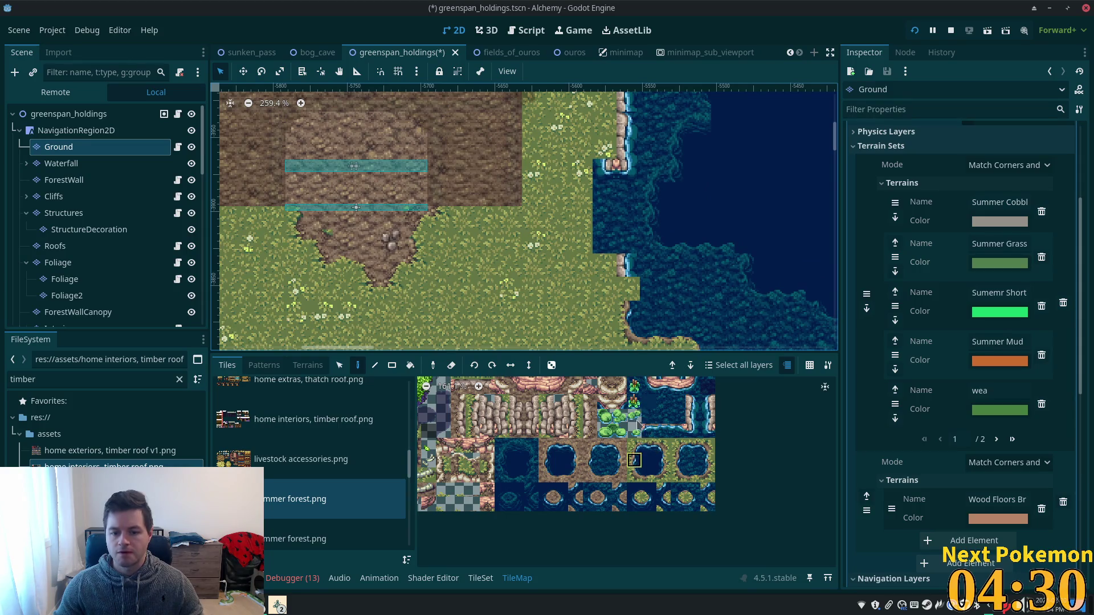
left_click(677, 460)
mouse_move(642, 311)
left_mouse_down()
mouse_move(623, 285)
mouse_move(617, 294)
left_mouse_up()
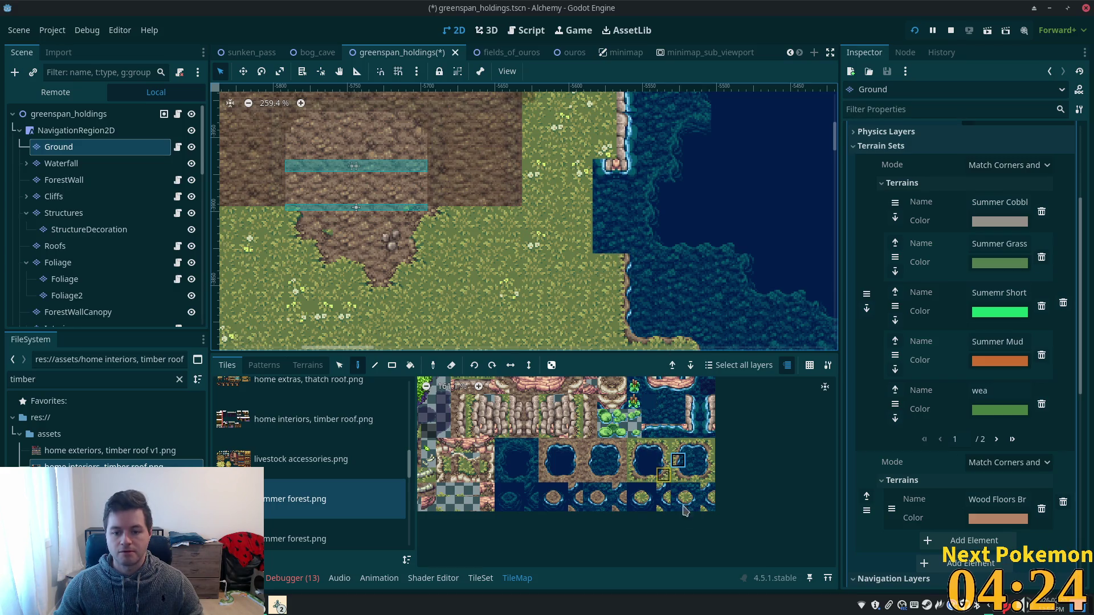
- Paint shoreline corners and a vertical straight edge up the lake's left side
left_click(692, 489)
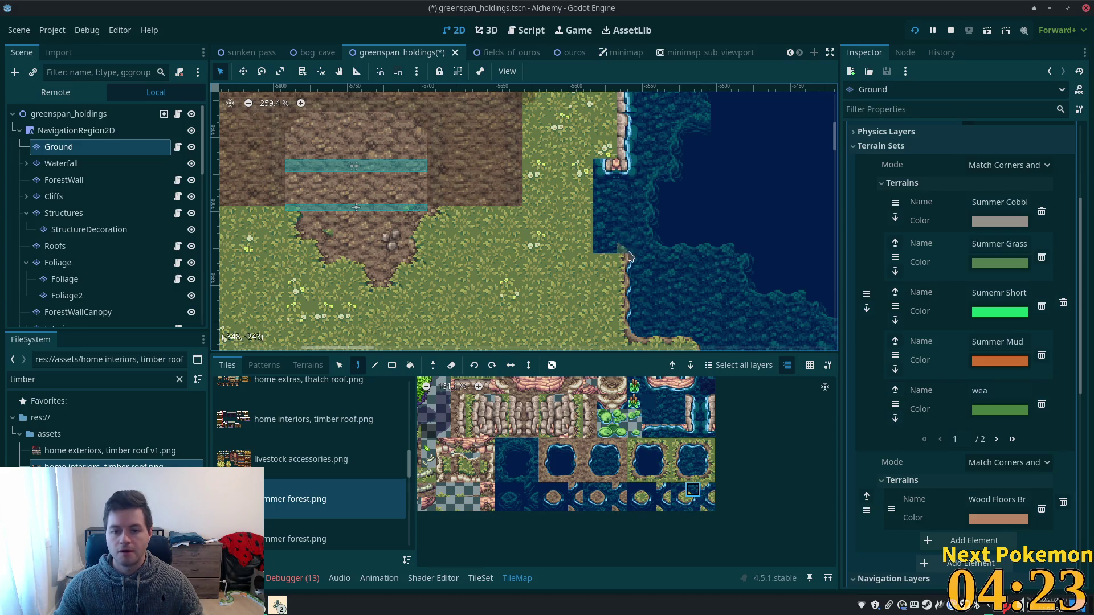
left_click(677, 475)
left_click(581, 265)
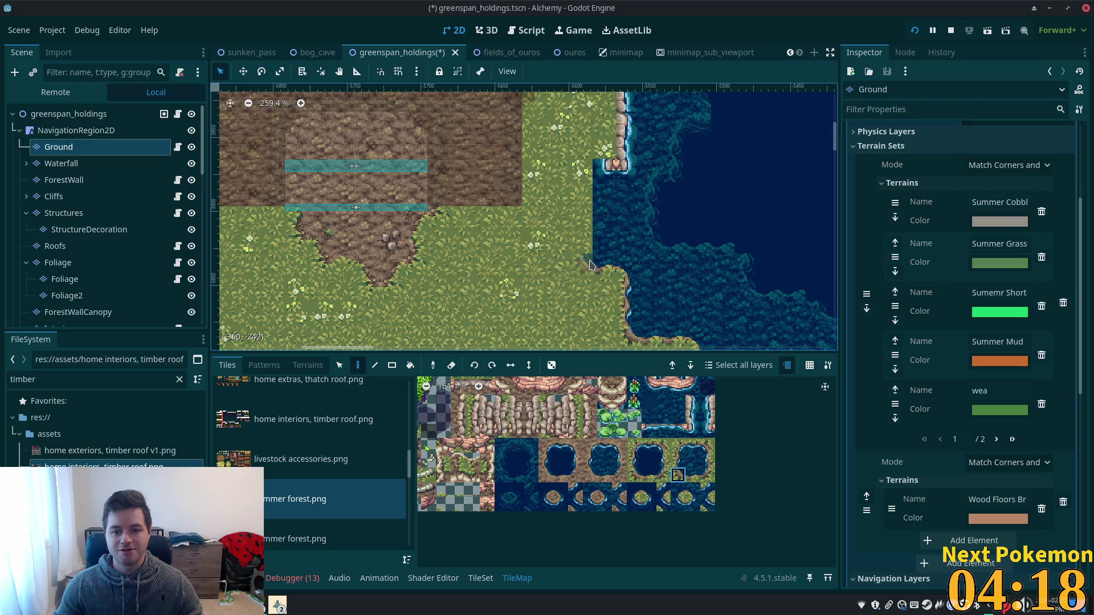
left_click(677, 460)
left_click_drag(591, 268, 582, 188)
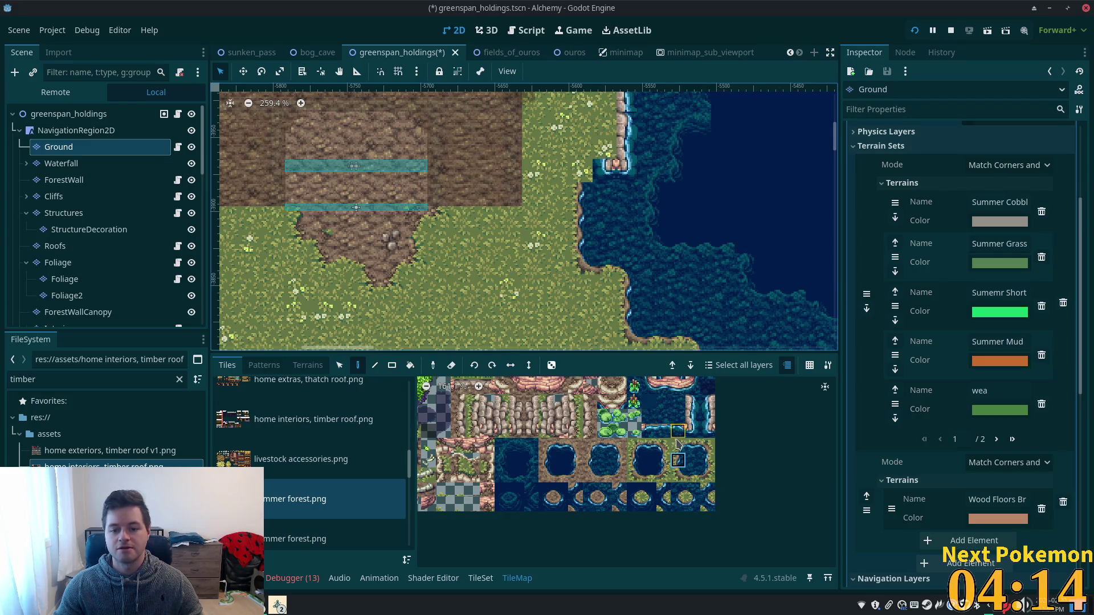
left_click(584, 173)
left_click(678, 446)
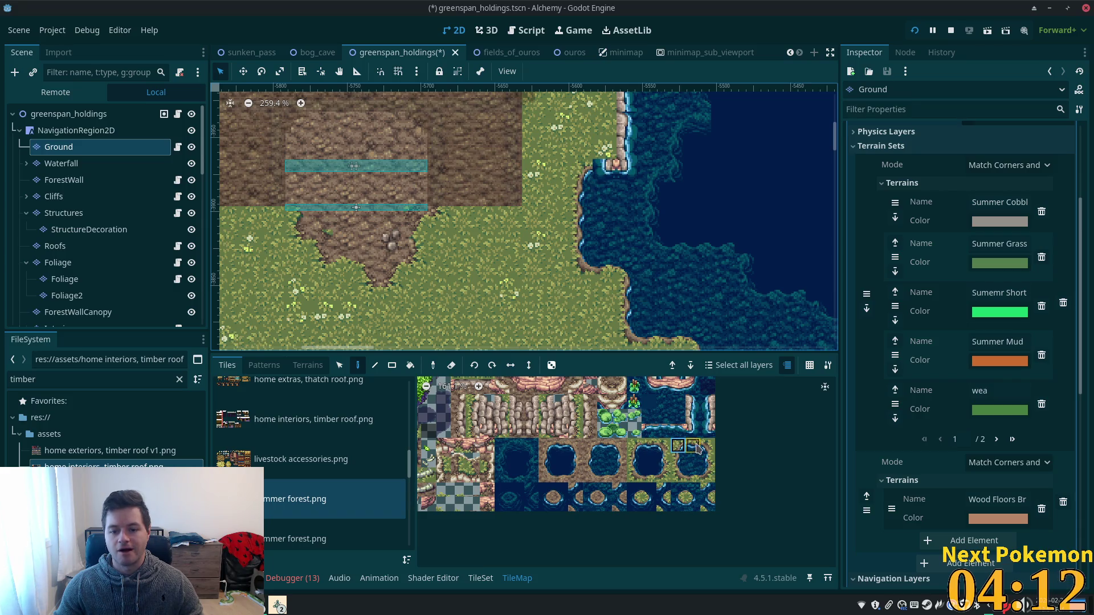
scroll(688, 230, "up", 5)
left_click(690, 504)
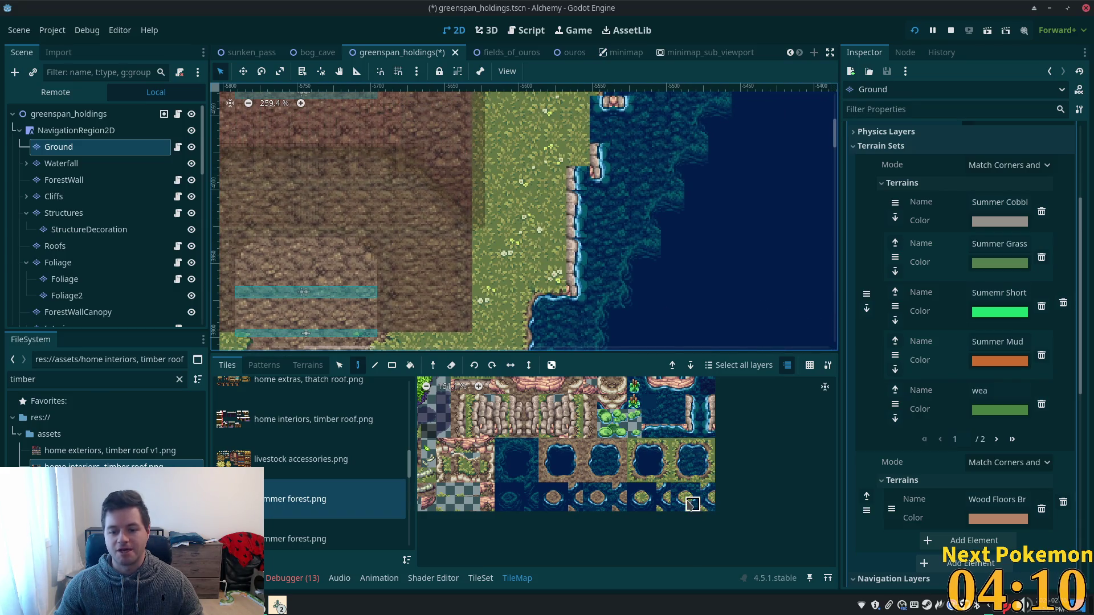
- Paint corner and straight shore edge tiles onto the lower-left shoreline cells
left_click(581, 296)
left_click(677, 461)
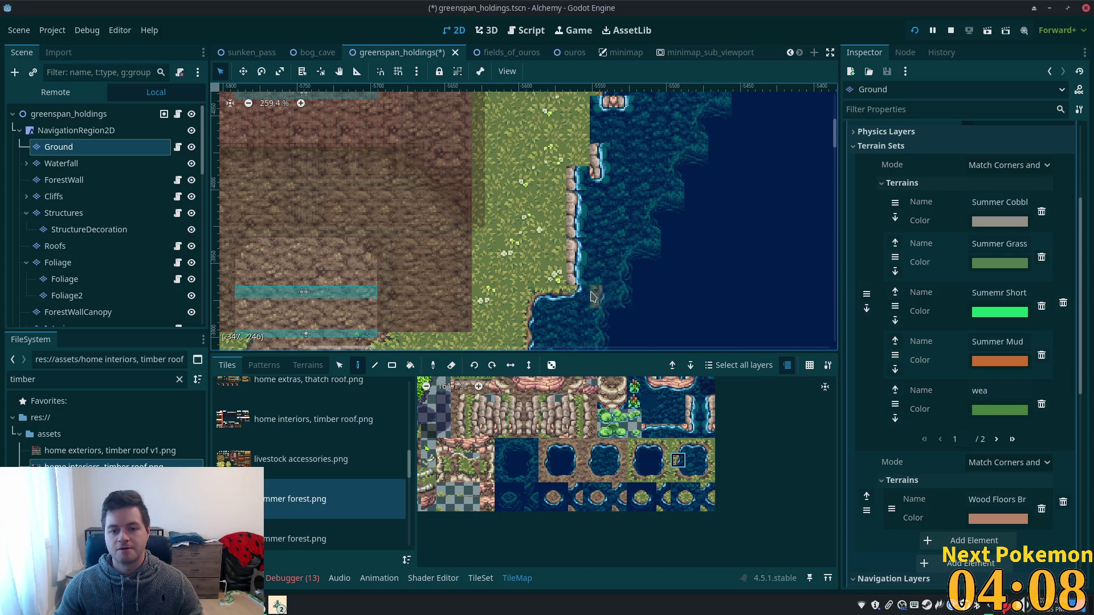
scroll(597, 212, "up", 3)
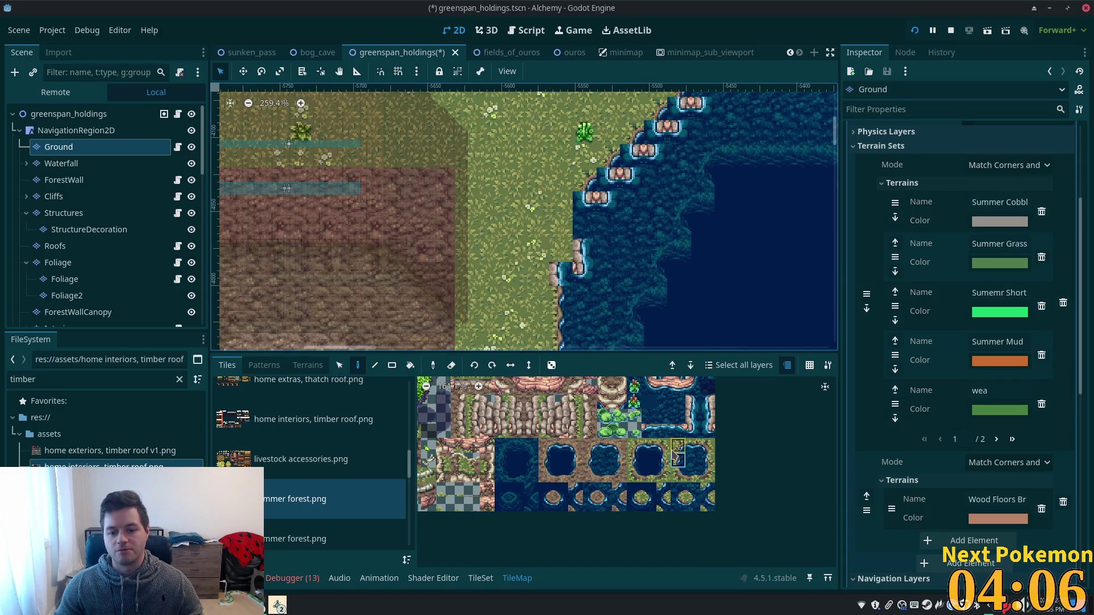
left_click(678, 446)
left_click(561, 276)
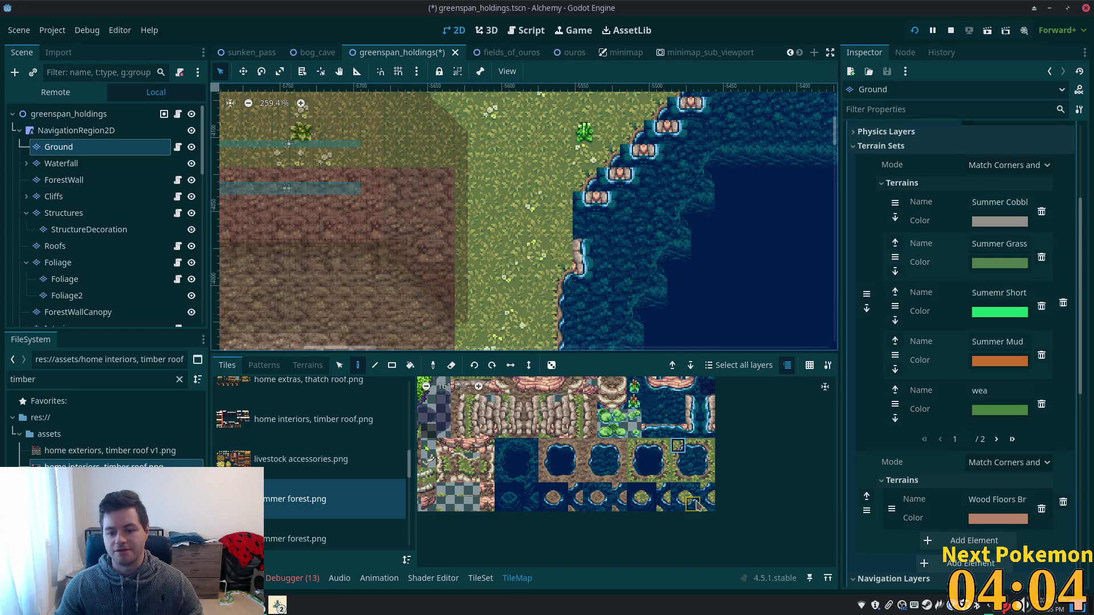
left_click(693, 504)
left_click(582, 279)
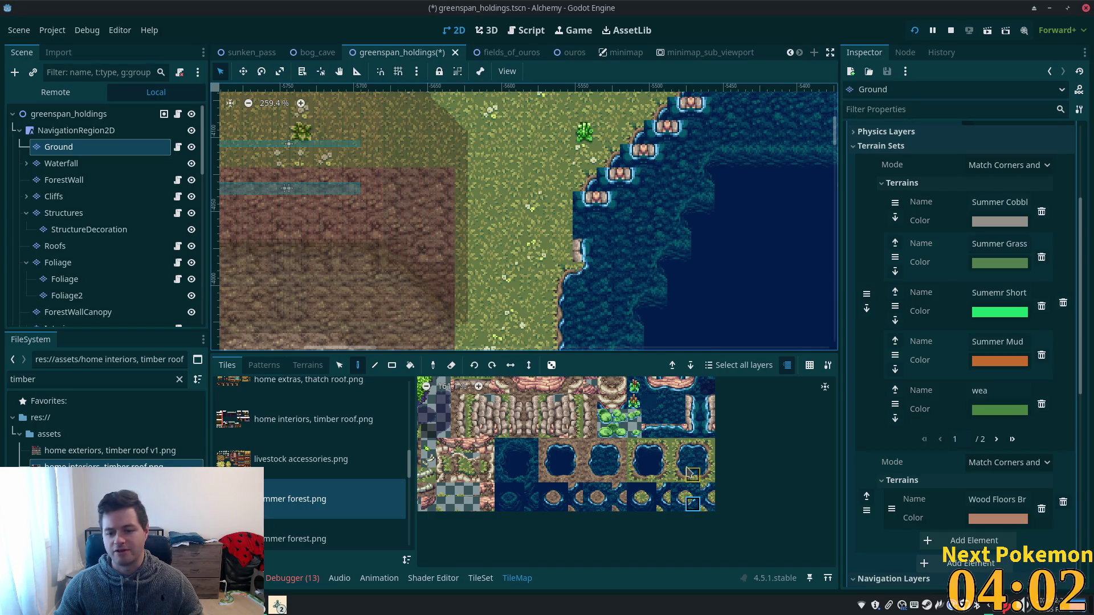
left_click(679, 460)
left_click(581, 250)
left_click(565, 227)
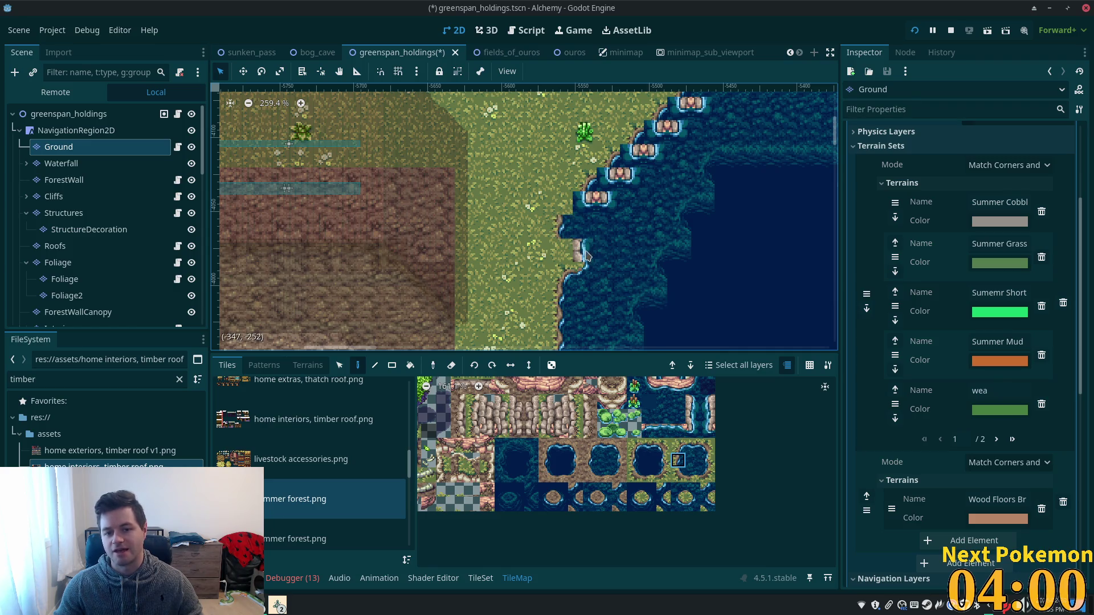
left_click(581, 250)
- Add more corners and straight edges along the curve, touching up the lower cells
scroll(631, 239, "up", 2)
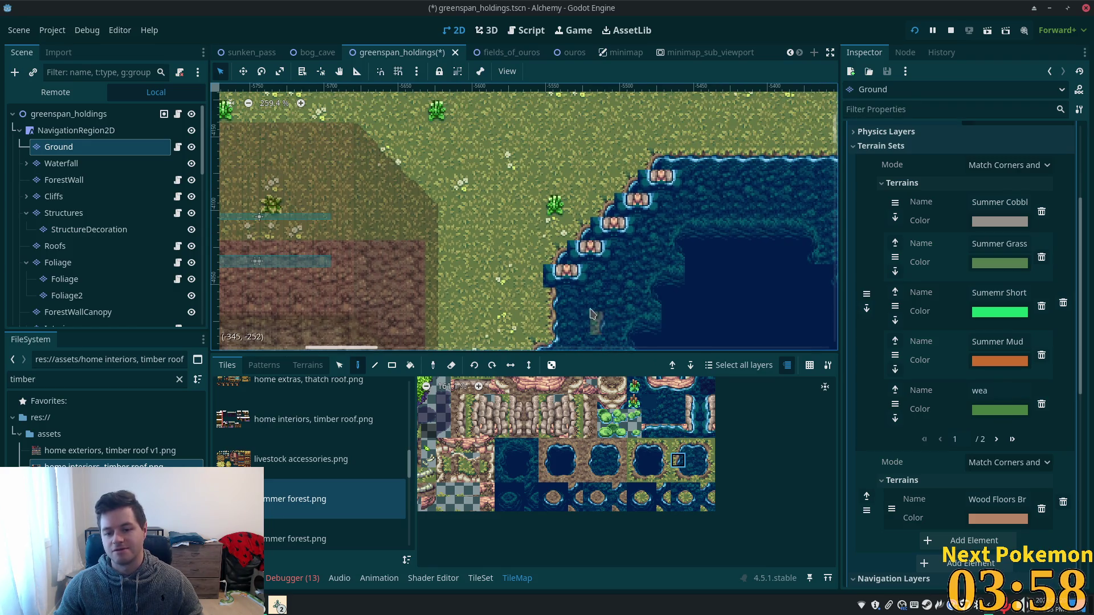
left_click(678, 445)
left_click(556, 277)
left_click(602, 251)
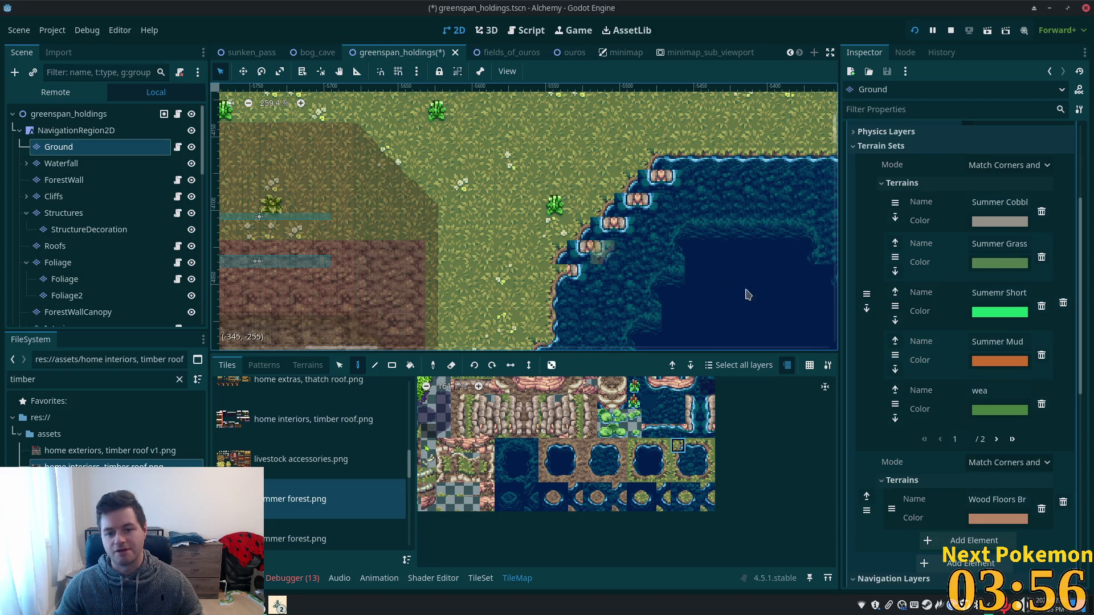
left_click(678, 460)
left_click(590, 248)
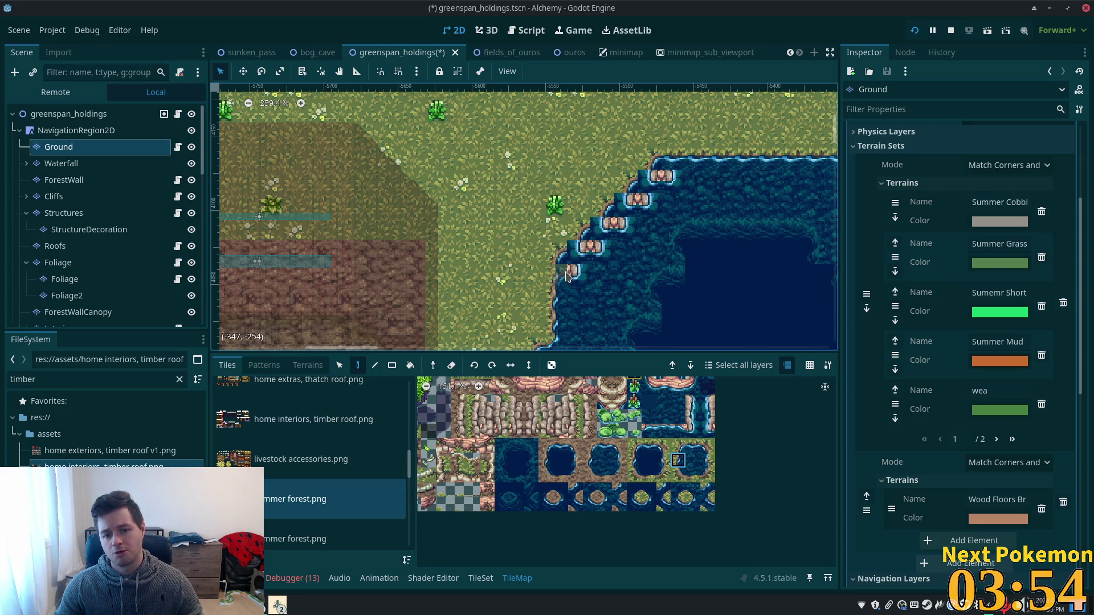
left_click(693, 503)
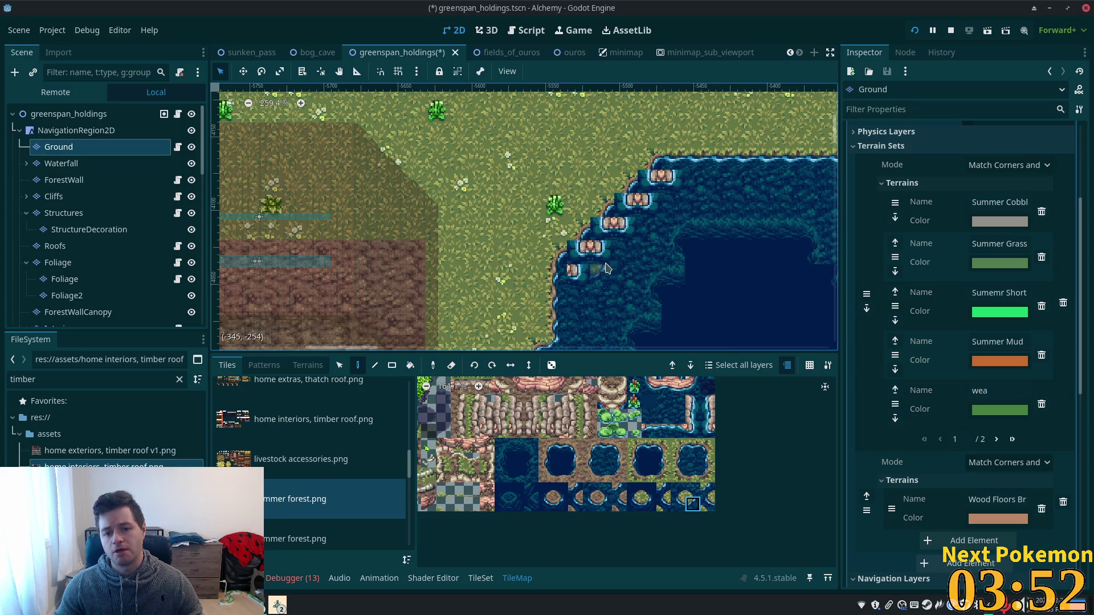
left_click(578, 276)
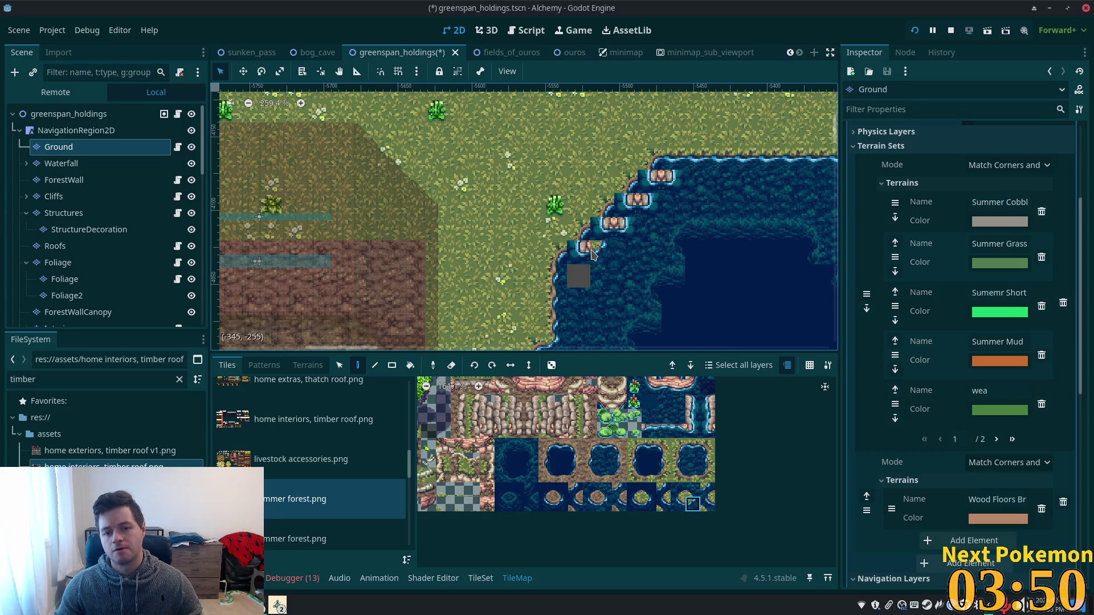
left_click(603, 252)
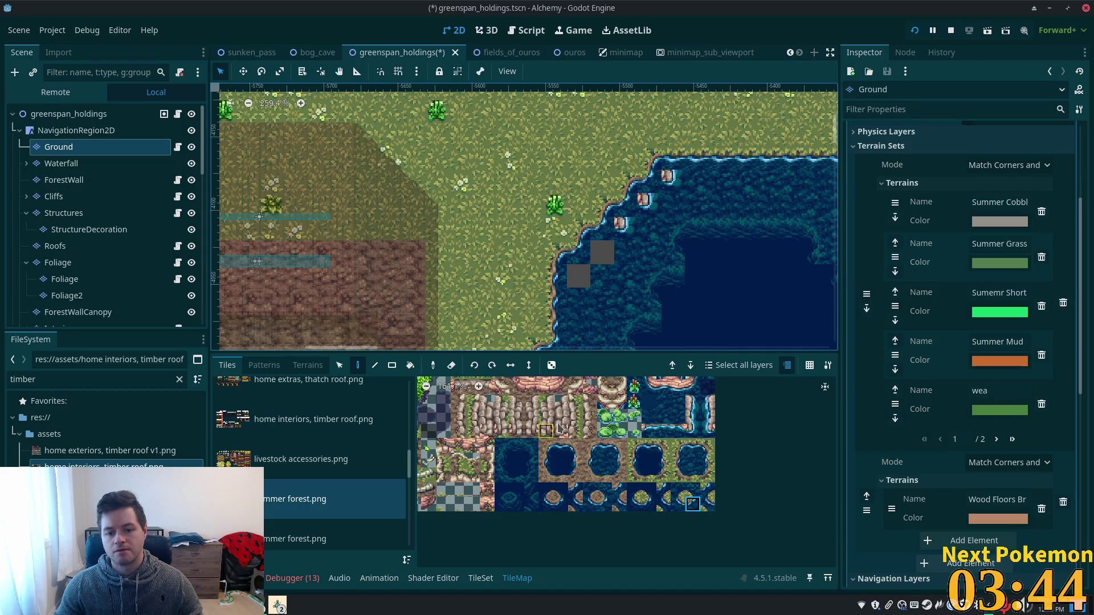
- Replace a grey cell with a rock tile and fill the remaining grey cell with water
scroll(561, 427, "up", 2)
scroll(561, 427, "left", 3)
left_click(545, 382)
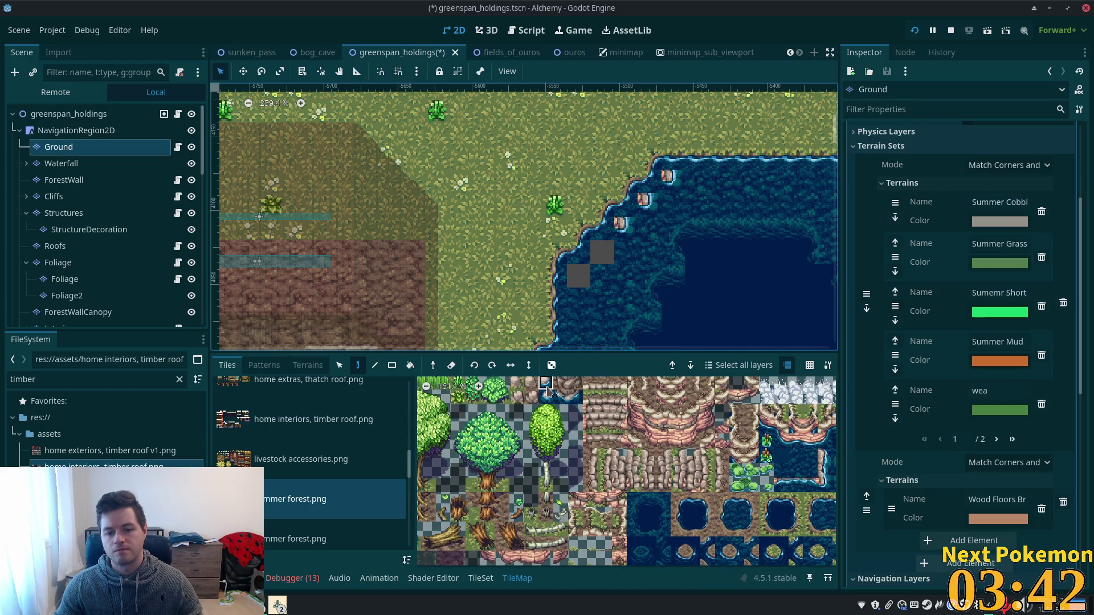
left_click(603, 250)
scroll(592, 262, "up", 3)
scroll(593, 262, "right", 3)
scroll(556, 434, "down", 1)
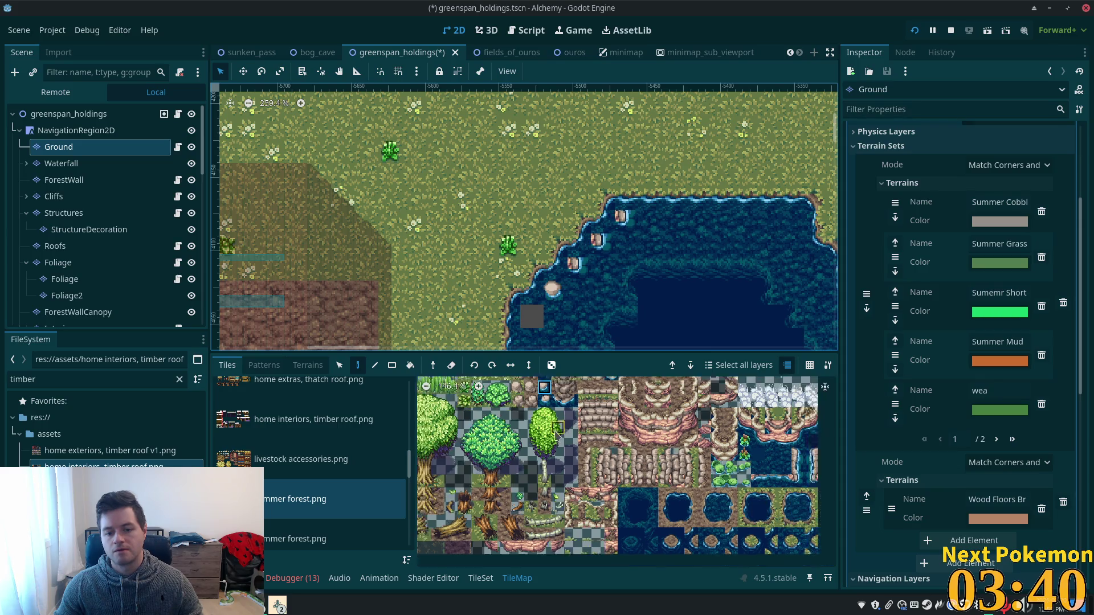
scroll(556, 434, "down", 2)
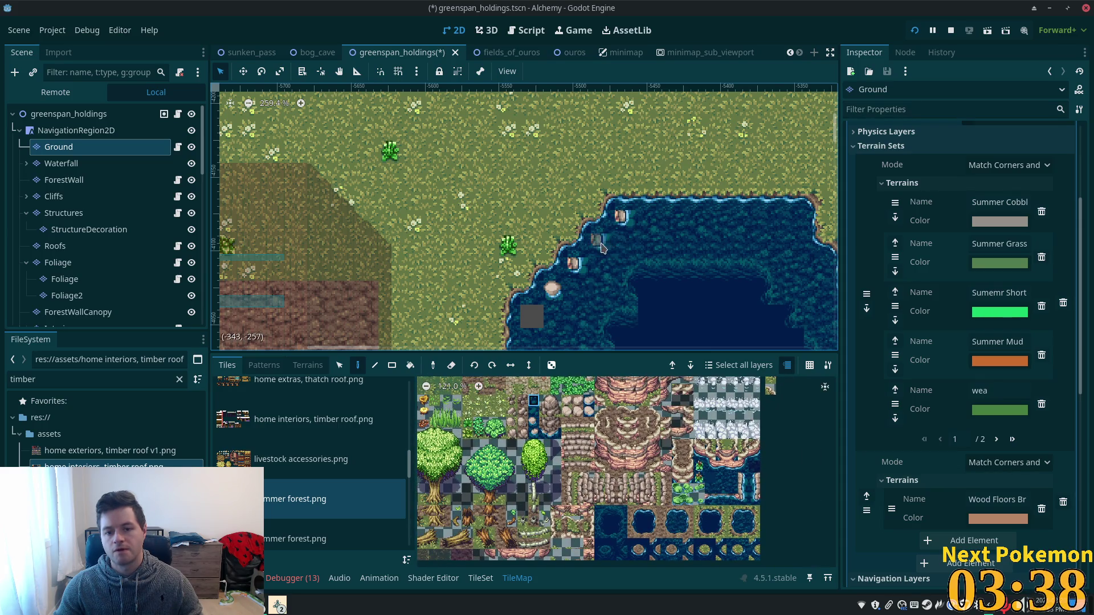
left_click(532, 317)
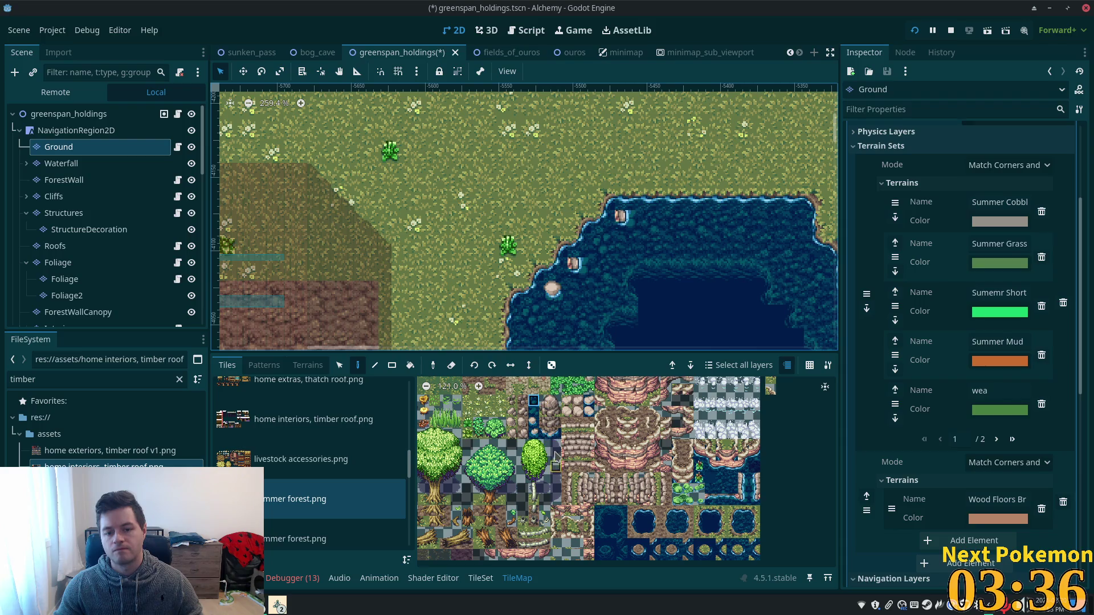
- Turn the two stray rock tiles into water and save the scene with Ctrl+S
left_click(533, 411)
left_click(576, 265)
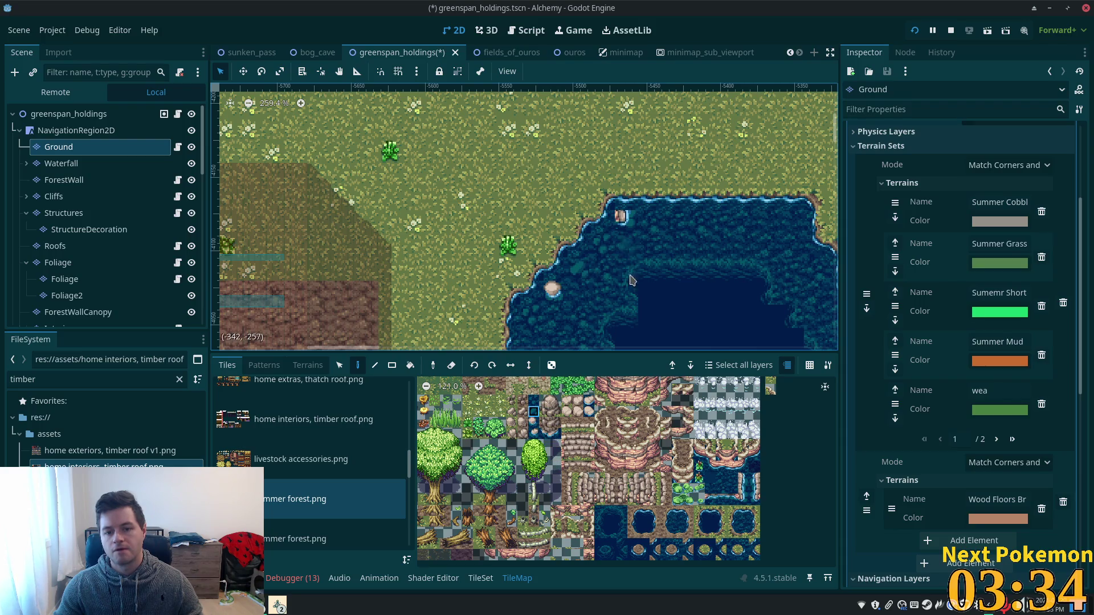
left_click(732, 489)
left_click(619, 216)
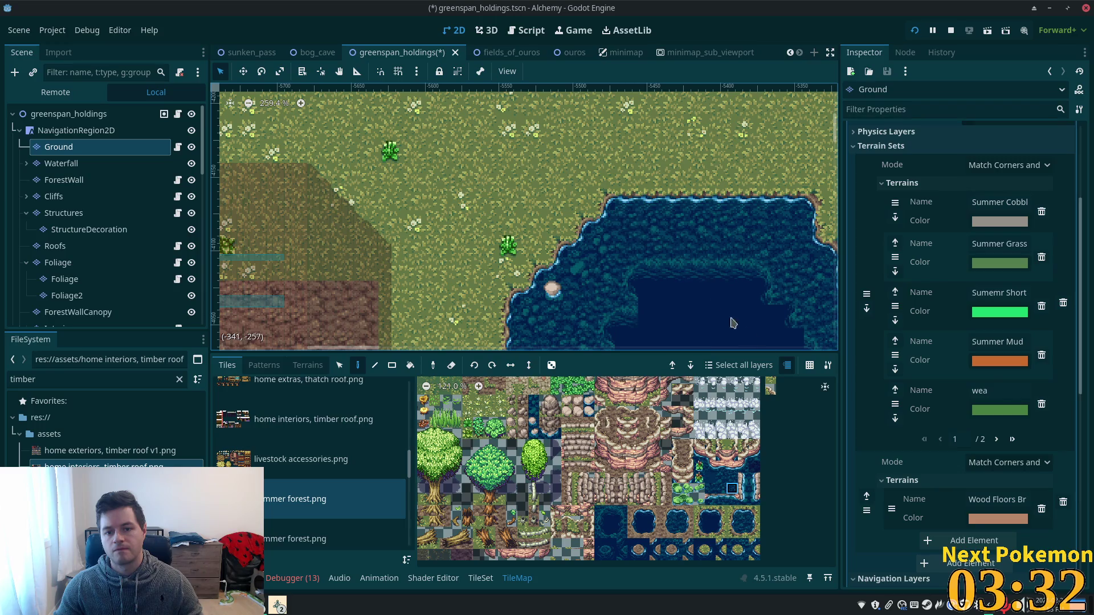
scroll(733, 323, "down", 1)
scroll(733, 323, "up", 5)
key("ctrl+s")
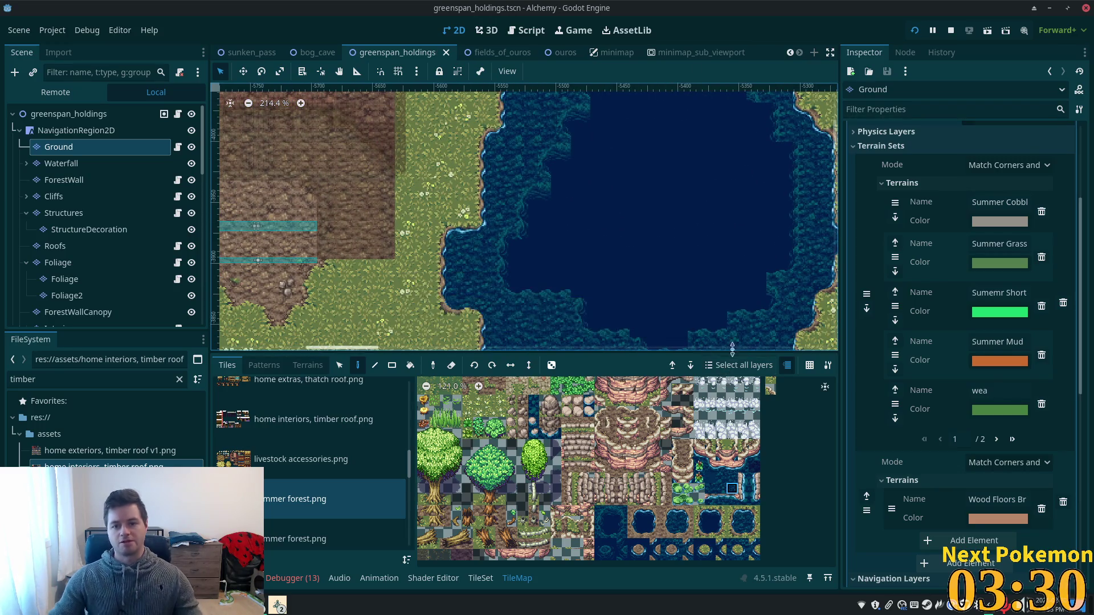
scroll(608, 288, "down", 3)
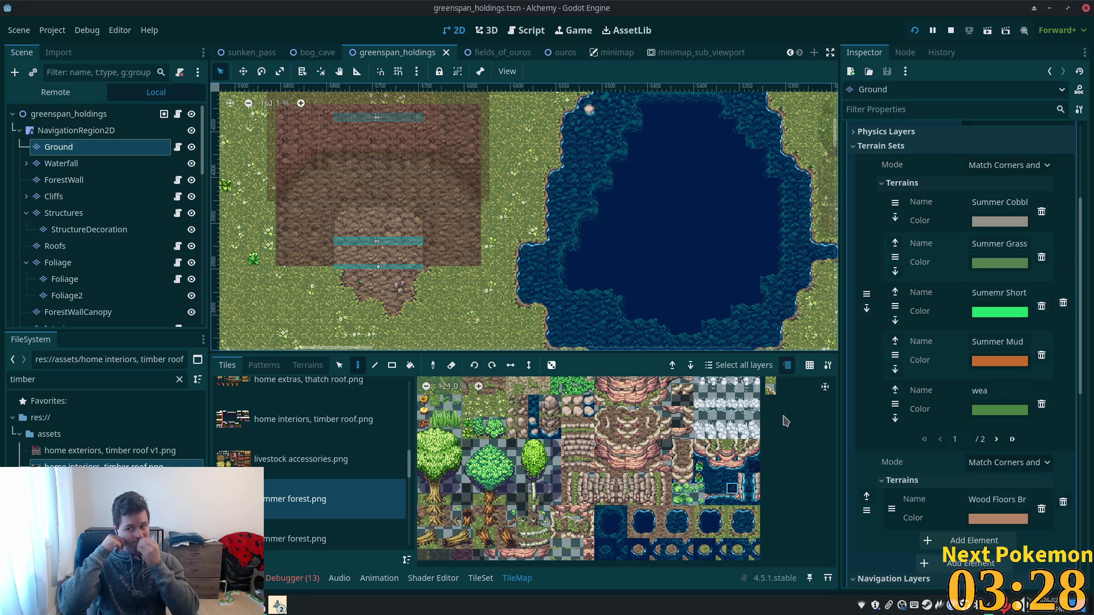
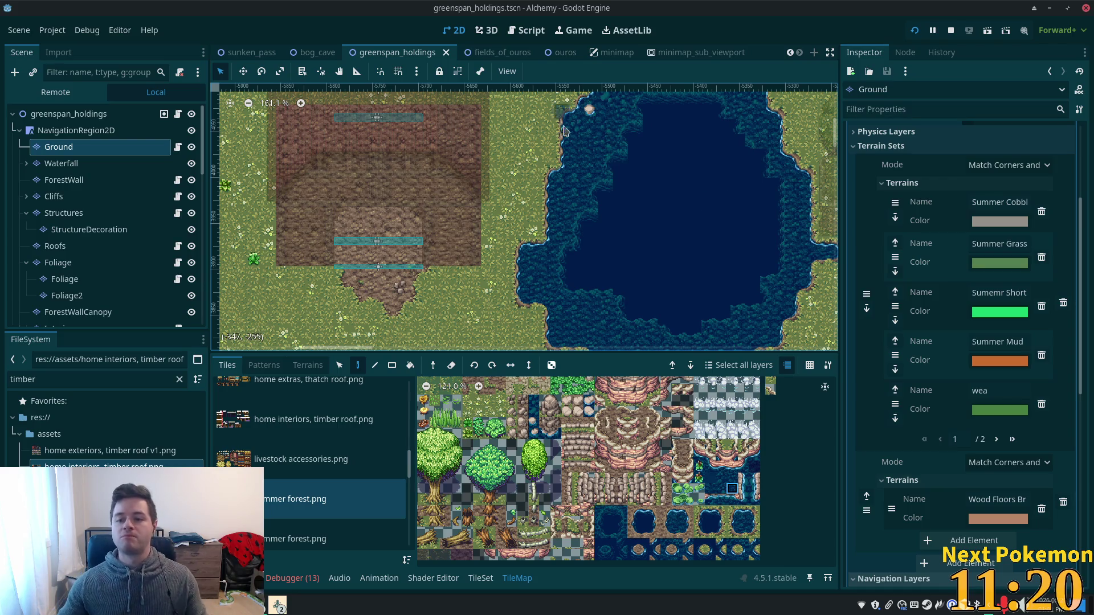
- Fill the gap in the lake's upper shoreline with a deep-water tile
scroll(696, 232, "up", 2)
scroll(684, 239, "down", 1)
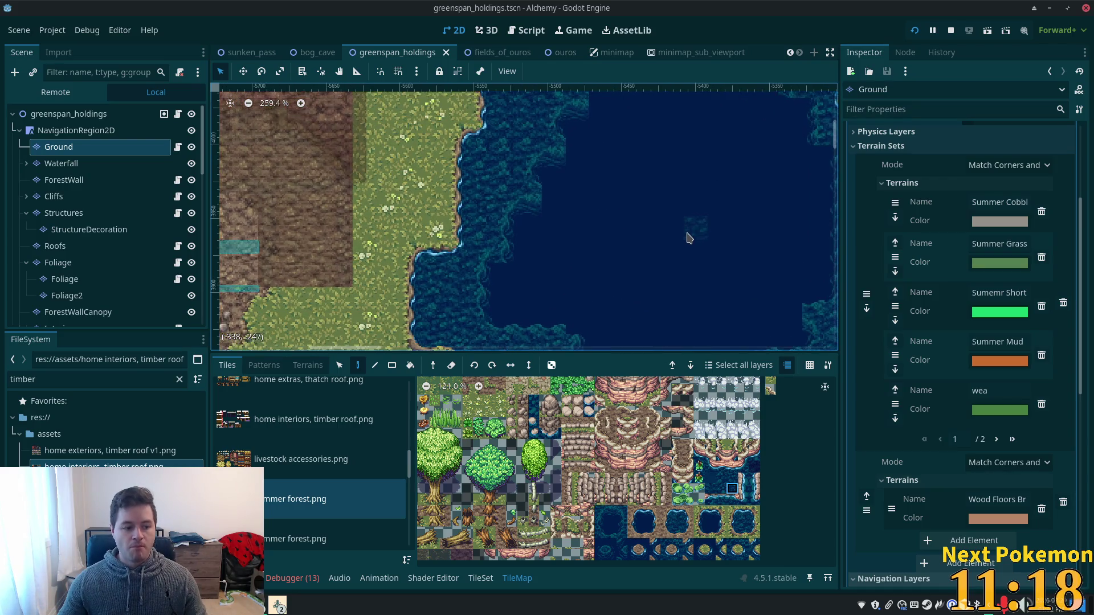
scroll(707, 228, "down", 2)
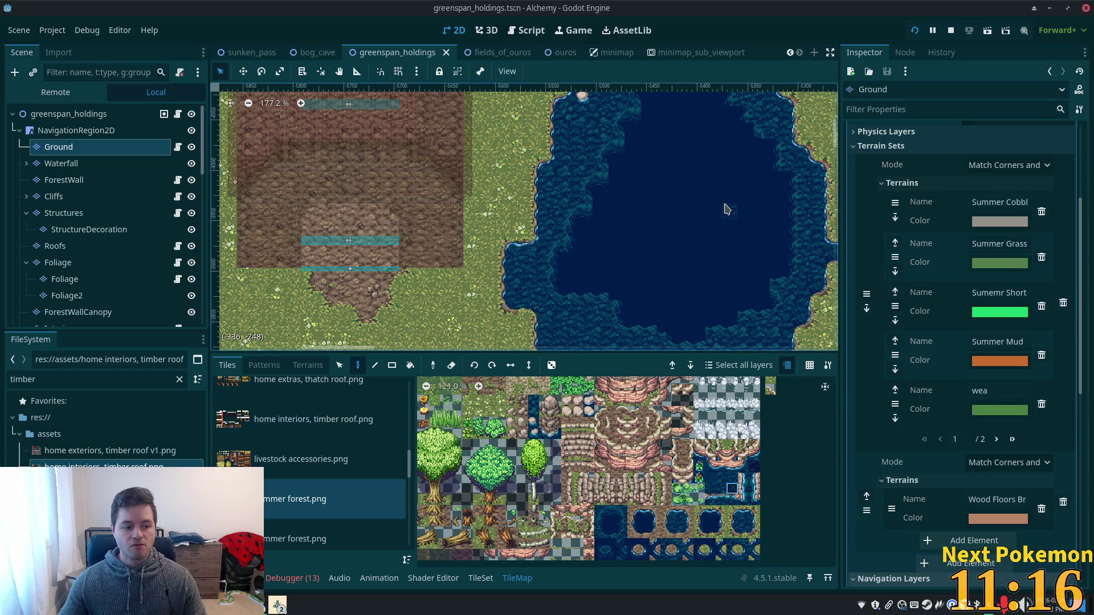
scroll(727, 209, "down", 2)
mouse_move(743, 228)
left_mouse_down()
mouse_move(708, 217)
mouse_move(642, 289)
left_mouse_up()
scroll(708, 218, "up", 3)
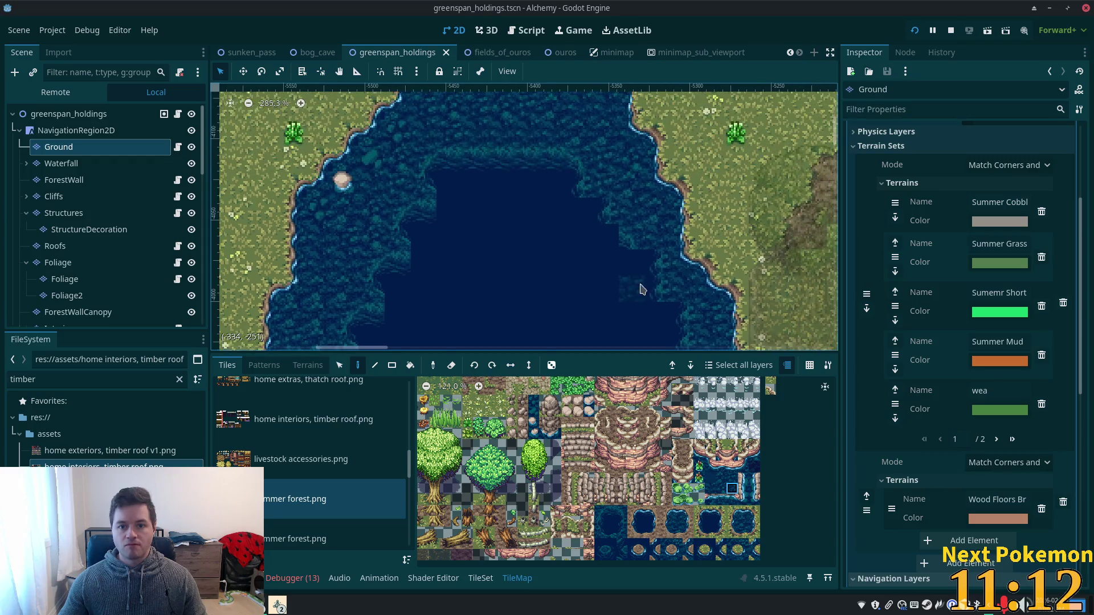
left_click(621, 510)
left_click(593, 213)
- Repaint the lake's upper edge with a single shoreline tile, then select the adjacent water-edge tile
left_click(596, 244, "ctrl")
left_click(600, 554)
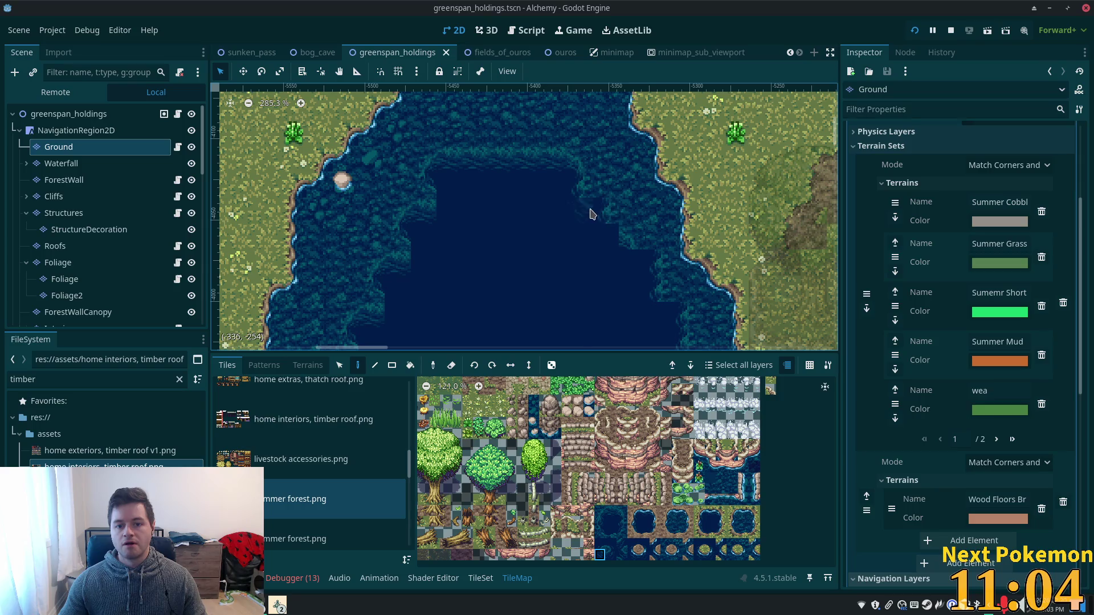
left_click(593, 212)
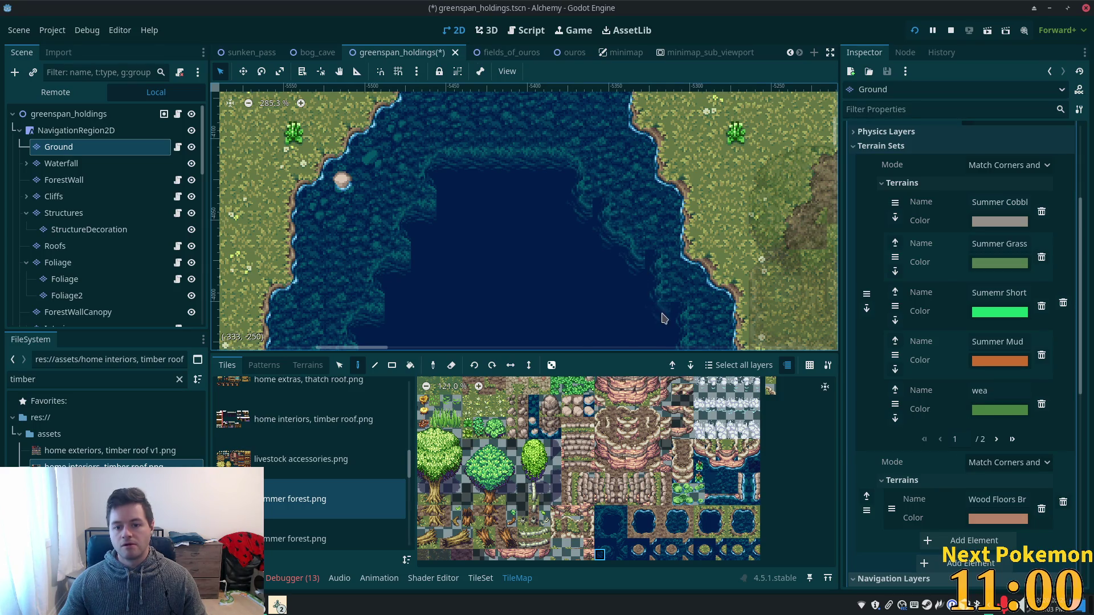
left_click_drag(661, 310, 675, 243)
scroll(741, 270, "down", 3)
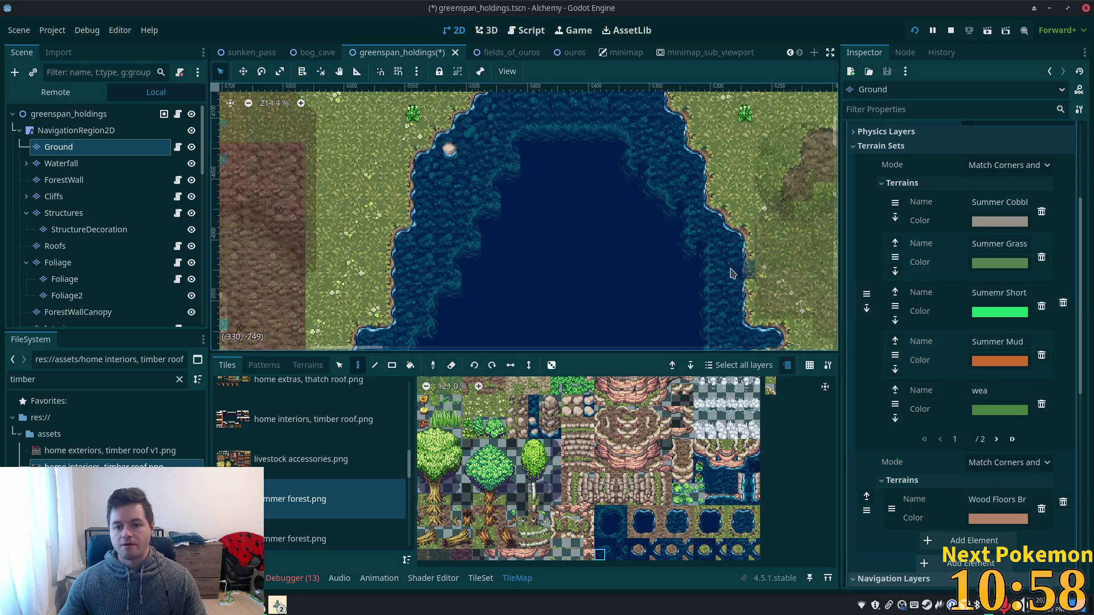
scroll(593, 268, "down", 1)
left_click(610, 555)
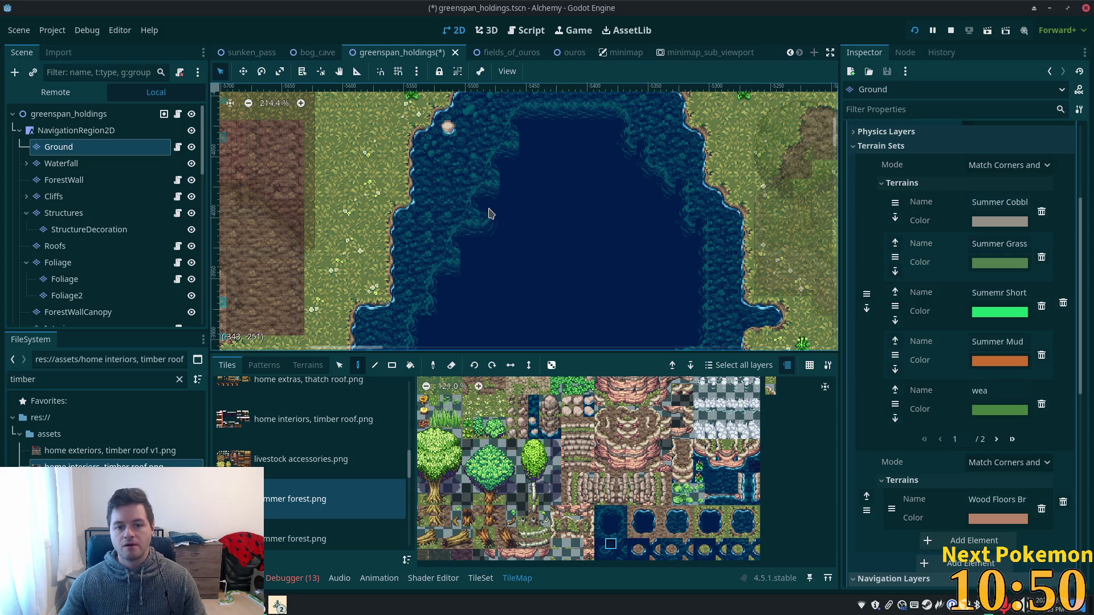
scroll(552, 224, "down", 2)
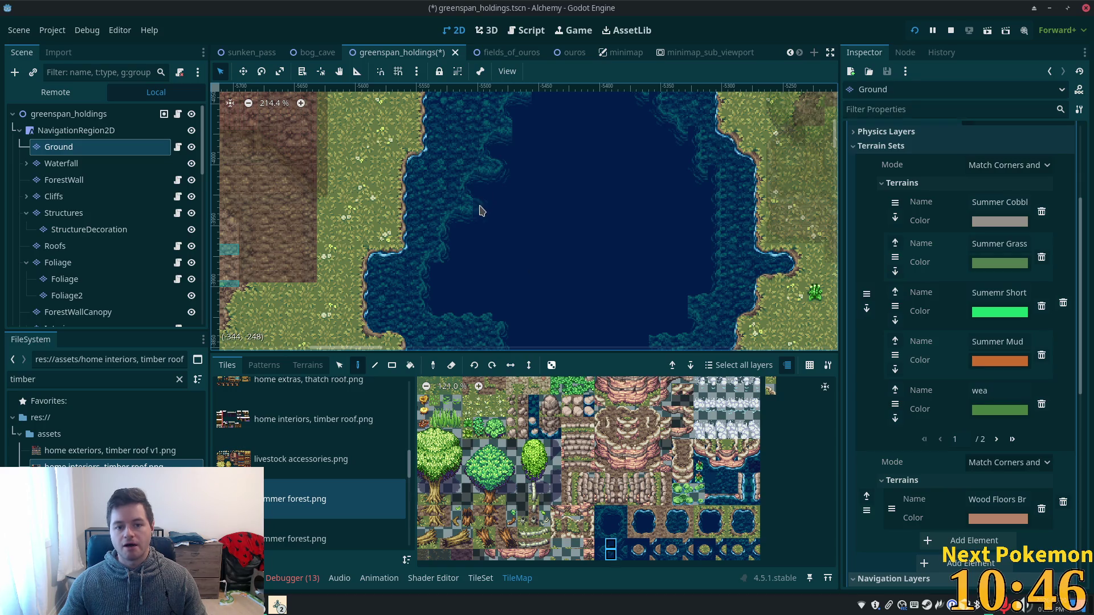
scroll(461, 341, "up", 1)
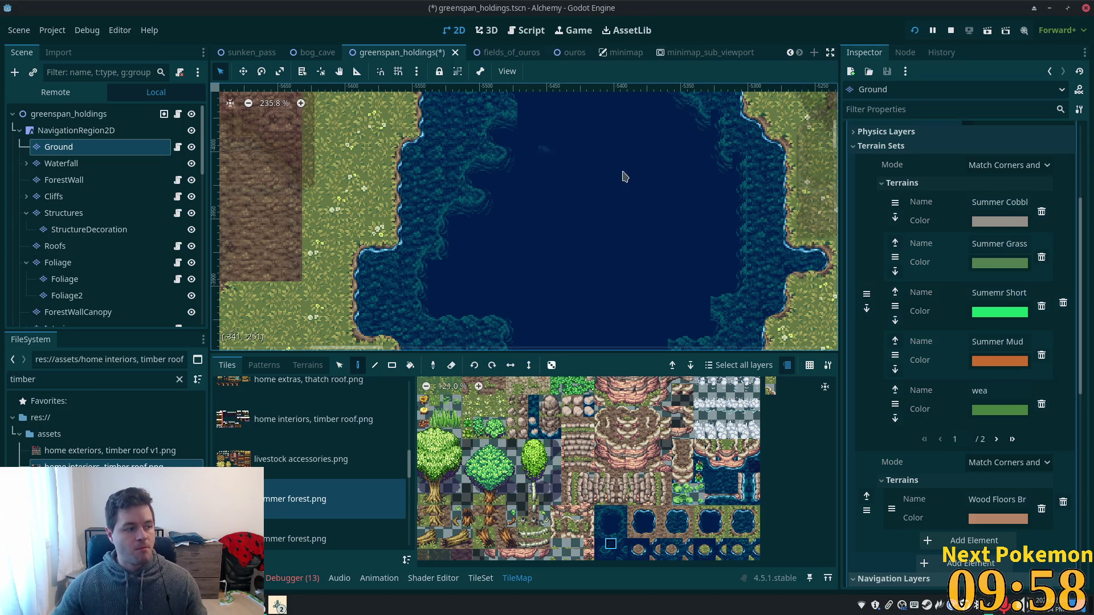
- Select a two-tile water-edge piece from the atlas for the lake's east shore
scroll(619, 179, "up", 2)
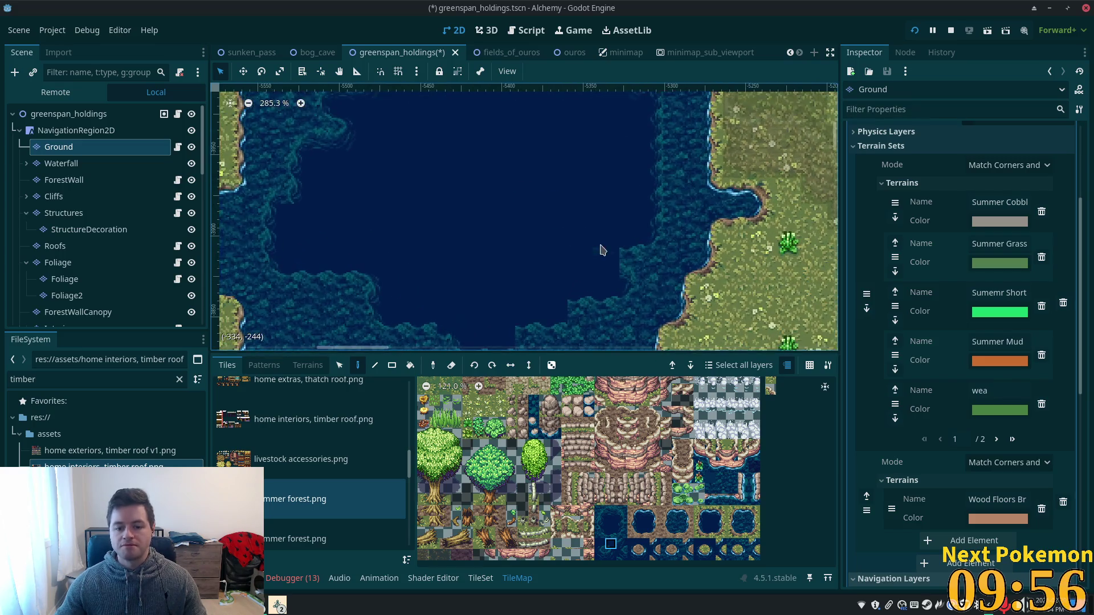
left_click_drag(600, 555, 600, 544)
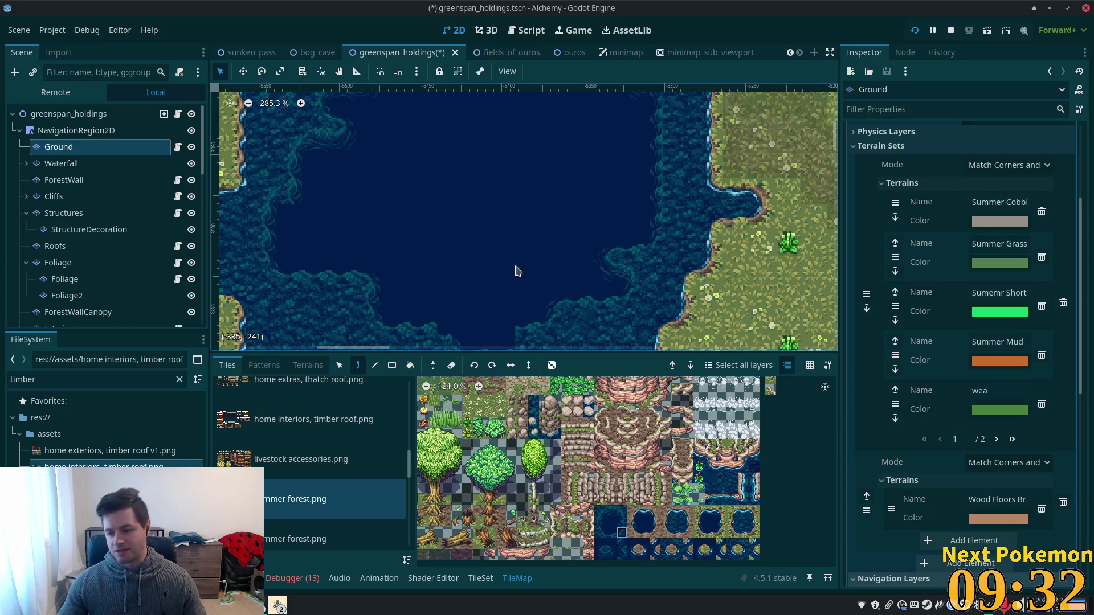
scroll(495, 255, "down", 4)
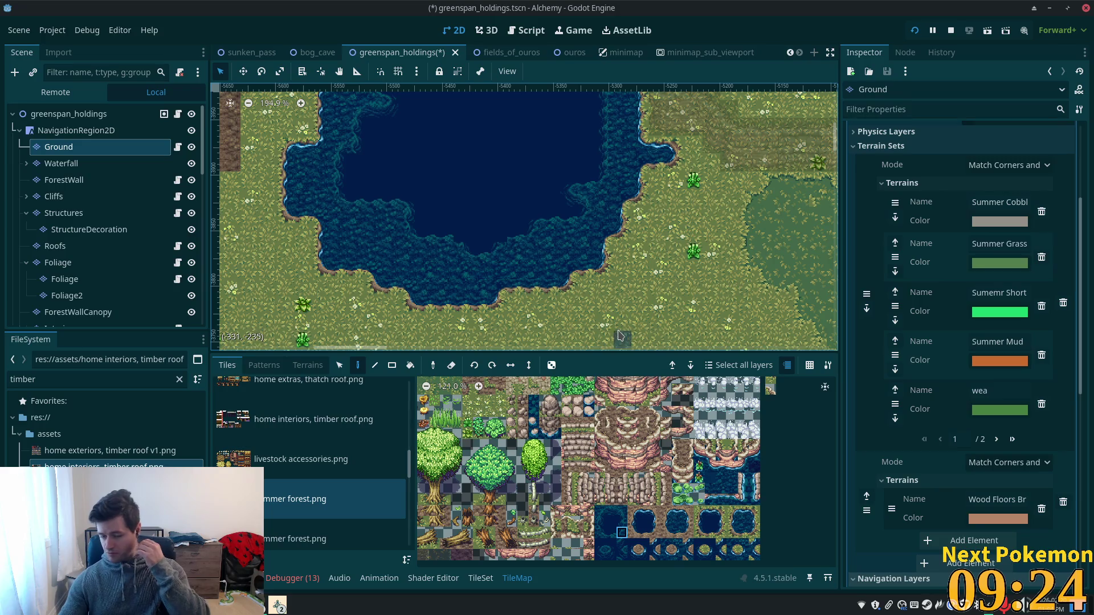
- Pick a shallow-water edge tile and work along the shoreline to the grassy eastern coast
scroll(519, 245, "up", 2)
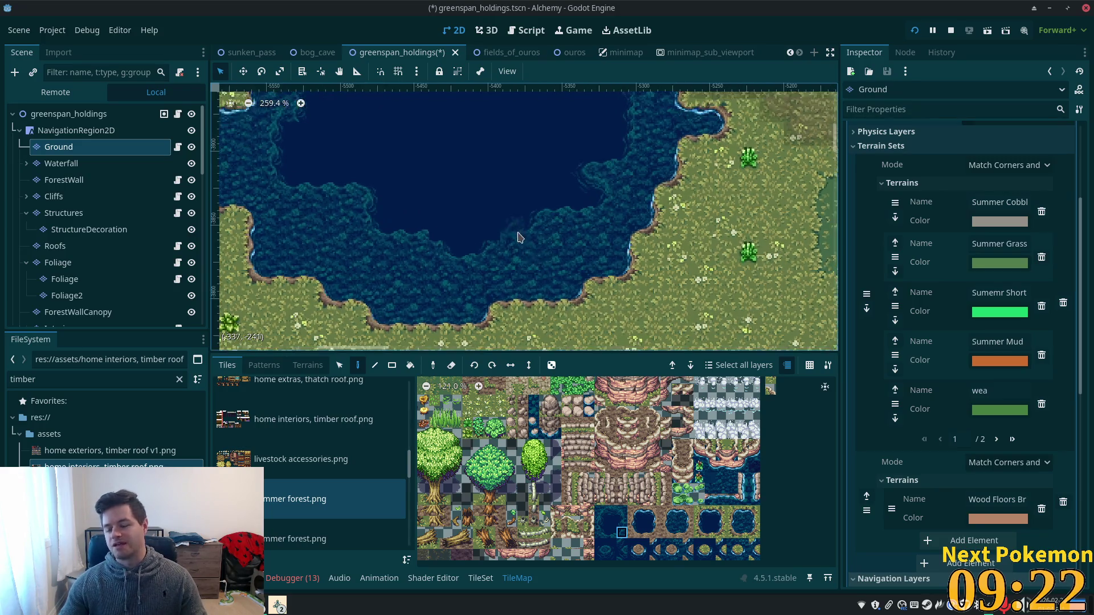
scroll(482, 239, "up", 2)
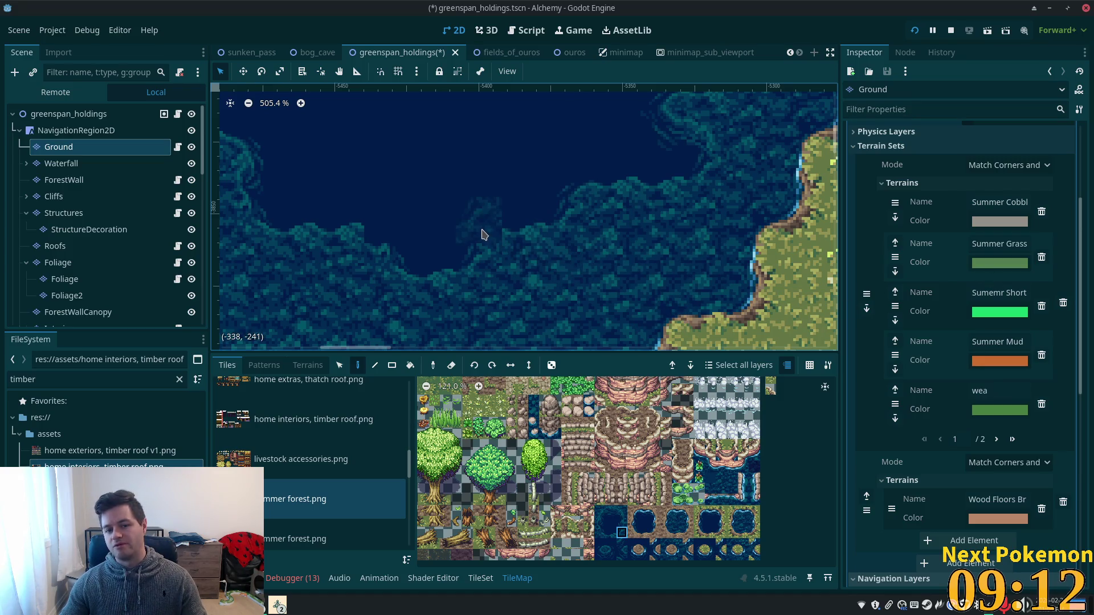
left_click(599, 543)
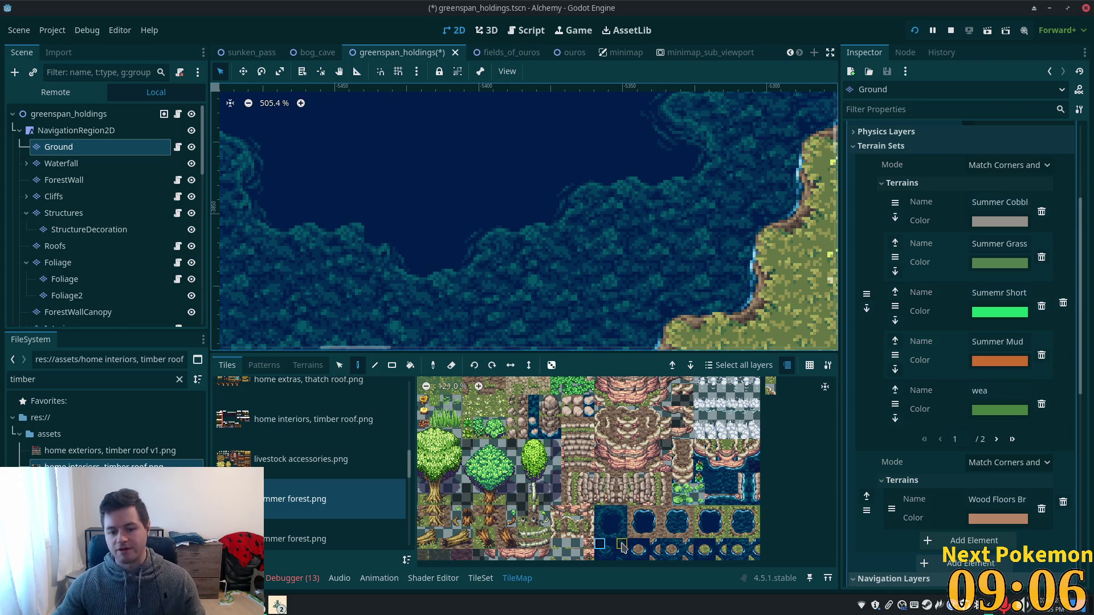
scroll(460, 188, "down", 3)
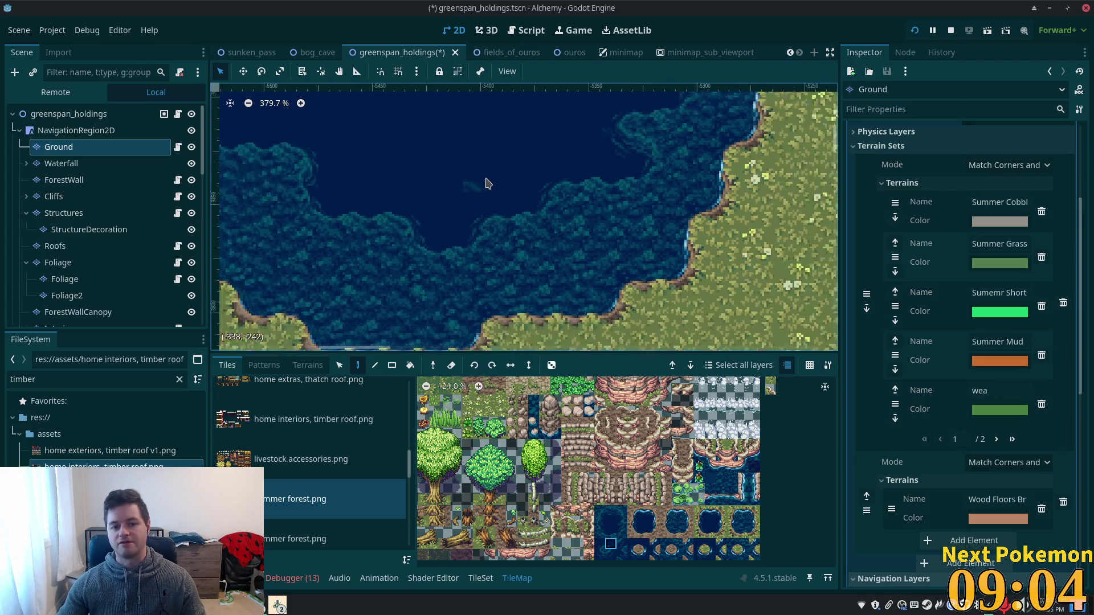
left_click_drag(404, 211, 523, 253)
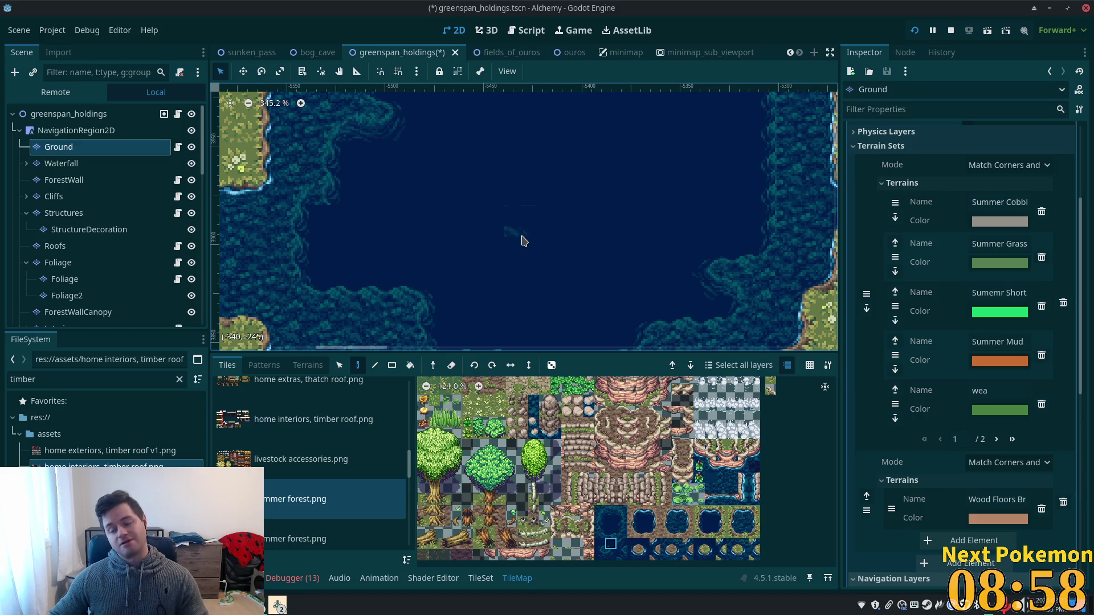
left_click_drag(593, 169, 443, 320)
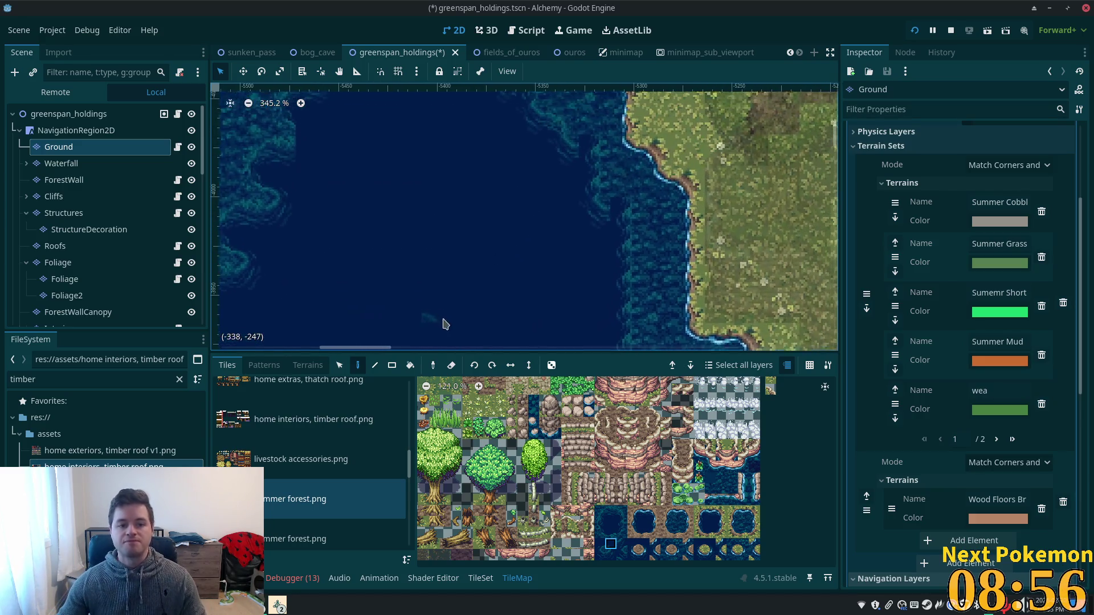
left_click_drag(598, 228, 553, 291)
- Fix the northern shore with another water-edge tile, then view the whole map via NavigationRegion2D
left_click(622, 511)
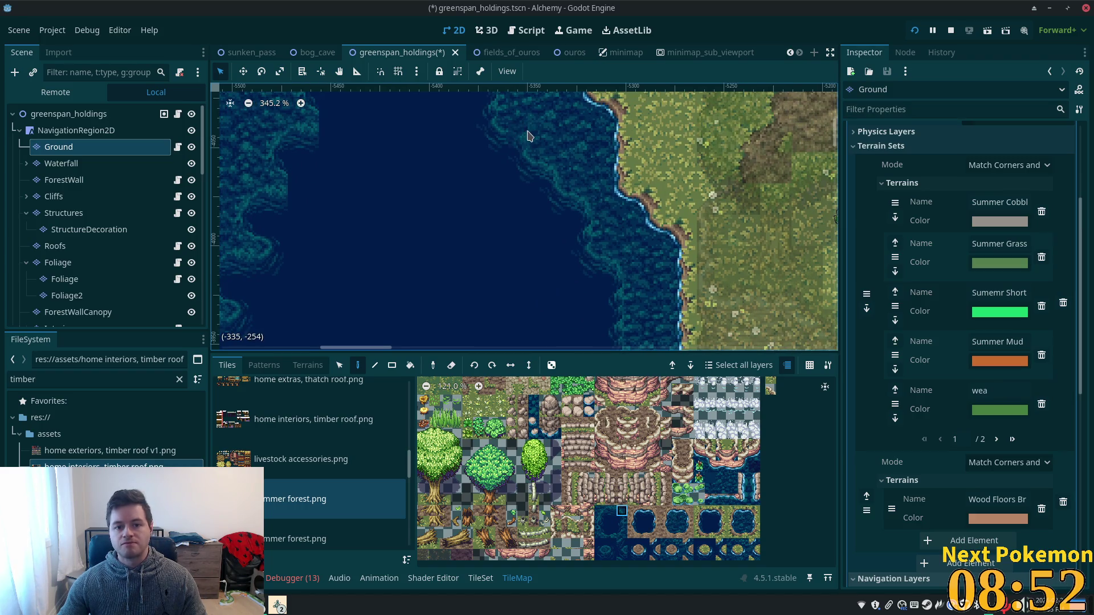
mouse_move(559, 240)
left_mouse_down()
mouse_move(553, 299)
mouse_move(564, 236)
left_mouse_up()
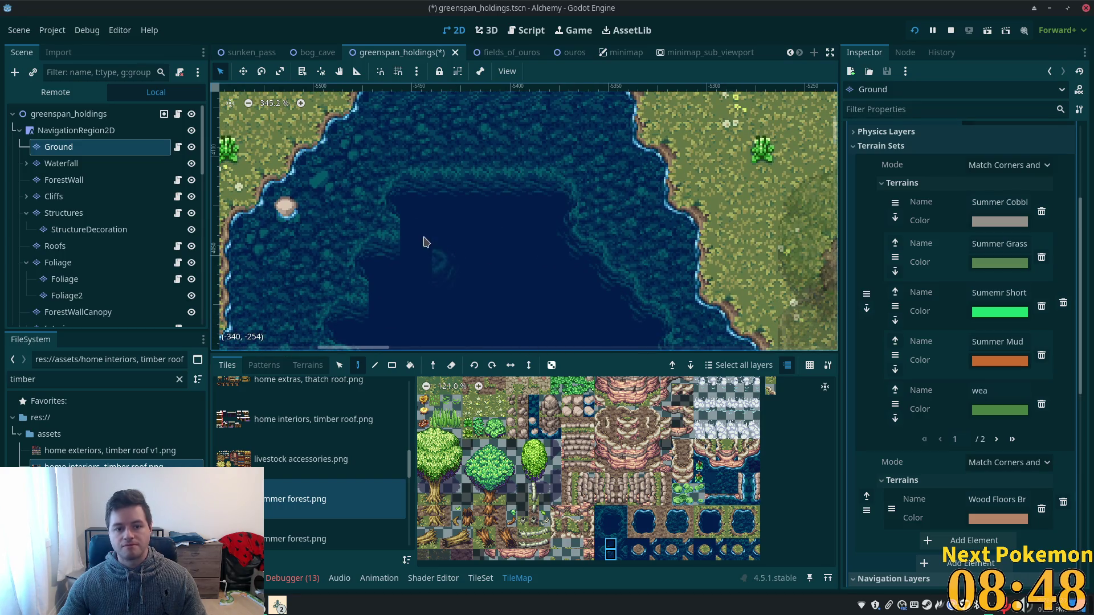
left_click_drag(470, 293, 516, 249)
scroll(515, 232, "down", 4)
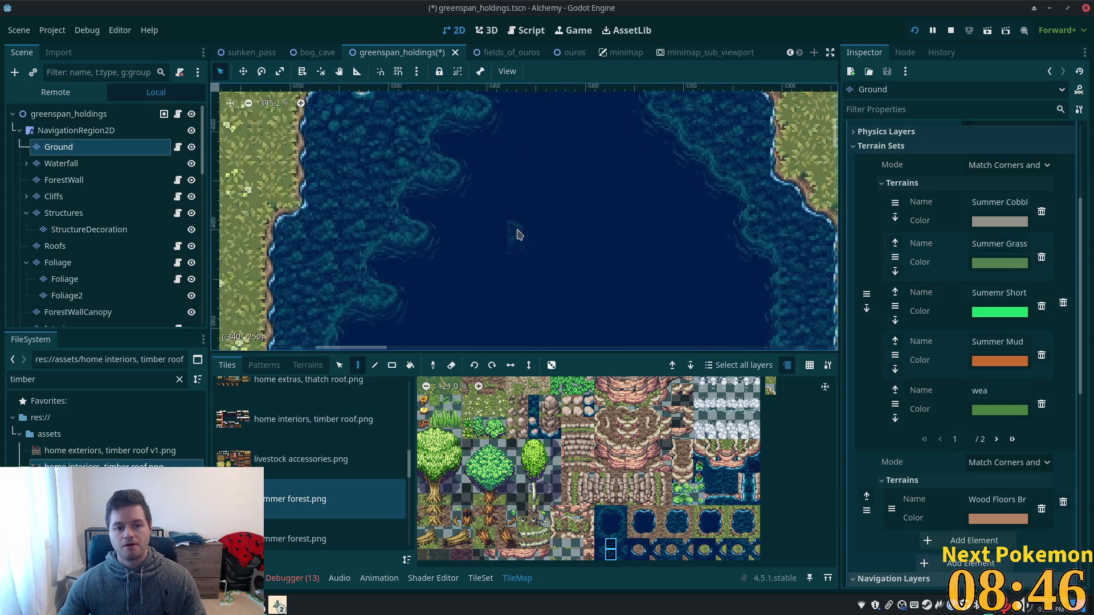
left_click_drag(534, 199, 524, 110)
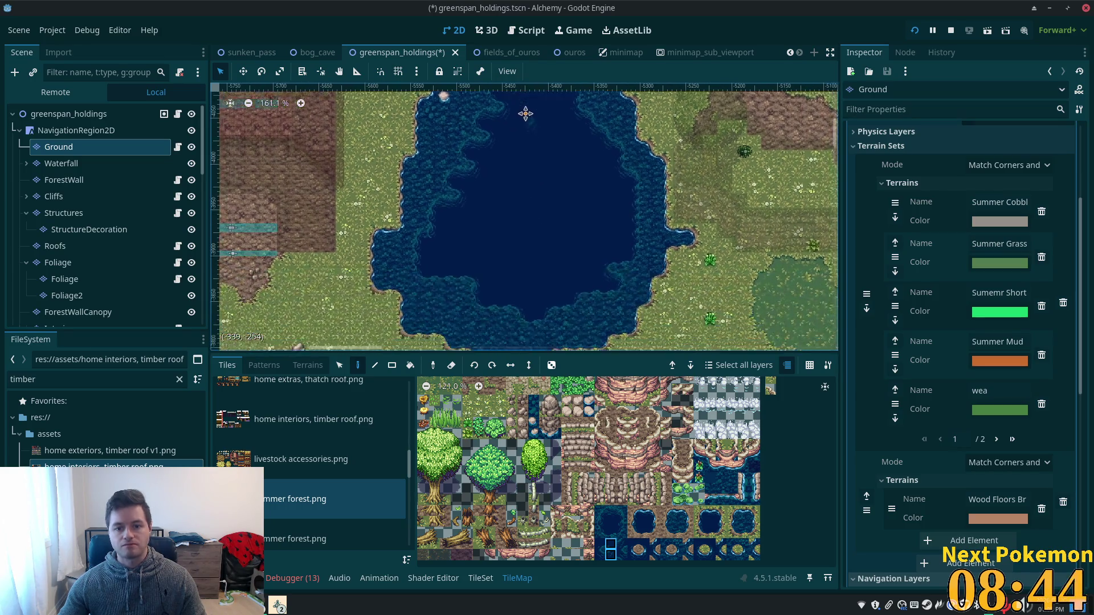
scroll(500, 139, "down", 2)
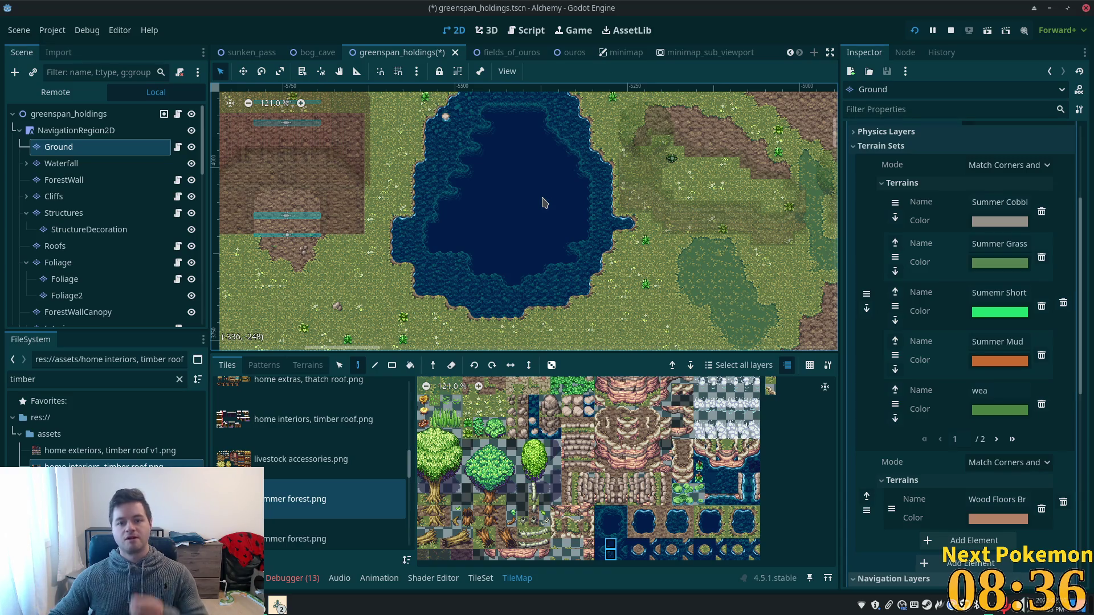
left_click(34, 126)
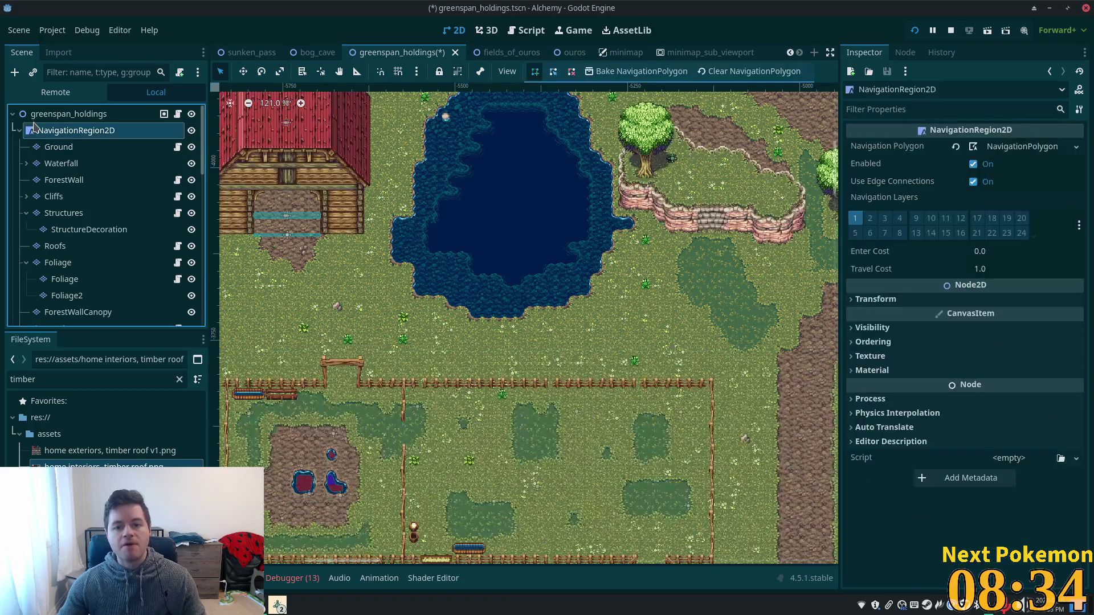
- Select the Cliffs node and open the second summer forest.png atlas in the TileSet sources
left_click_drag(43, 131, 665, 176)
scroll(741, 308, "up", 5)
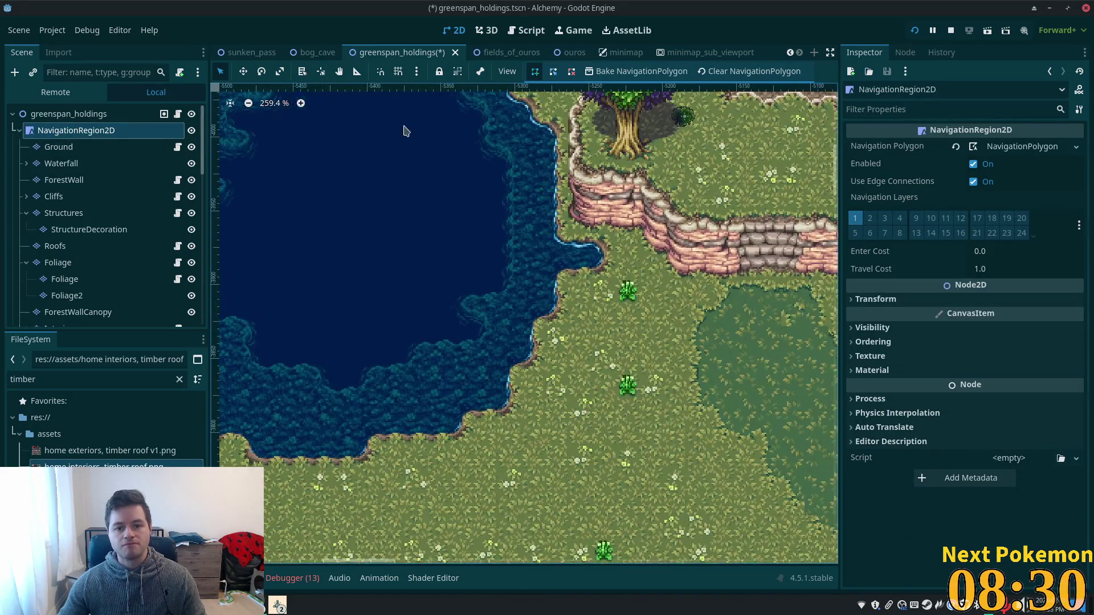
left_click_drag(434, 155, 575, 241)
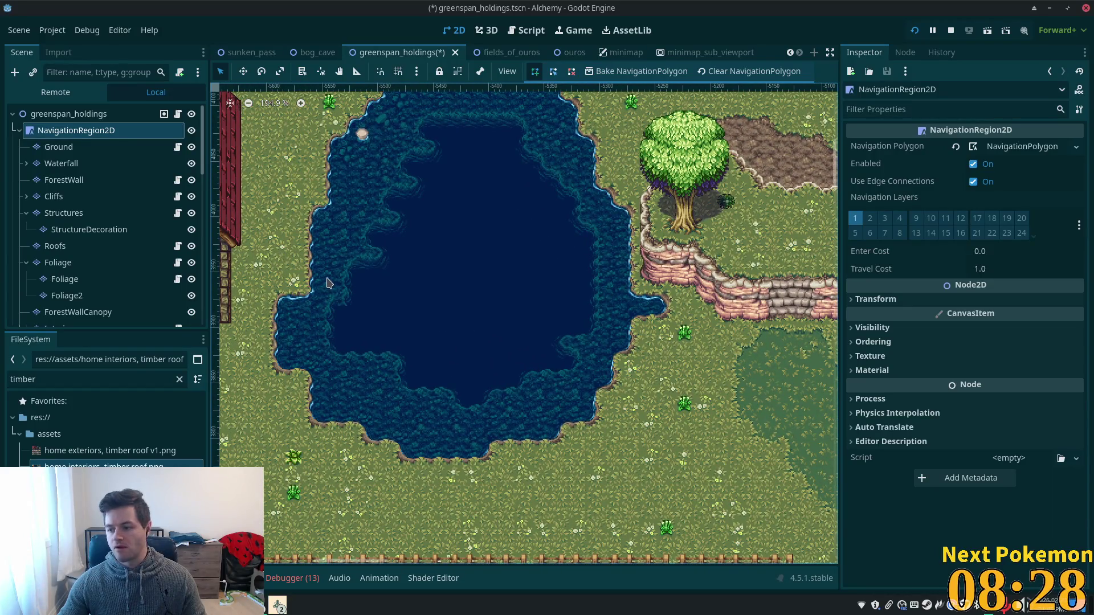
left_click(165, 197)
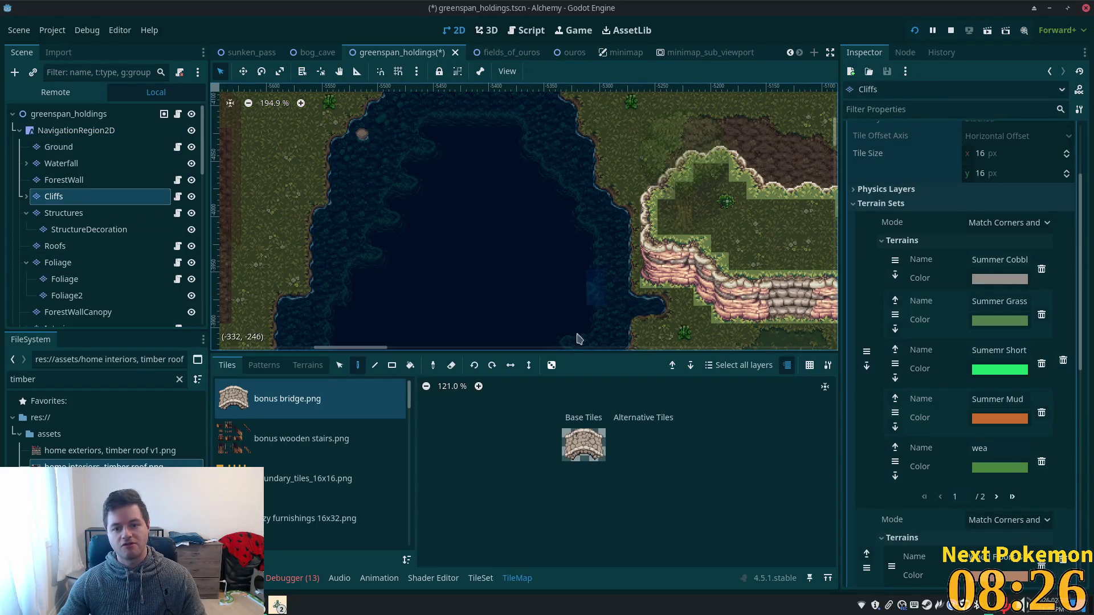
scroll(403, 419, "down", 3)
scroll(403, 419, "down", 5)
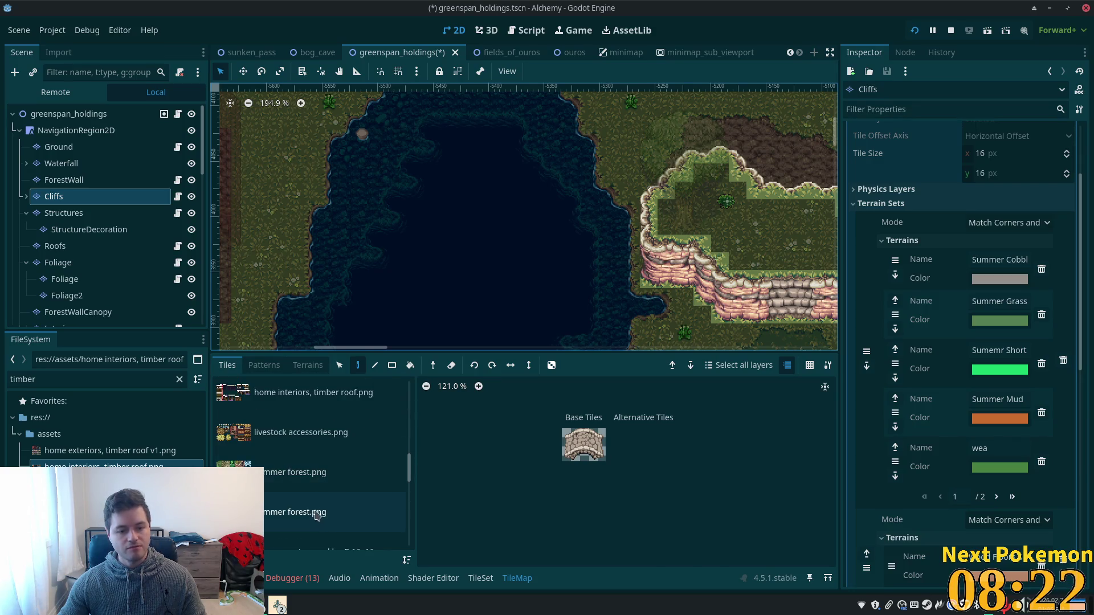
left_click(319, 513)
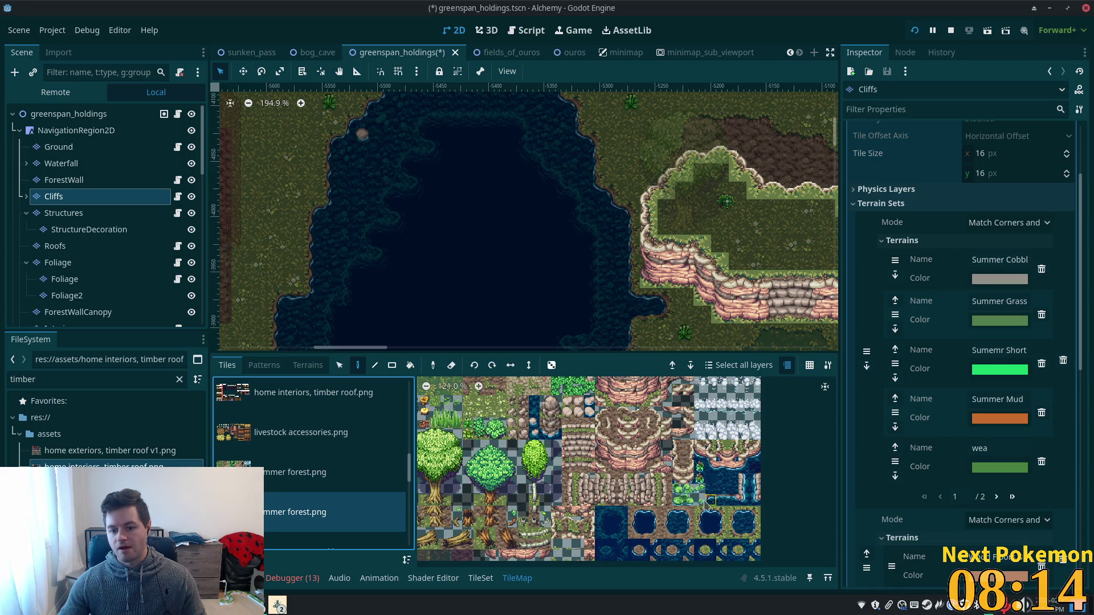
scroll(730, 470, "up", 4)
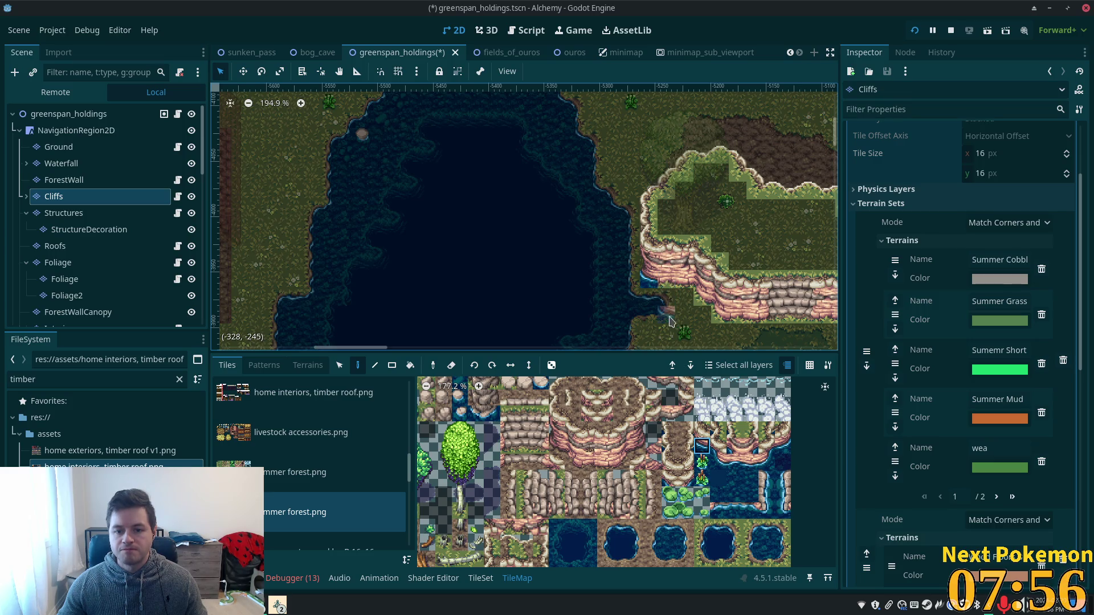
- On the Ground layer, paint water-edge and shoreline tiles down the inlet's shoreline
left_click(59, 146)
scroll(520, 283, "right", 5)
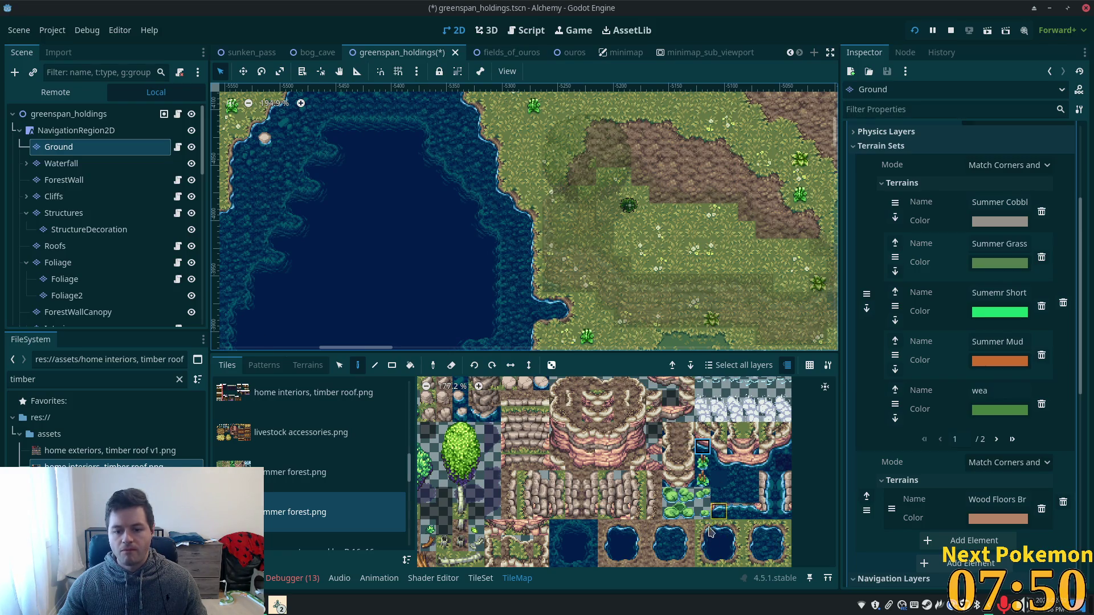
left_click(766, 529)
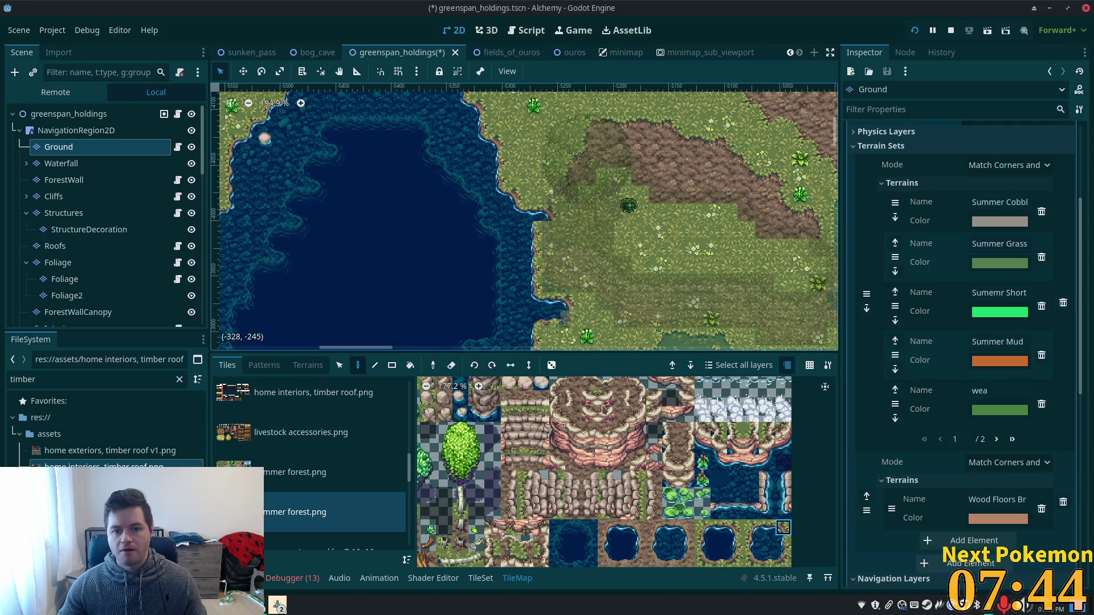
left_click_drag(558, 233, 557, 257)
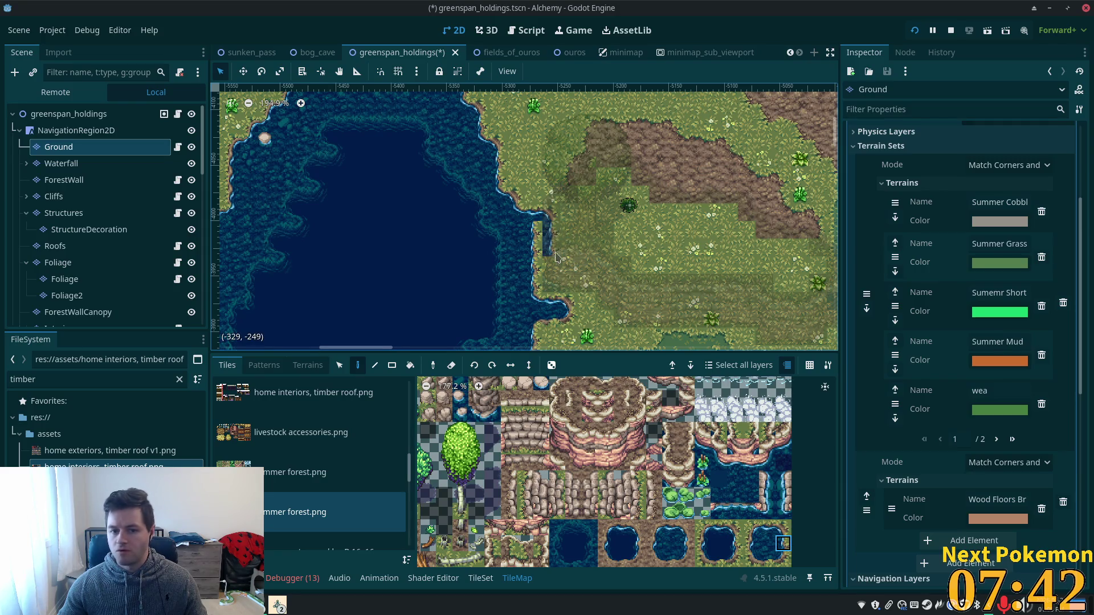
left_click(784, 528)
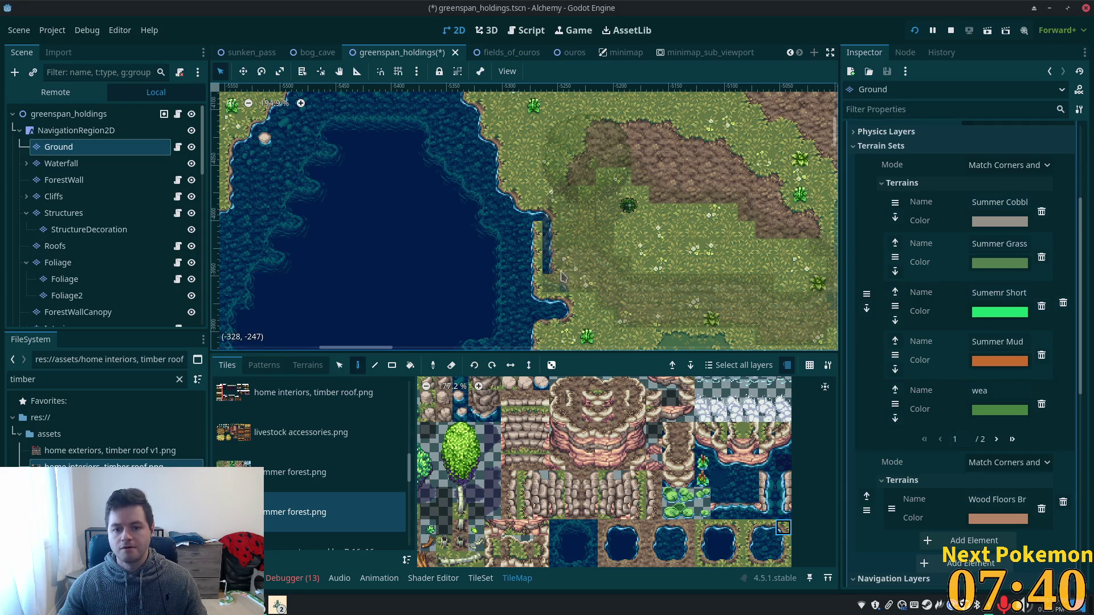
left_click(559, 287)
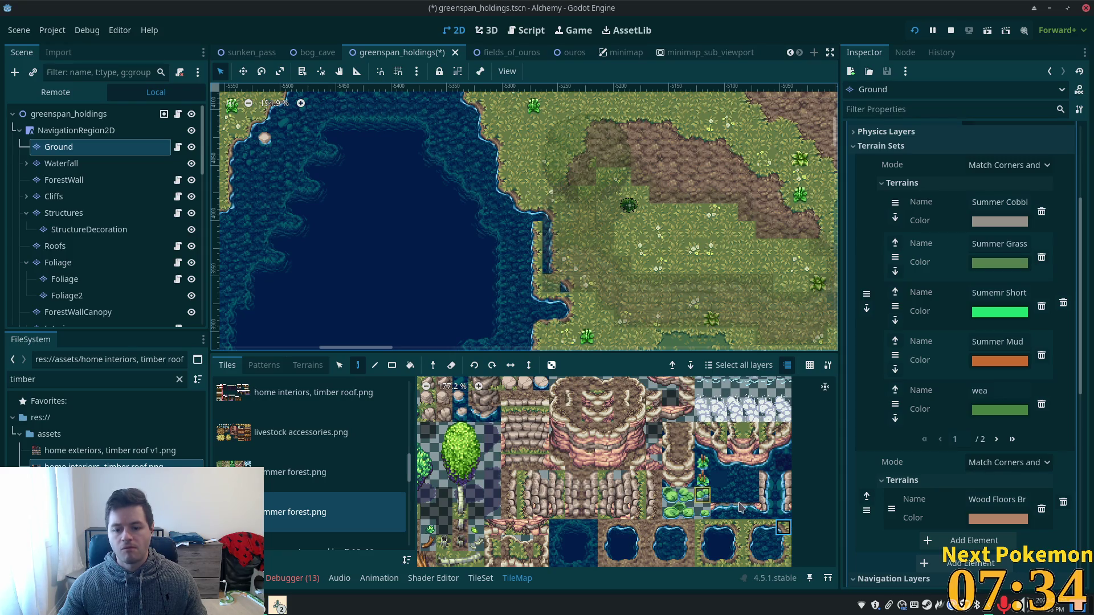
- Stamp stacked shoreline tiles over the small inlet, then save the scene with Ctrl+S
scroll(734, 513, "down", 2)
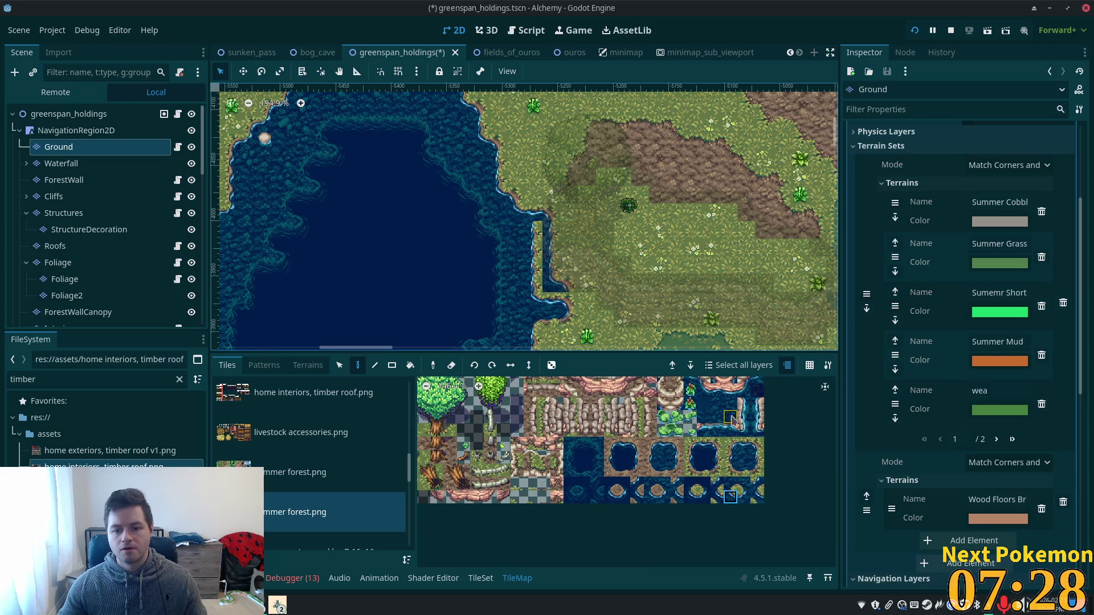
left_click_drag(729, 414, 730, 402)
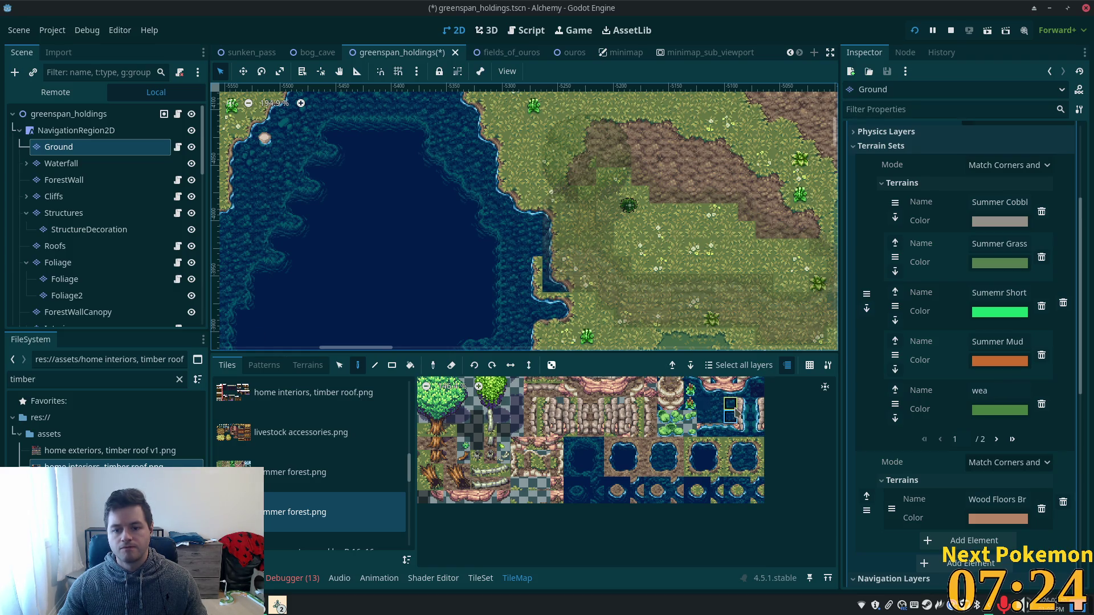
left_click_drag(721, 411, 717, 403)
left_click(541, 272)
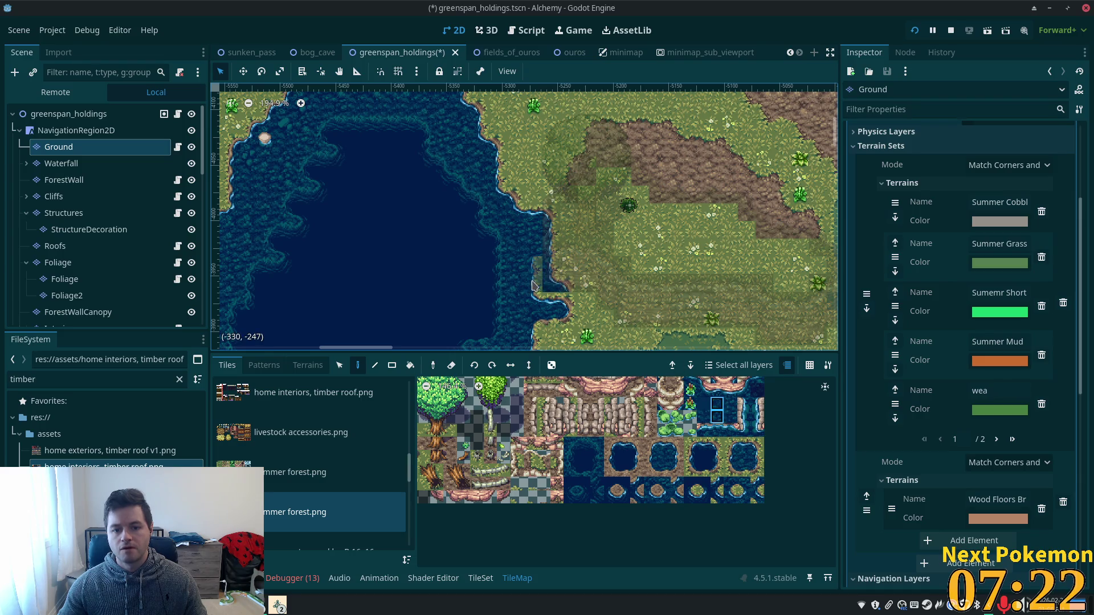
left_click(704, 416)
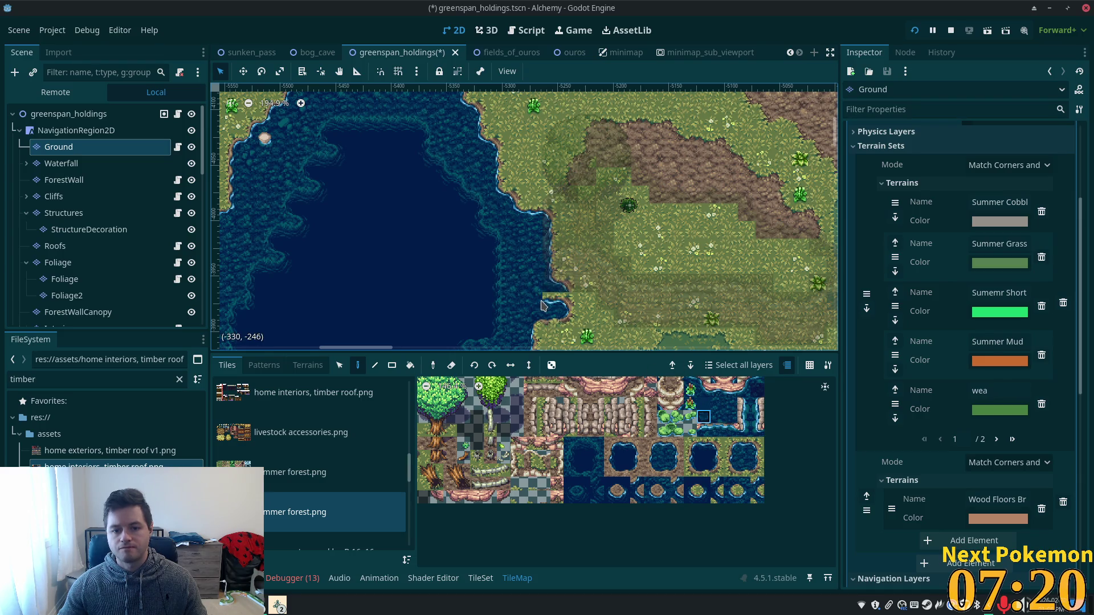
left_click(730, 404)
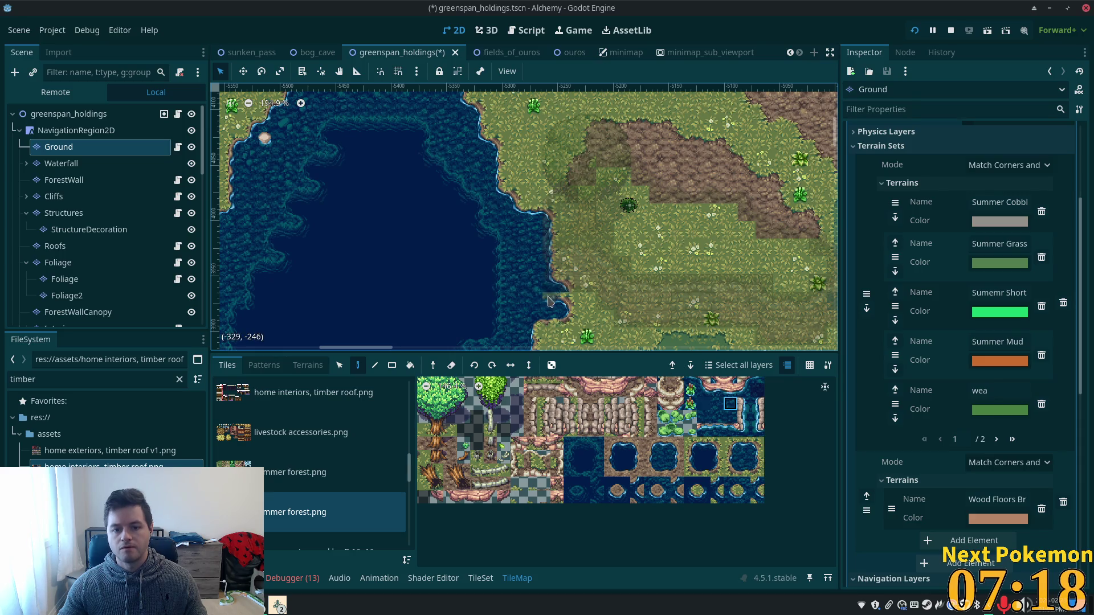
left_click(757, 457)
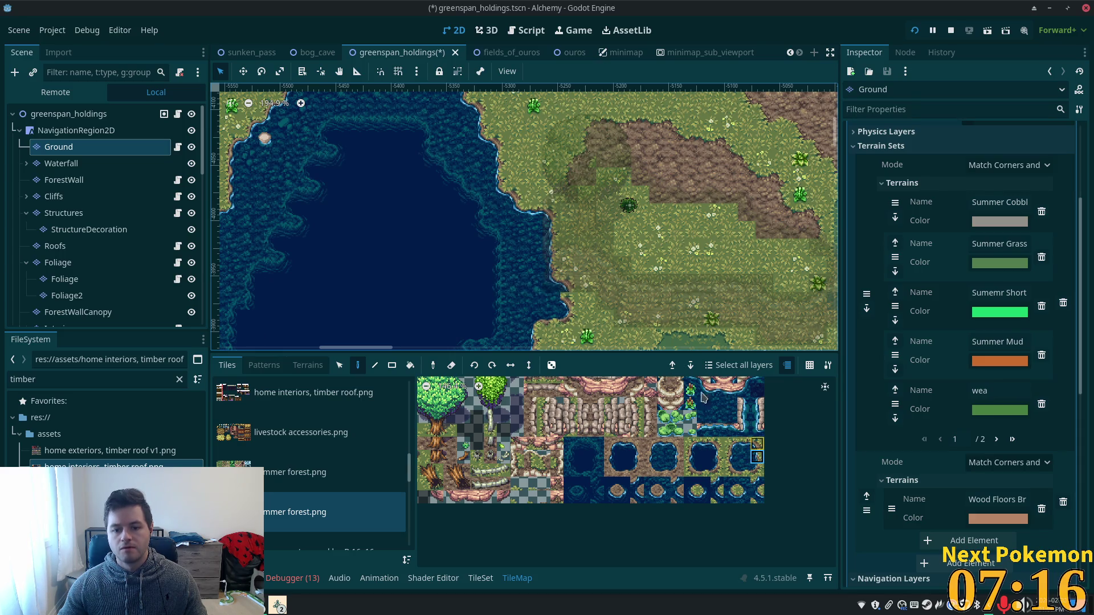
key("ctrl+s")
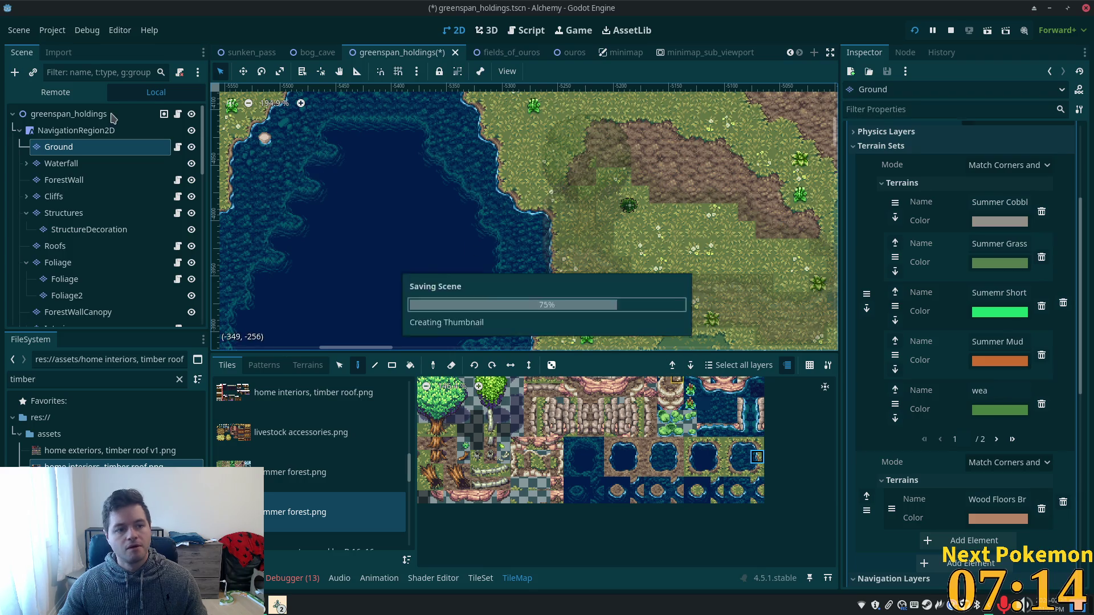
- Step through the root, Ground and ForestWall nodes to select the Cliffs layer
left_click(109, 117)
scroll(592, 292, "up", 8)
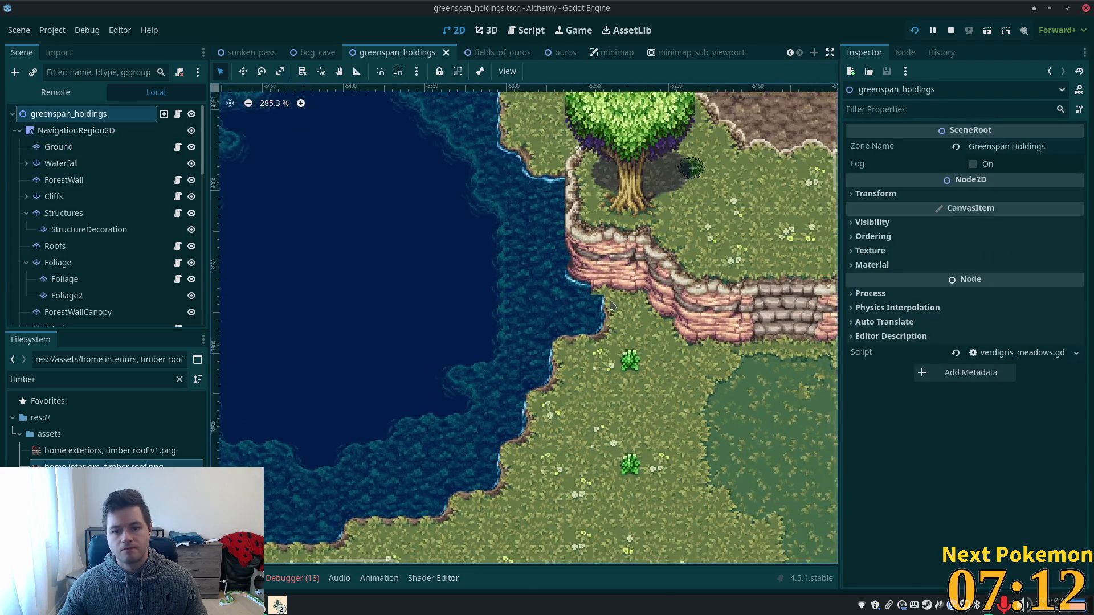
scroll(511, 260, "up", 2)
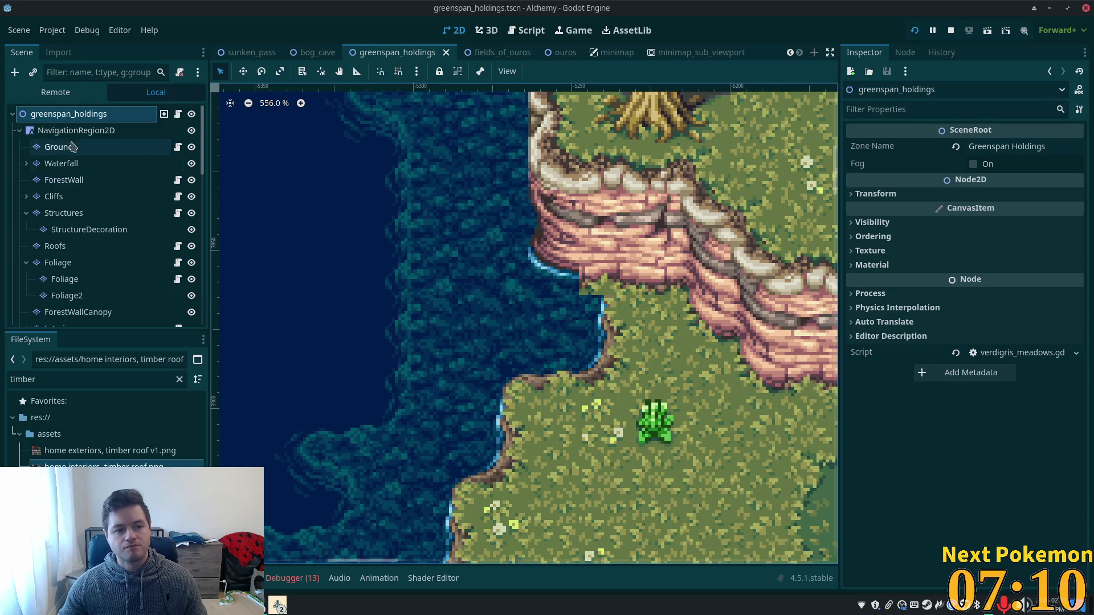
left_click(66, 148)
left_click(73, 165)
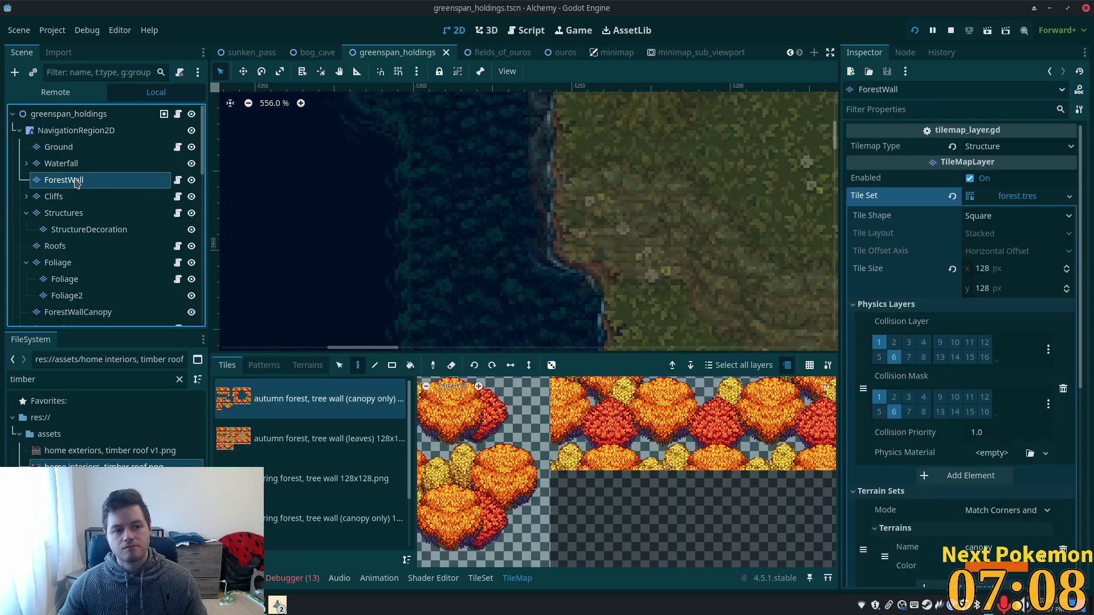
left_click(57, 197)
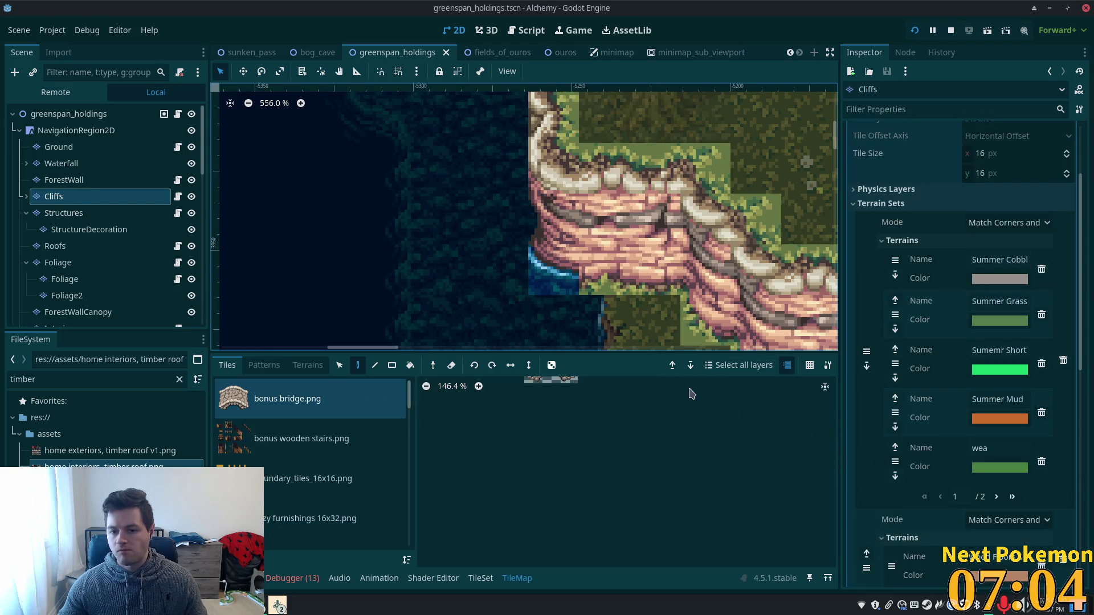
scroll(377, 492, "down", 10)
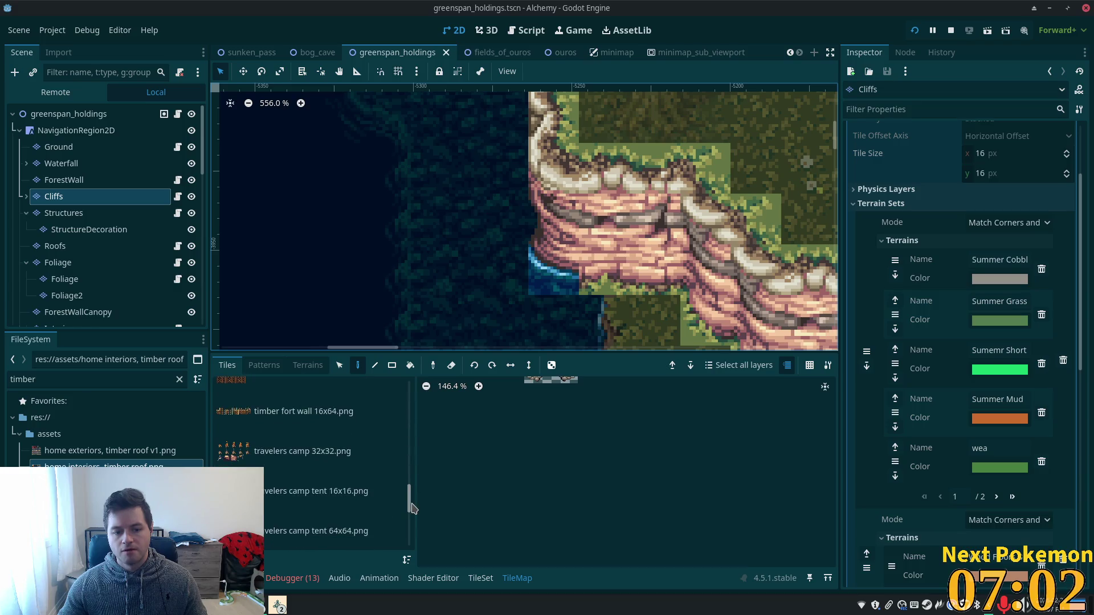
scroll(296, 456, "up", 5)
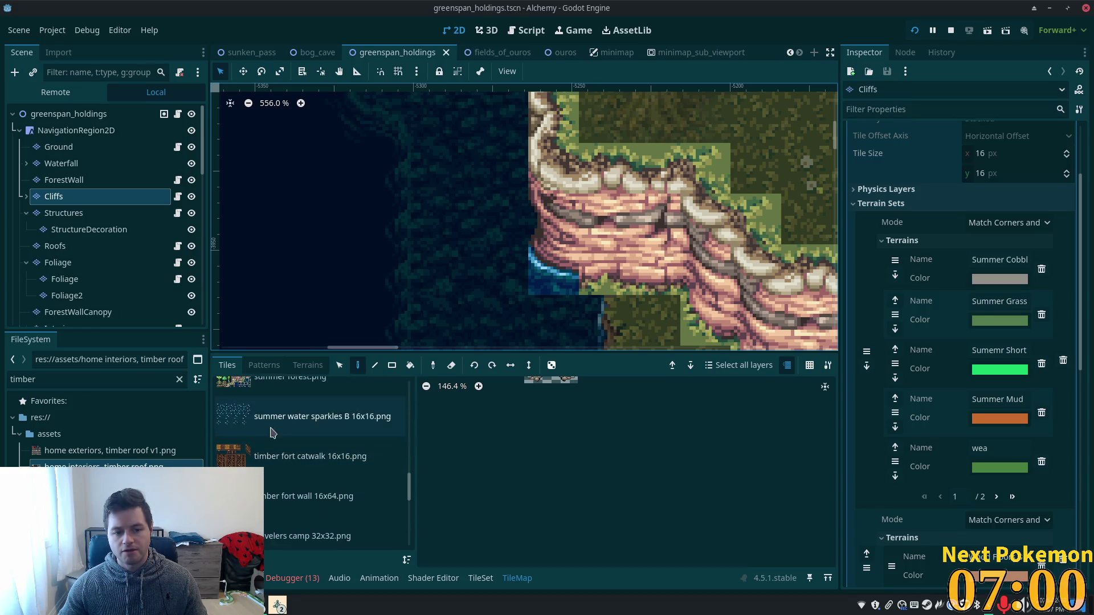
- Paint a water-edge tile from summer forest.png into the cliff-water corner cell
left_click(254, 450)
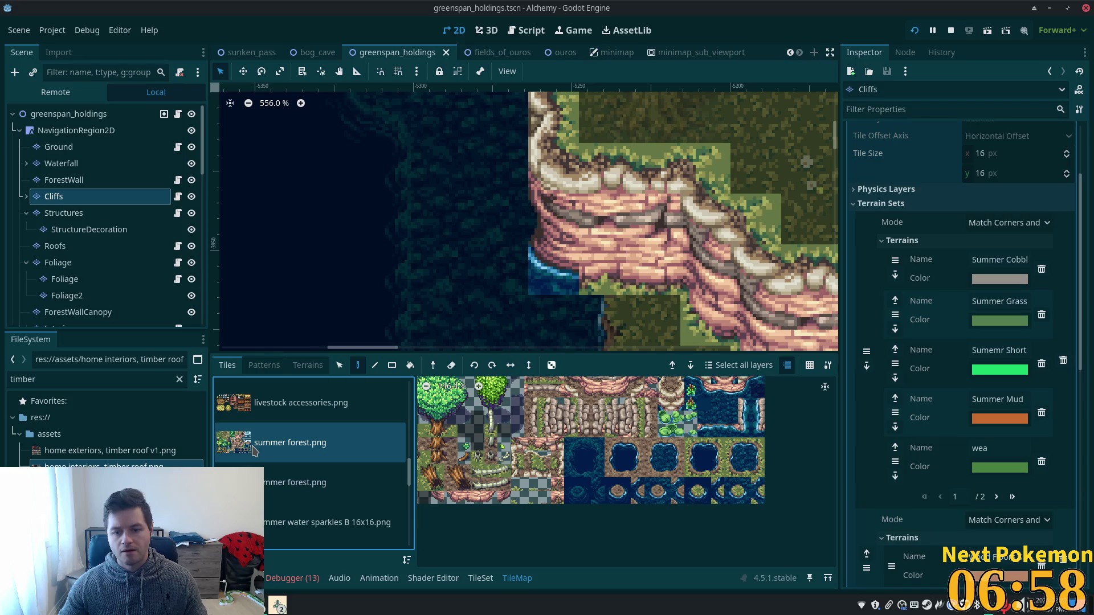
left_click(744, 421)
scroll(724, 407, "up", 2)
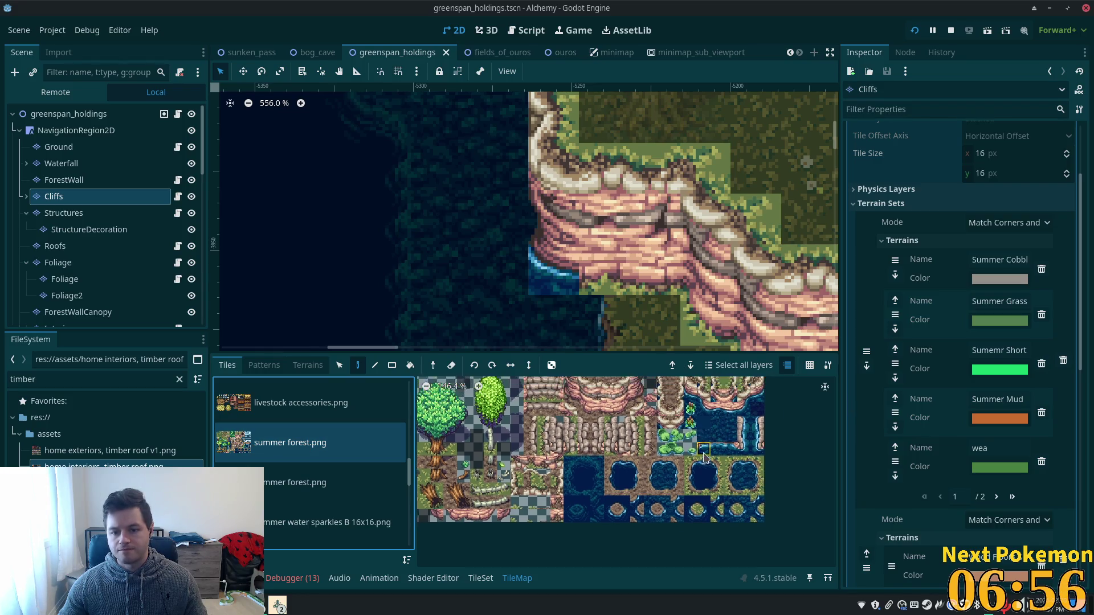
left_click(704, 422)
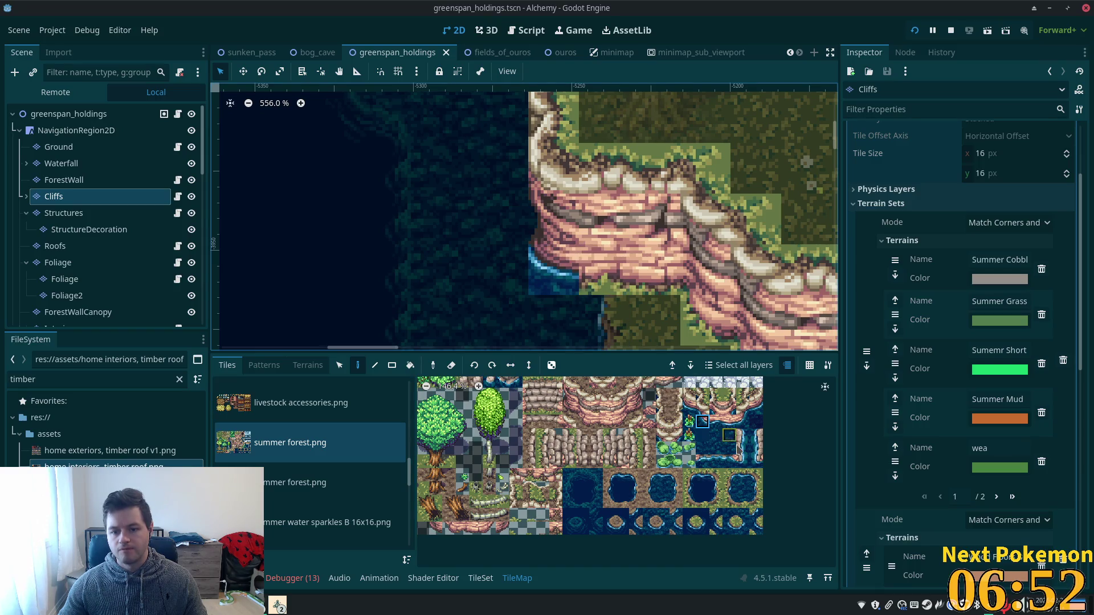
left_click(717, 422)
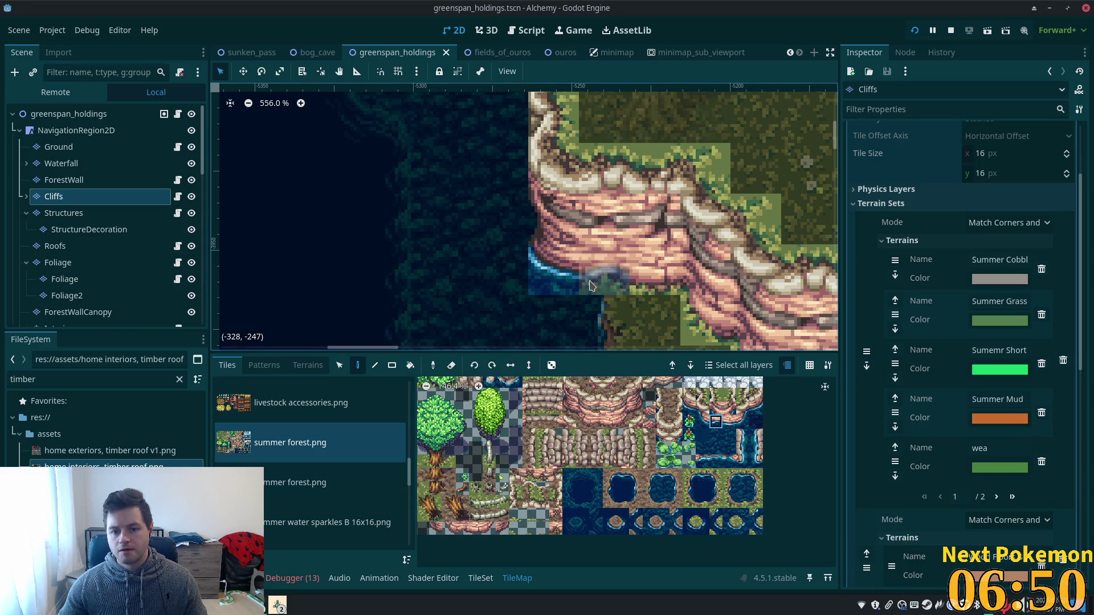
left_click(590, 286)
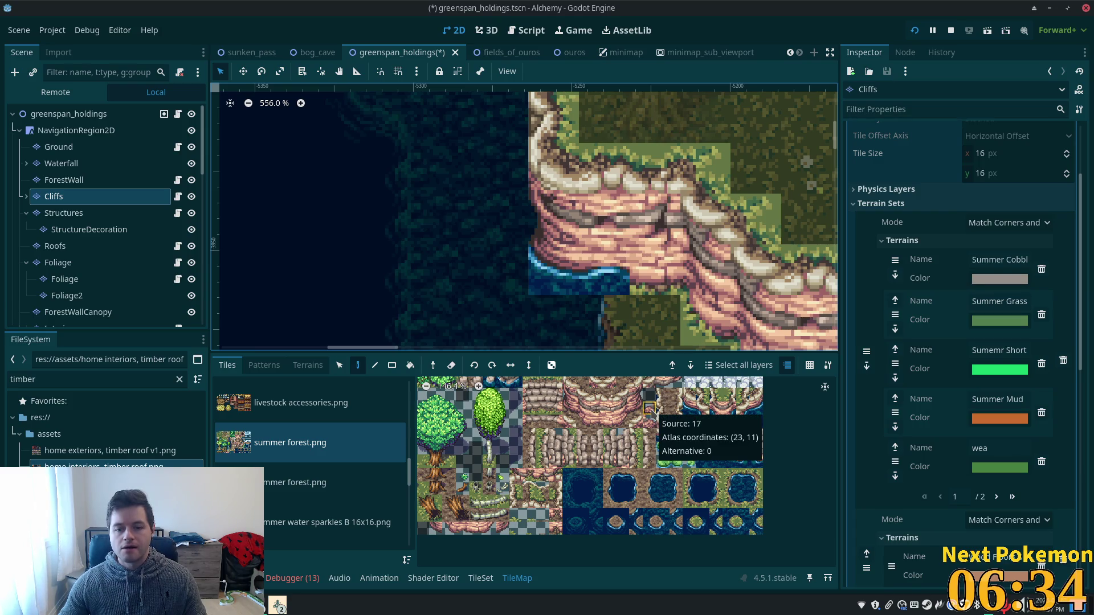
- Select brown cliff-face tiles from the zoomed summer forest.png atlas for the cliff-water corner
scroll(686, 433, "up", 2)
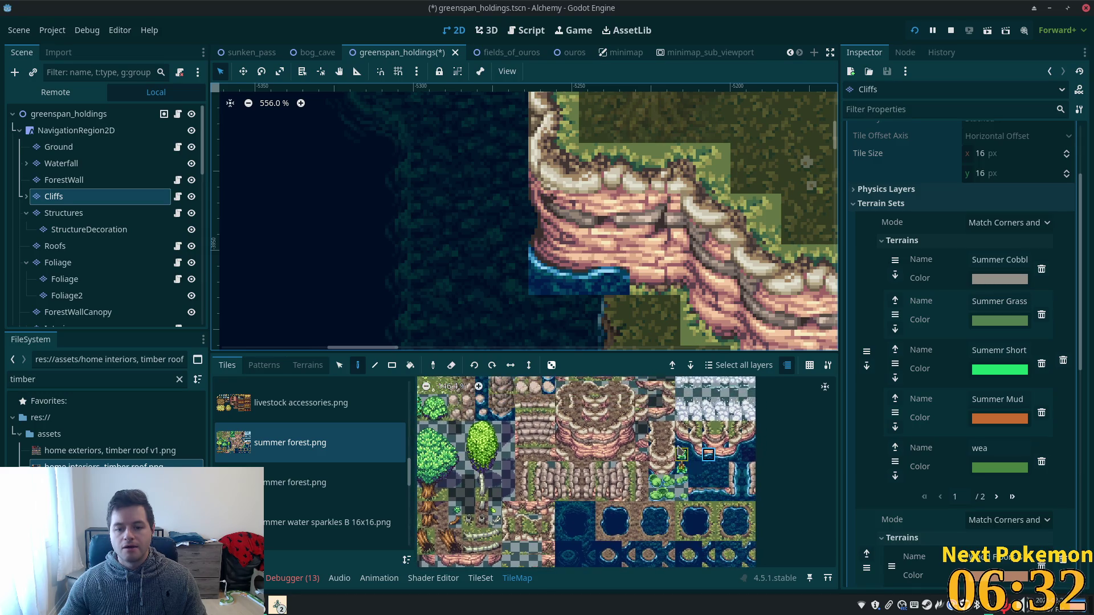
scroll(661, 547, "up", 2)
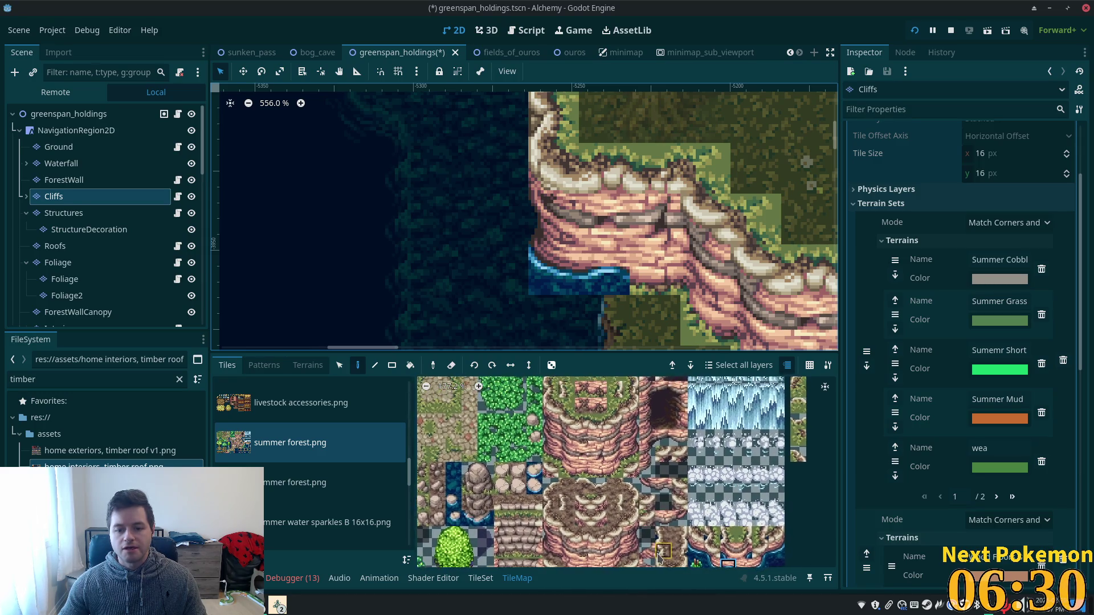
scroll(661, 529, "up", 2)
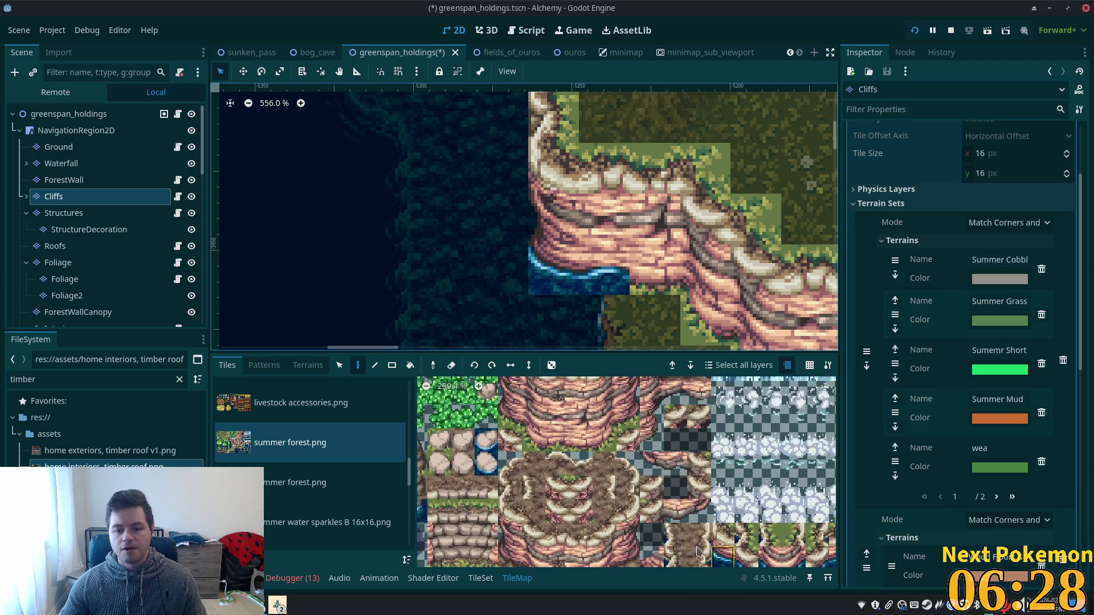
left_click(677, 466)
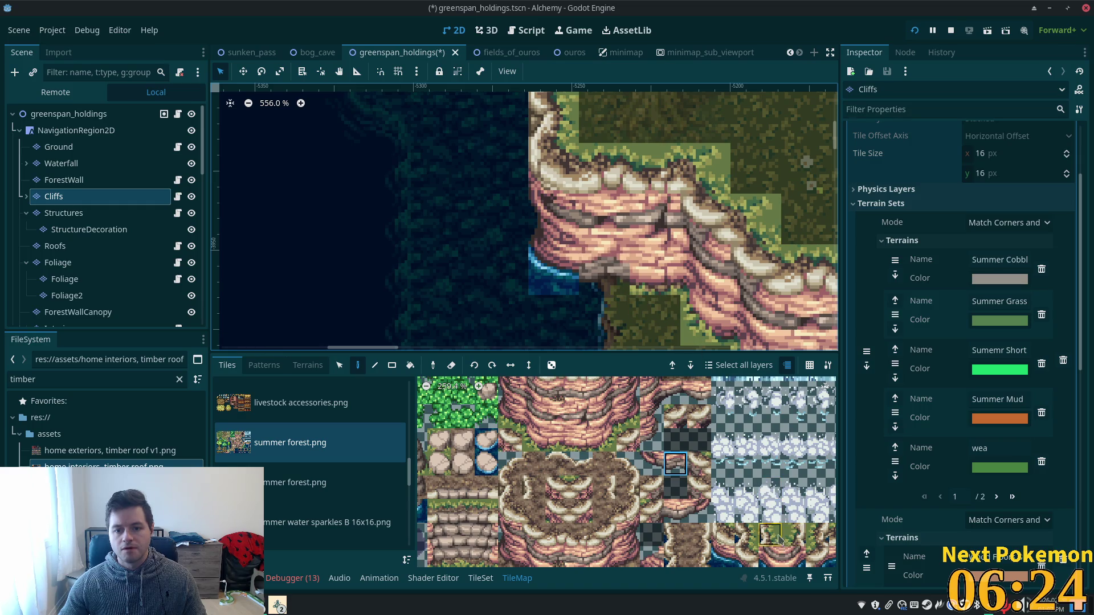
scroll(655, 458, "down", 2)
scroll(686, 447, "up", 3)
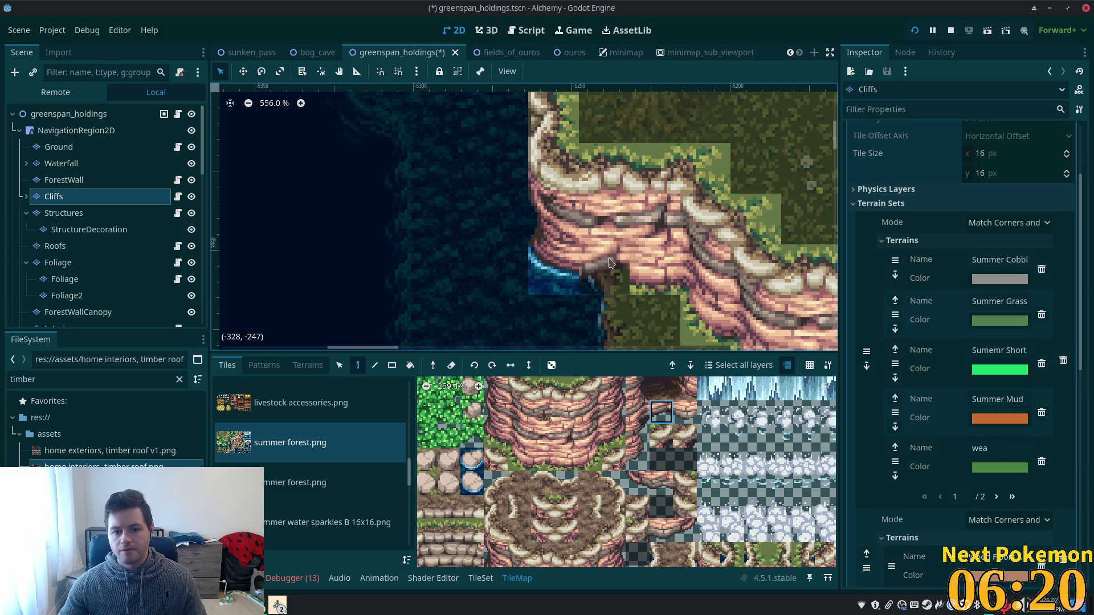
left_click(685, 412)
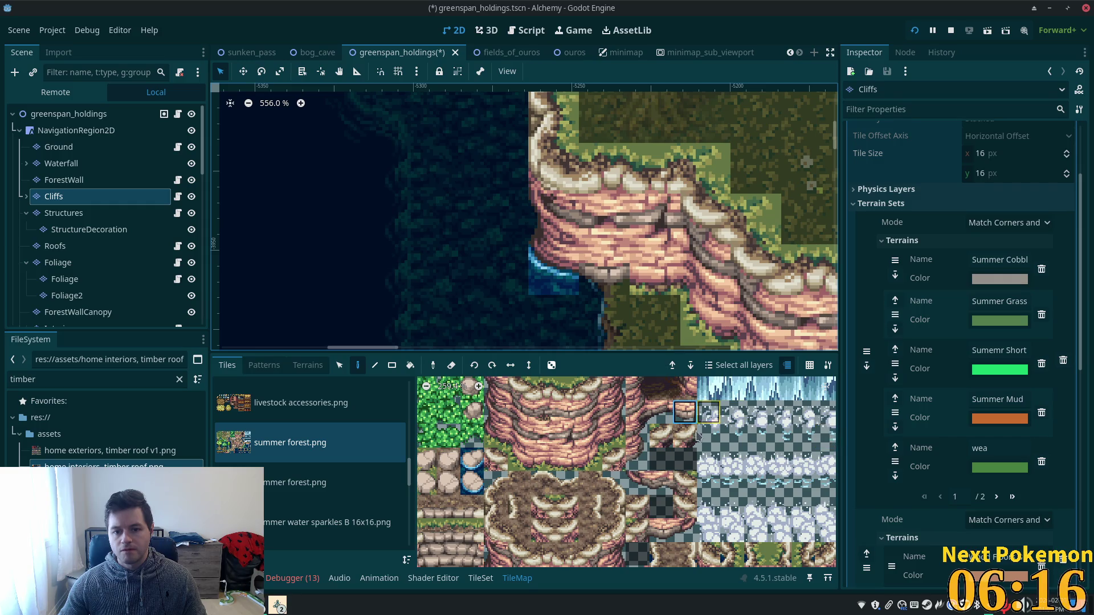
left_click(685, 389)
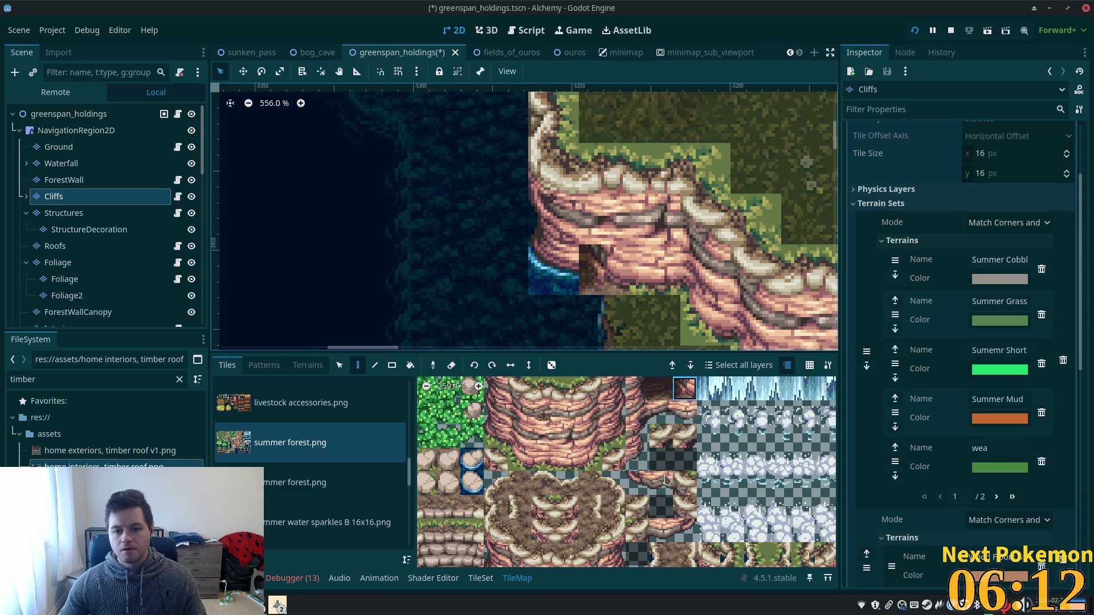
scroll(660, 442, "down", 3)
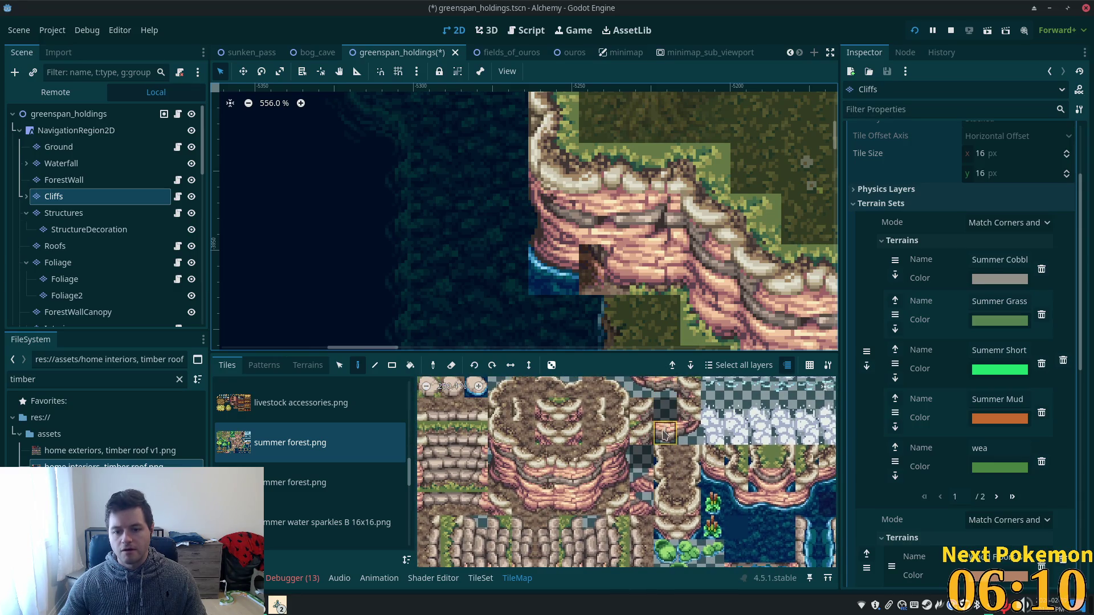
- Paint the cliff-and-water corner tile and extend the cliff edge with more cliff tiles
scroll(670, 439, "up", 2)
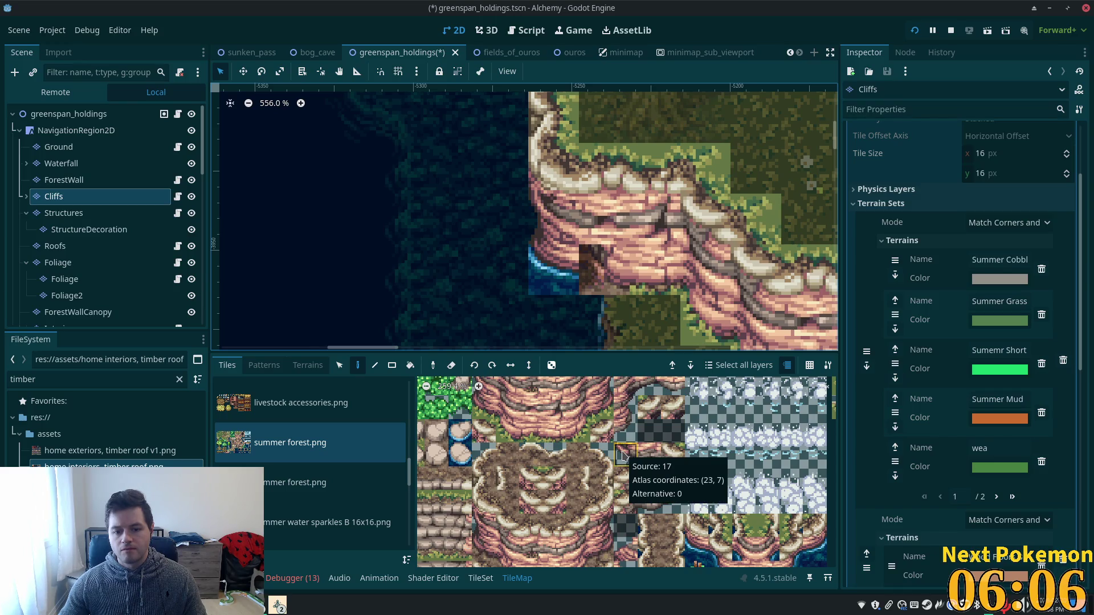
scroll(672, 463, "down", 5)
scroll(727, 468, "right", 2)
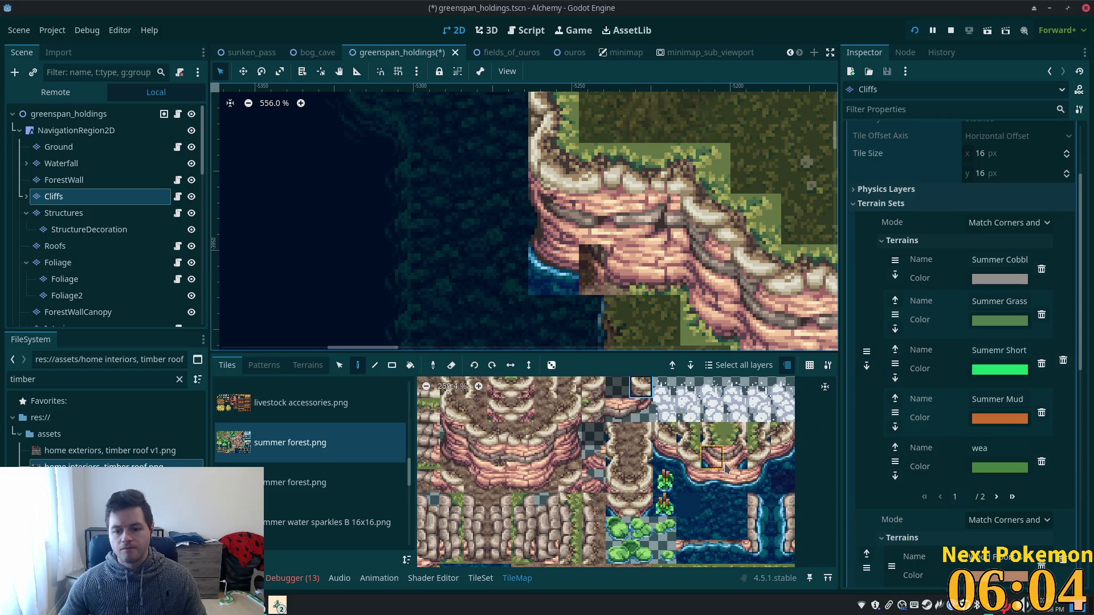
left_click(715, 460)
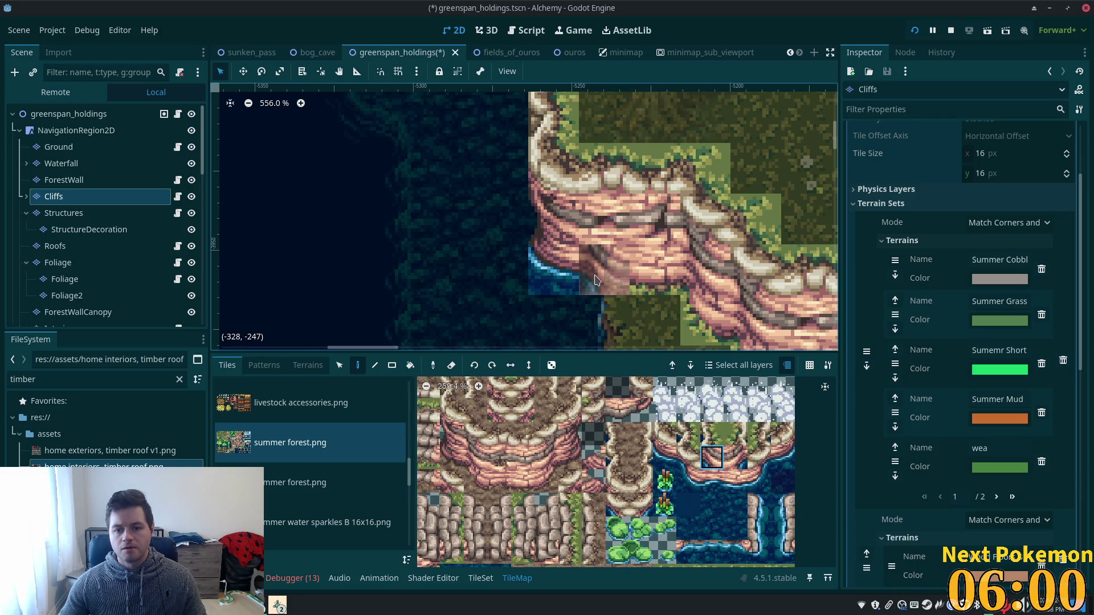
left_click(598, 278)
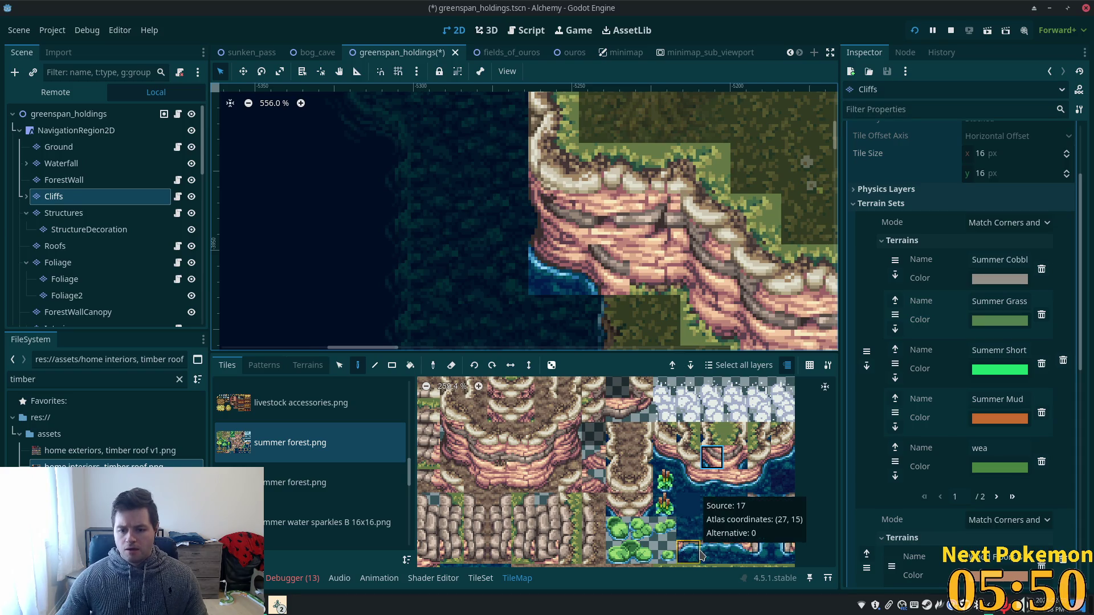
scroll(570, 496, "down", 10)
scroll(550, 495, "down", 3)
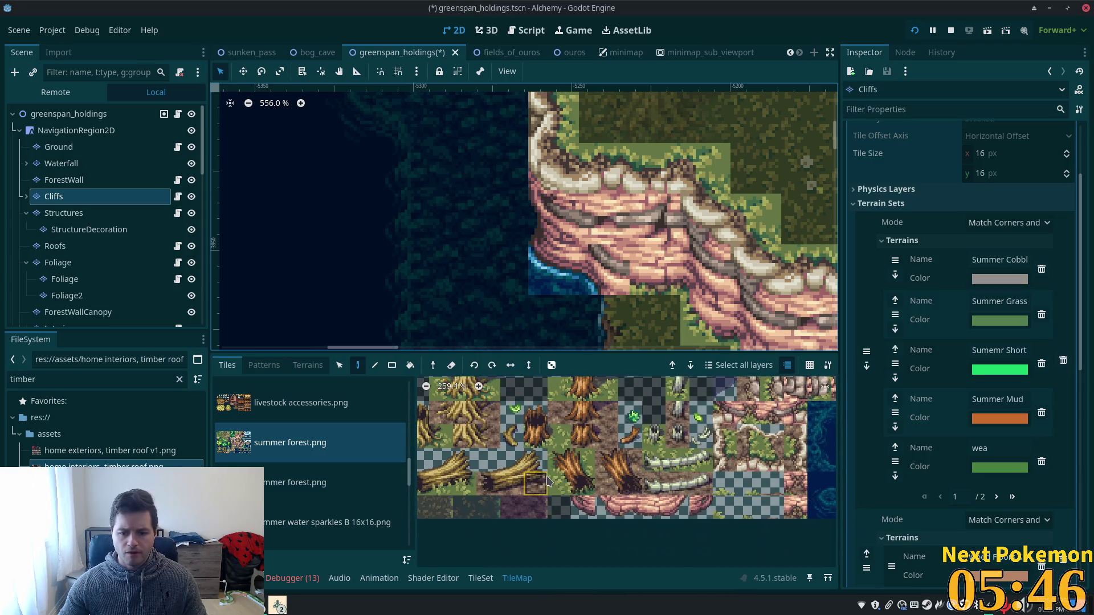
left_click(629, 508)
left_click(605, 270)
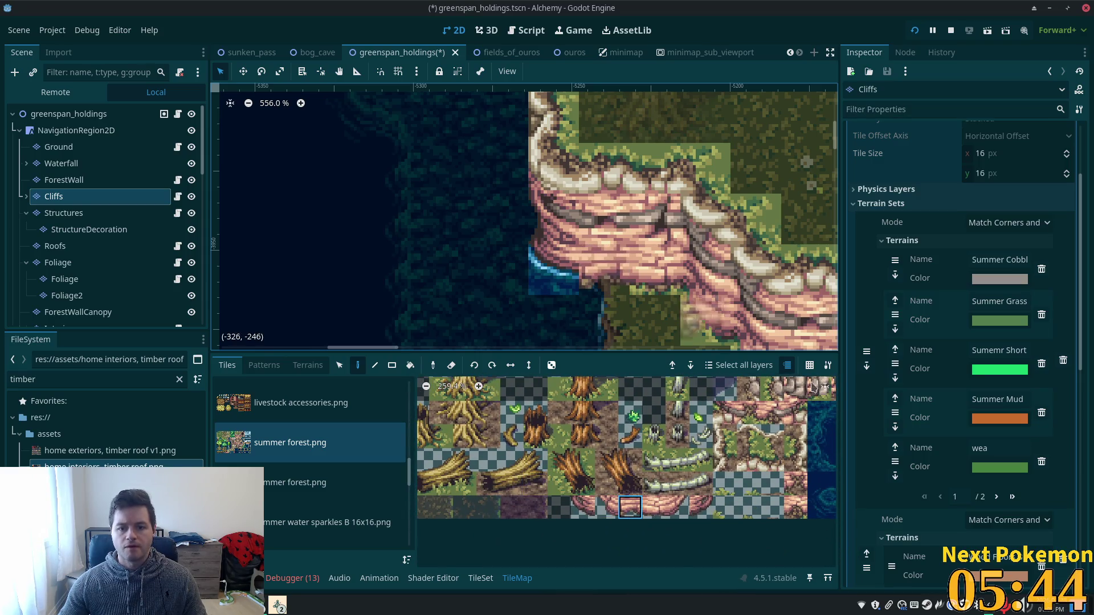
- Choose neighbouring cliff and cliff-water edge tiles from the atlas for the lake edge
left_click(656, 515)
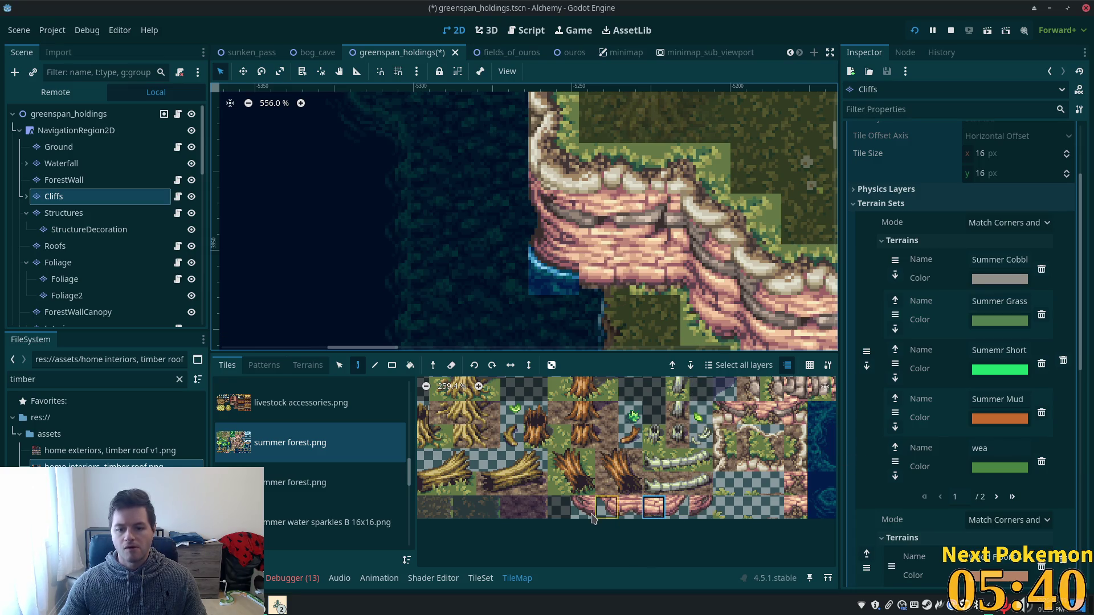
scroll(592, 518, "down", 3)
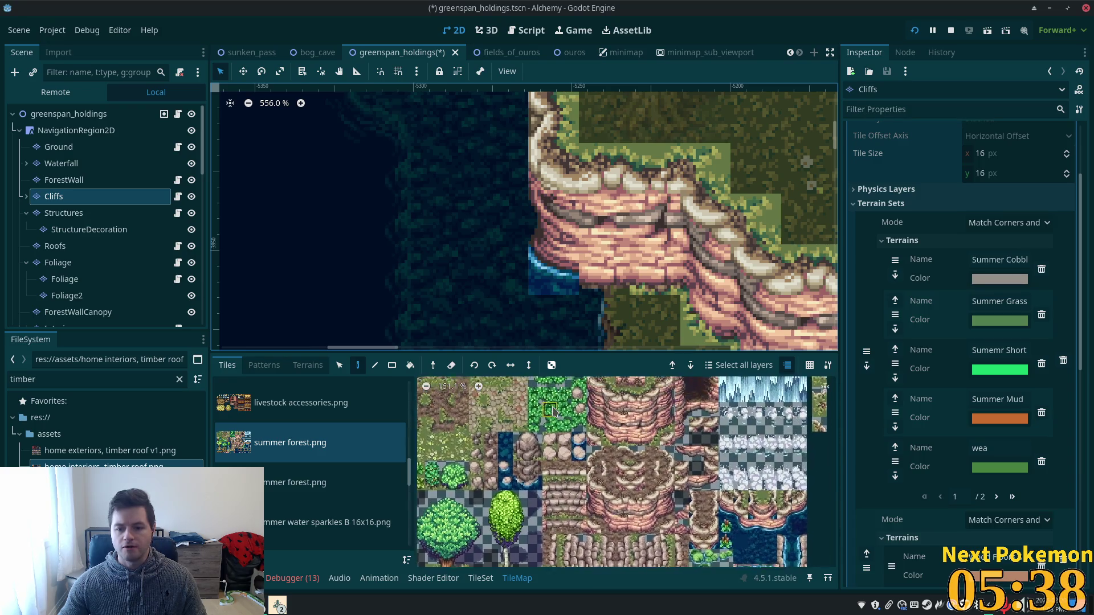
scroll(591, 407, "up", 4)
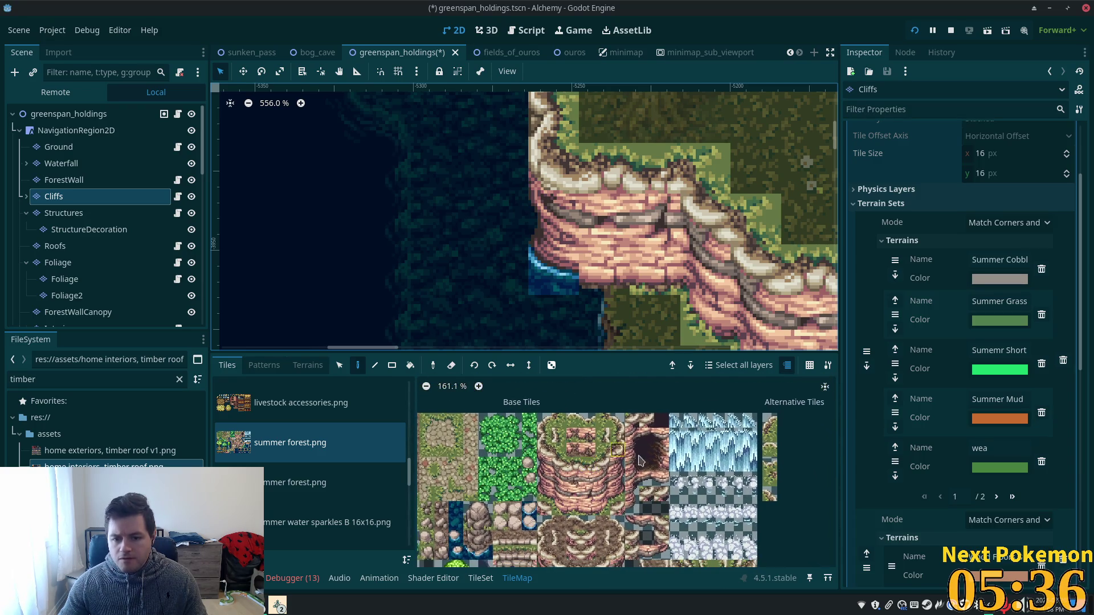
scroll(654, 496, "up", 3)
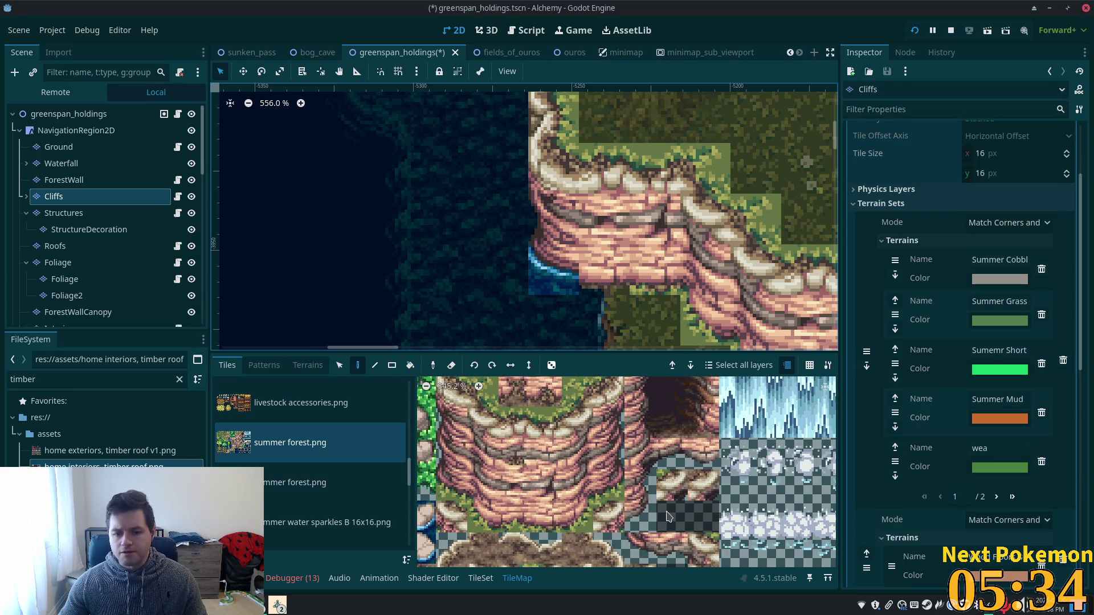
scroll(641, 450, "down", 2)
left_click_drag(653, 477, 639, 387)
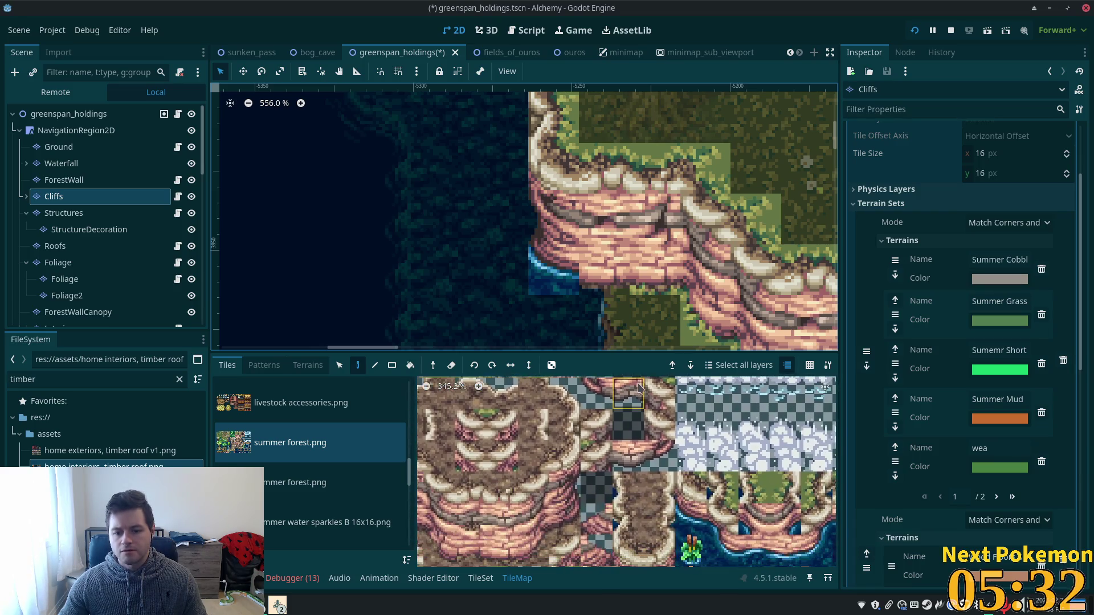
left_click(659, 520)
left_click(748, 548)
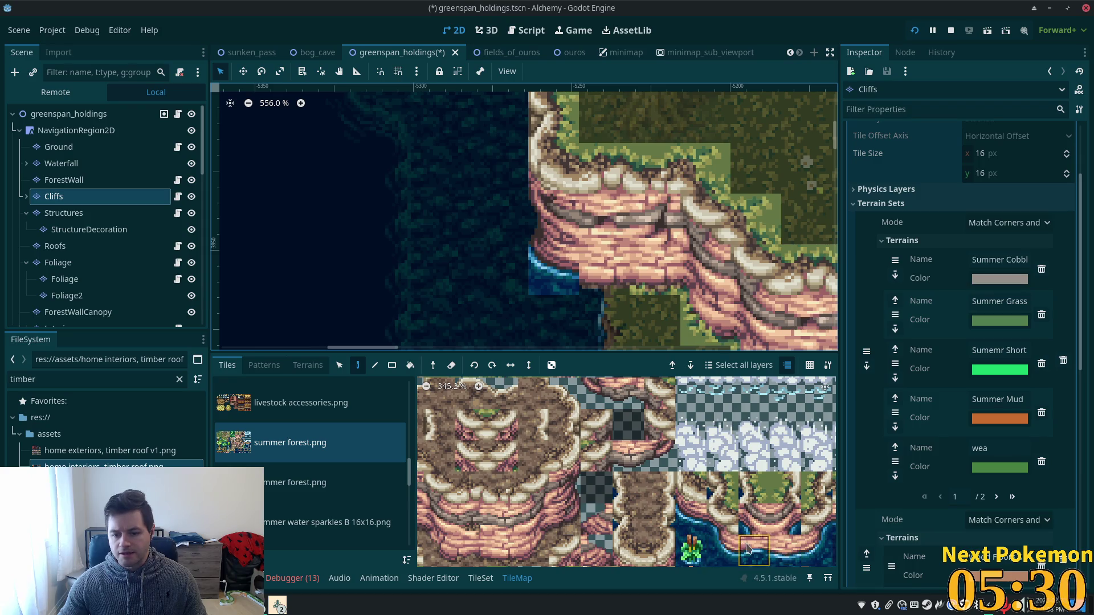
scroll(798, 323, "down", 5)
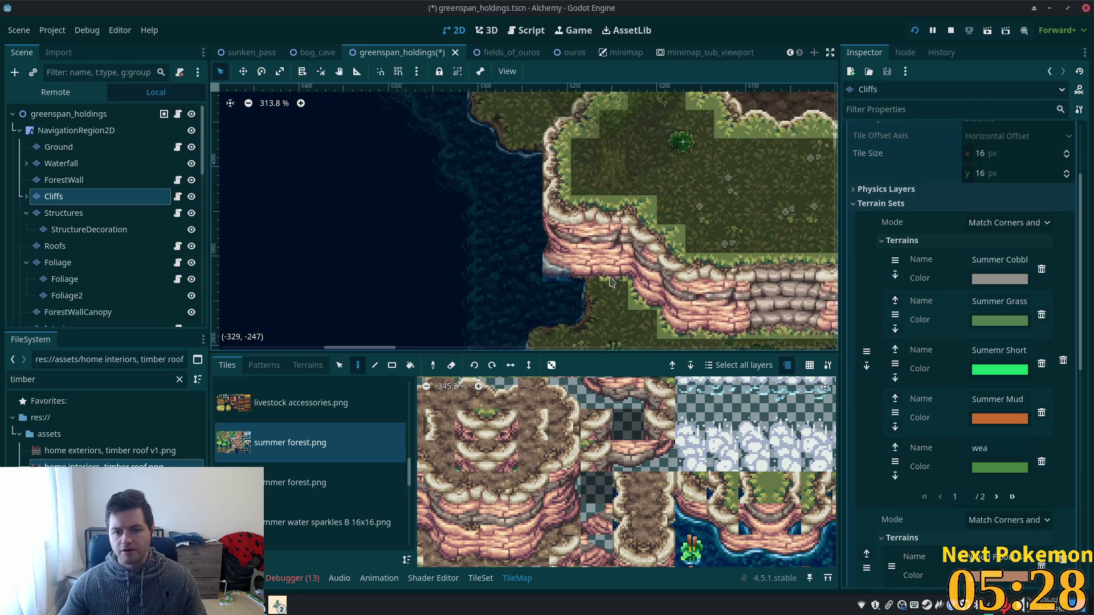
- Zoom out over the lake and cliffs, then switch to the ouros scene
scroll(797, 323, "down", 3)
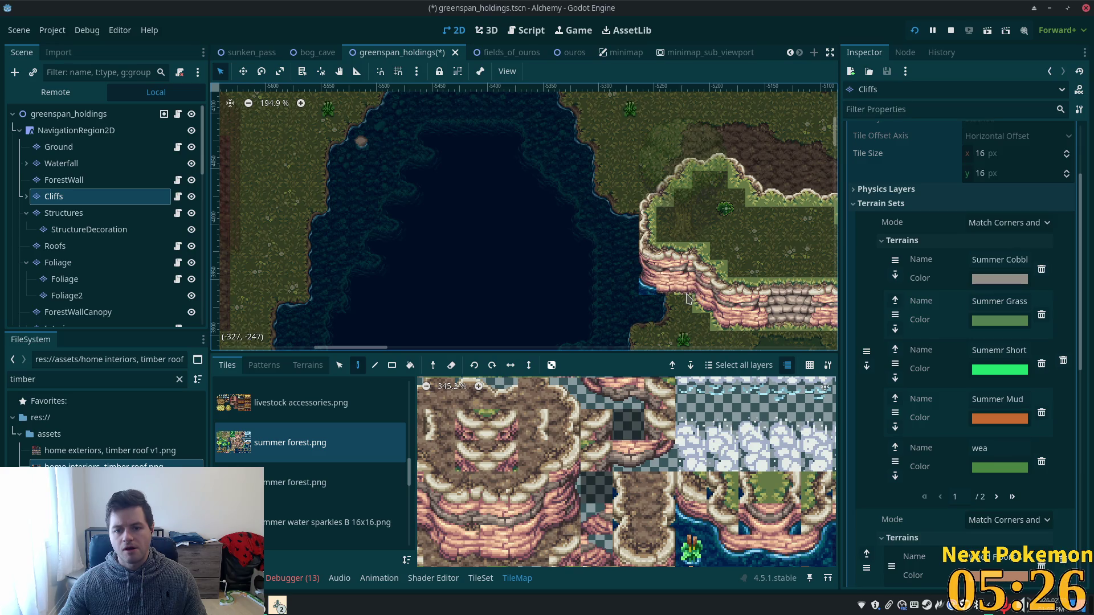
scroll(661, 290, "down", 8)
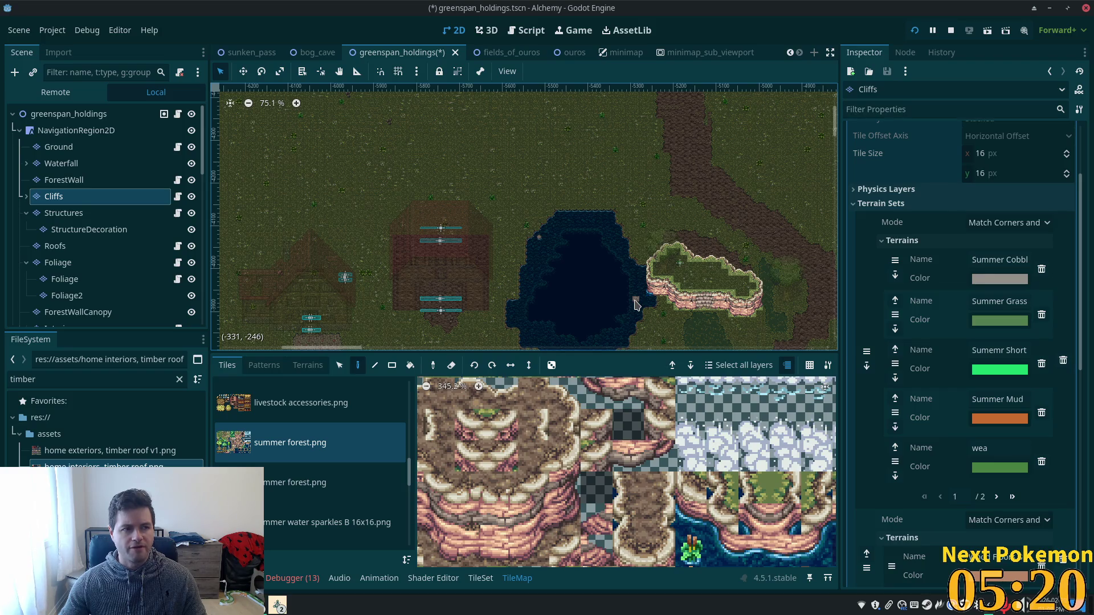
scroll(653, 305, "up", 10)
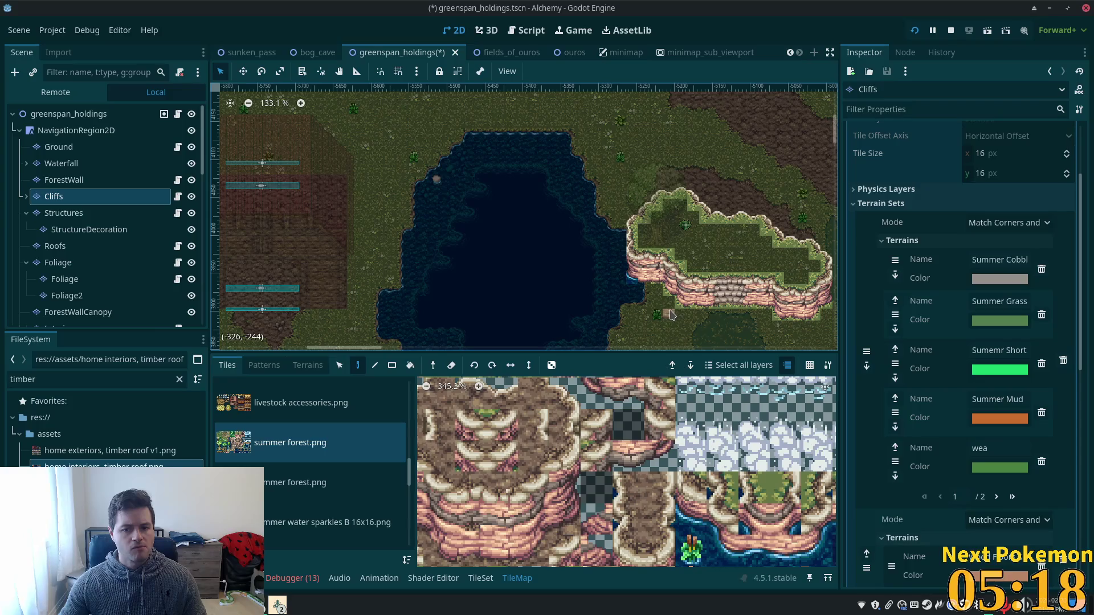
left_click(567, 52)
scroll(573, 220, "down", 5)
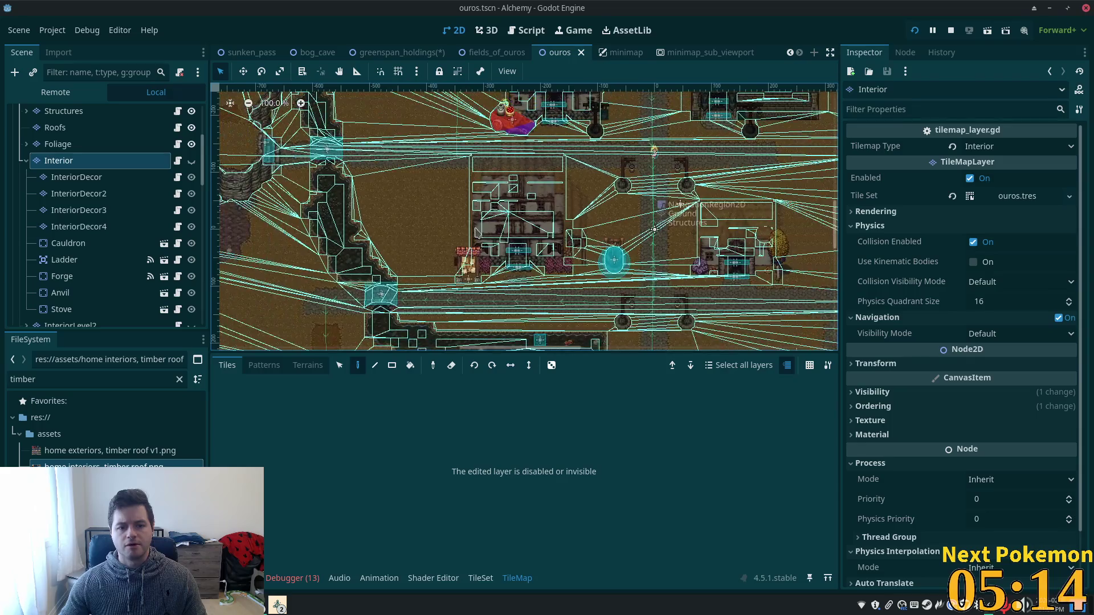
- Zoom and pan around the ouros cave area, then return to the greenspan_holdings scene
scroll(412, 262, "up", 3)
scroll(371, 188, "down", 4)
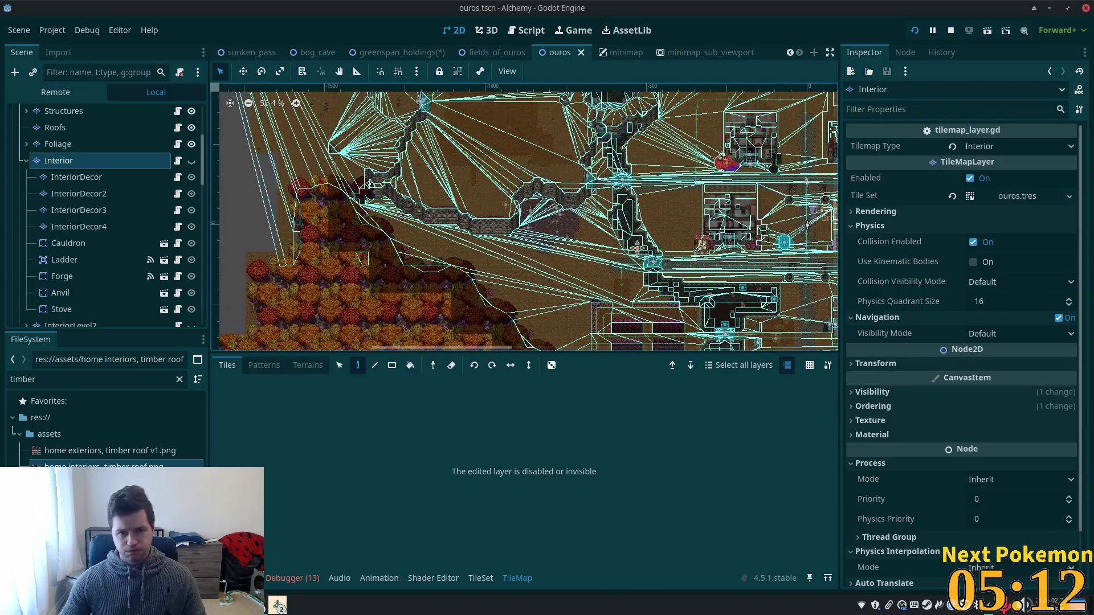
scroll(371, 188, "up", 1)
scroll(371, 188, "right", 3)
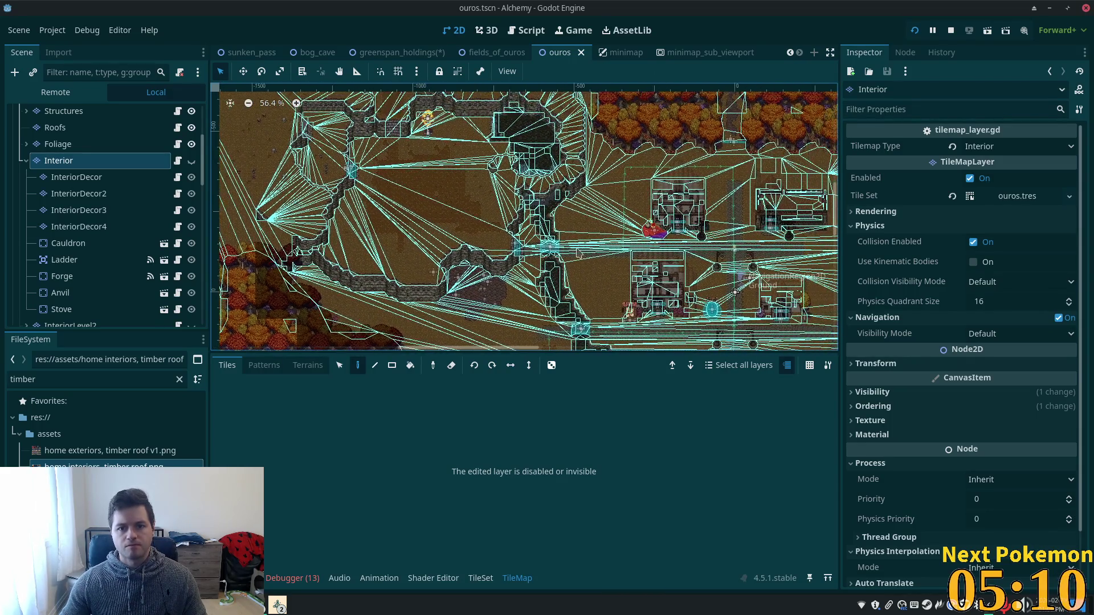
scroll(515, 202, "up", 10)
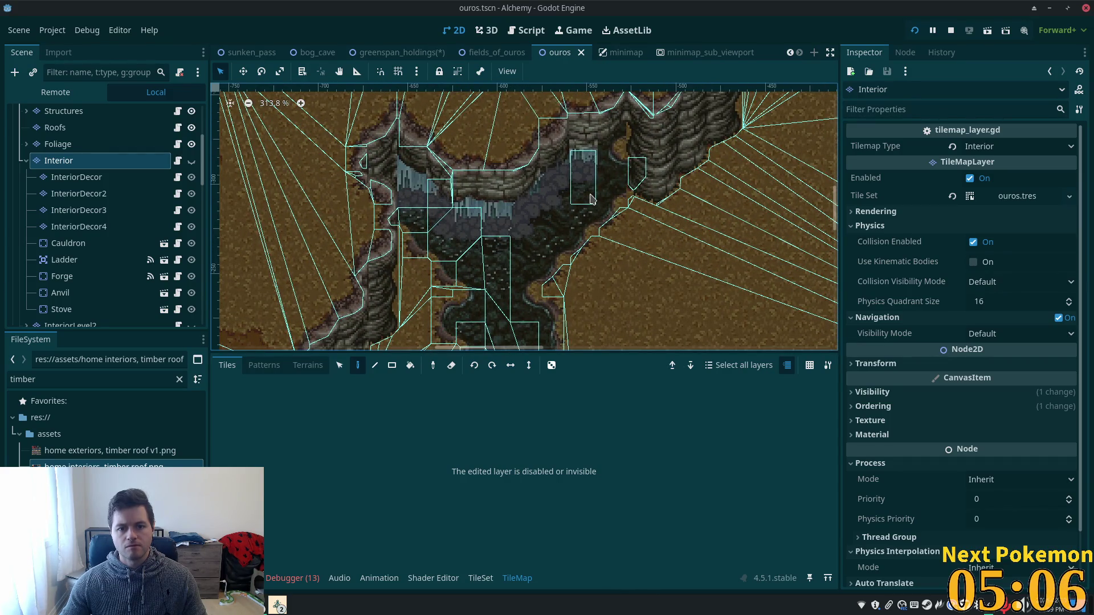
scroll(590, 198, "down", 4)
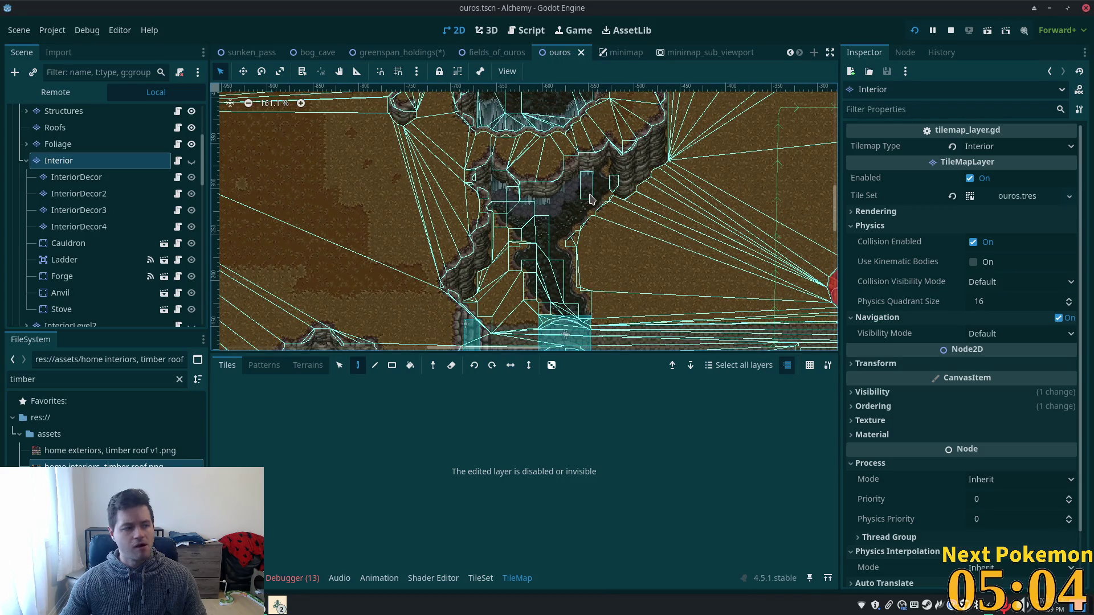
scroll(589, 198, "down", 8)
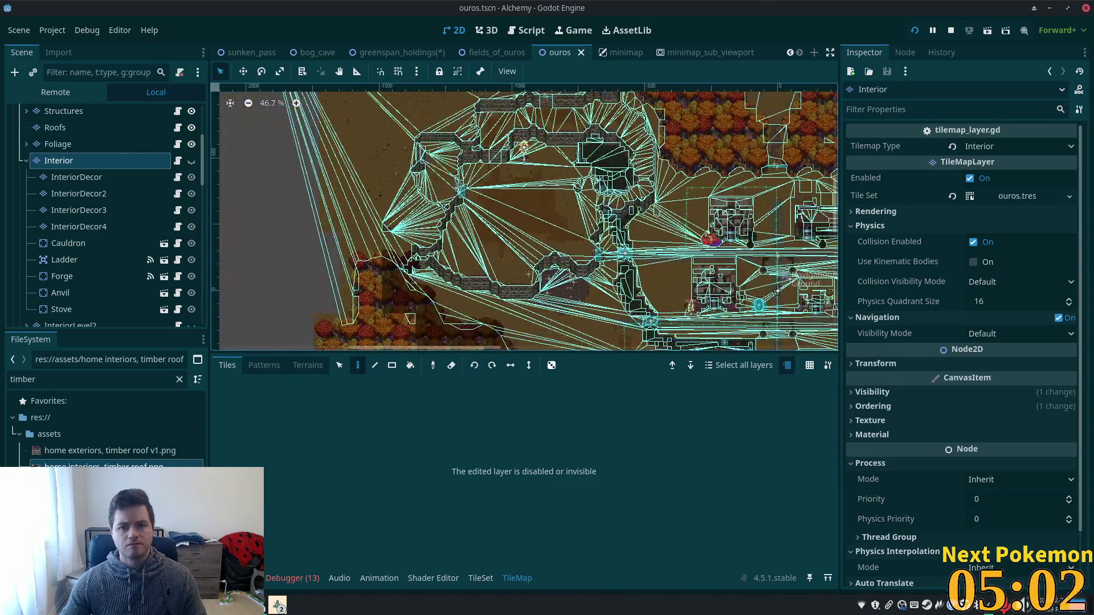
scroll(648, 218, "up", 8)
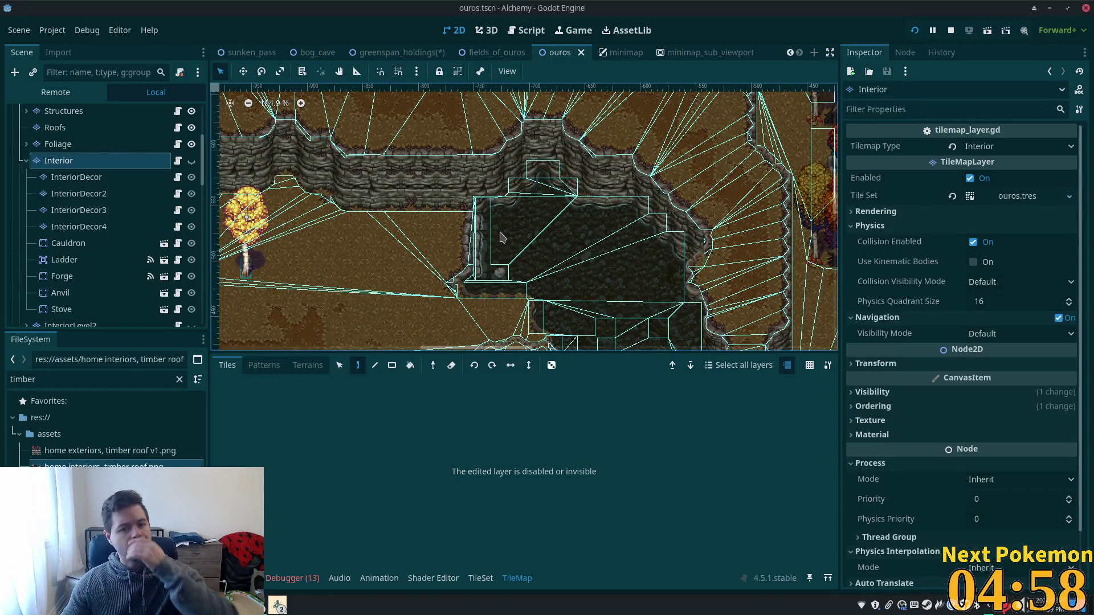
scroll(510, 220, "down", 1)
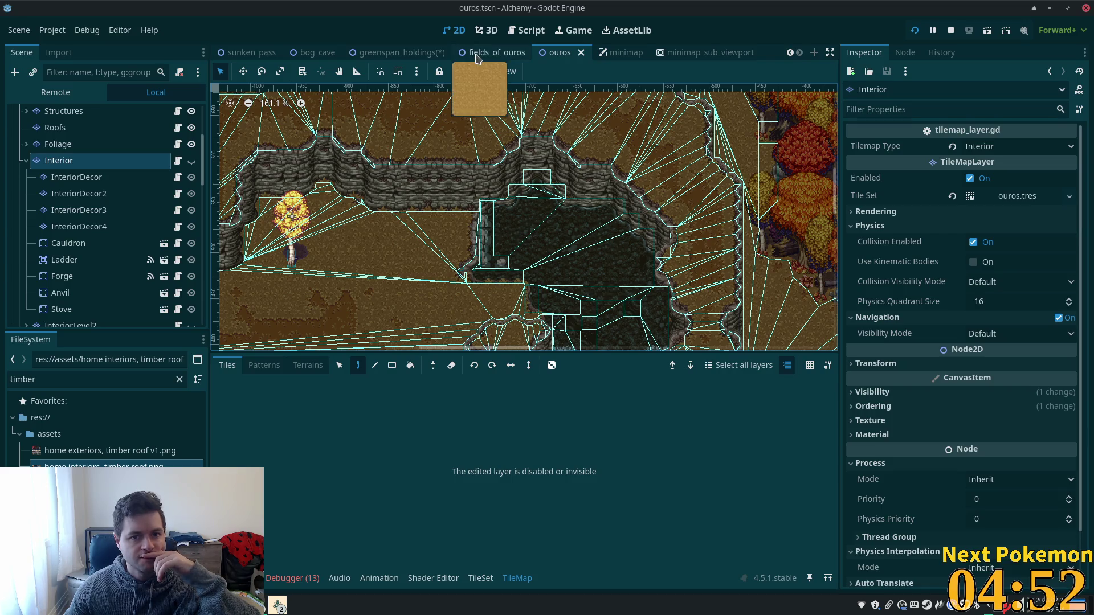
left_click(405, 52)
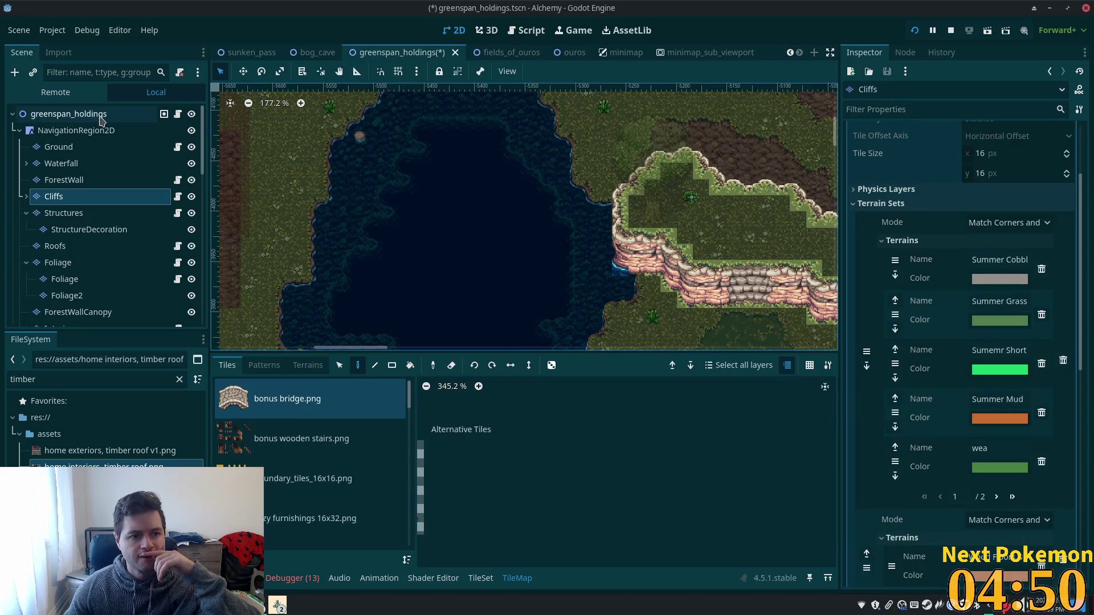
- Select the greenspan_holdings root, then the Ground layer, and switch to tile selection mode
left_click(102, 117)
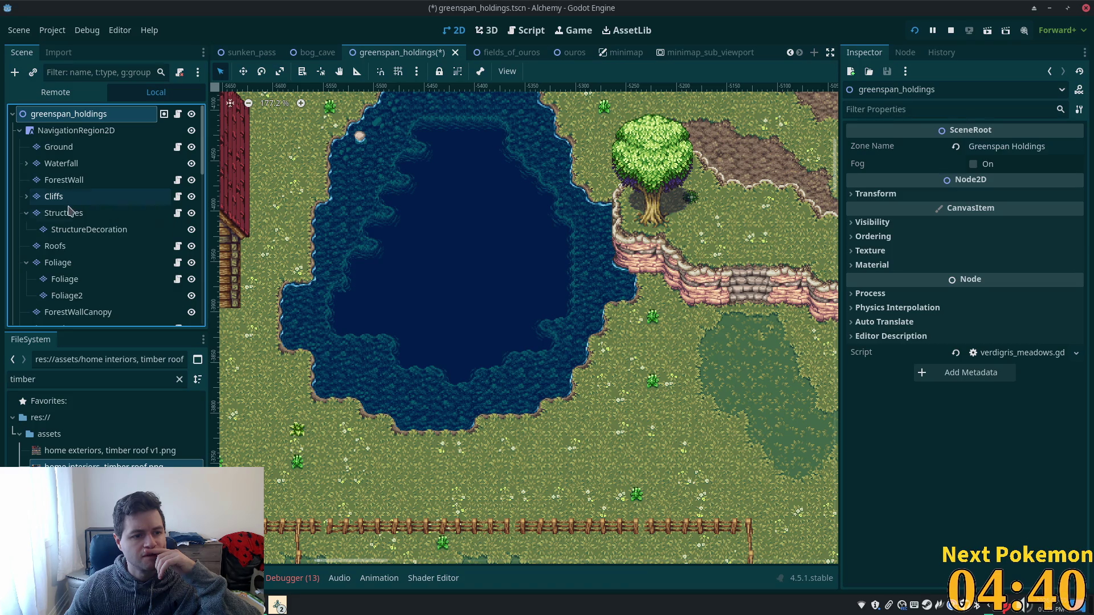
left_click(59, 147)
scroll(712, 285, "up", 4)
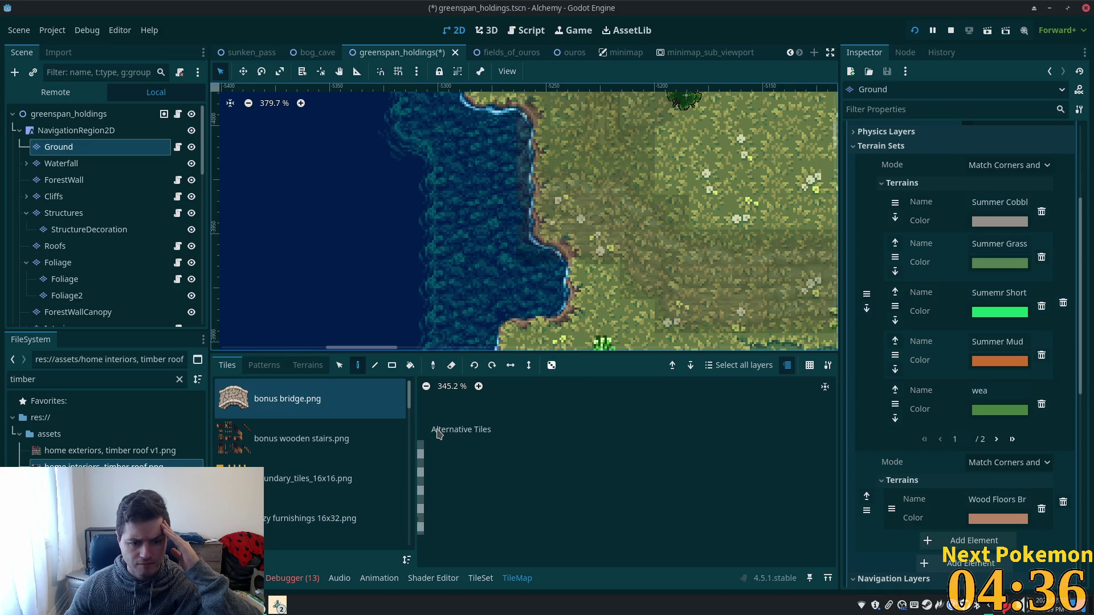
scroll(401, 463, "down", 4)
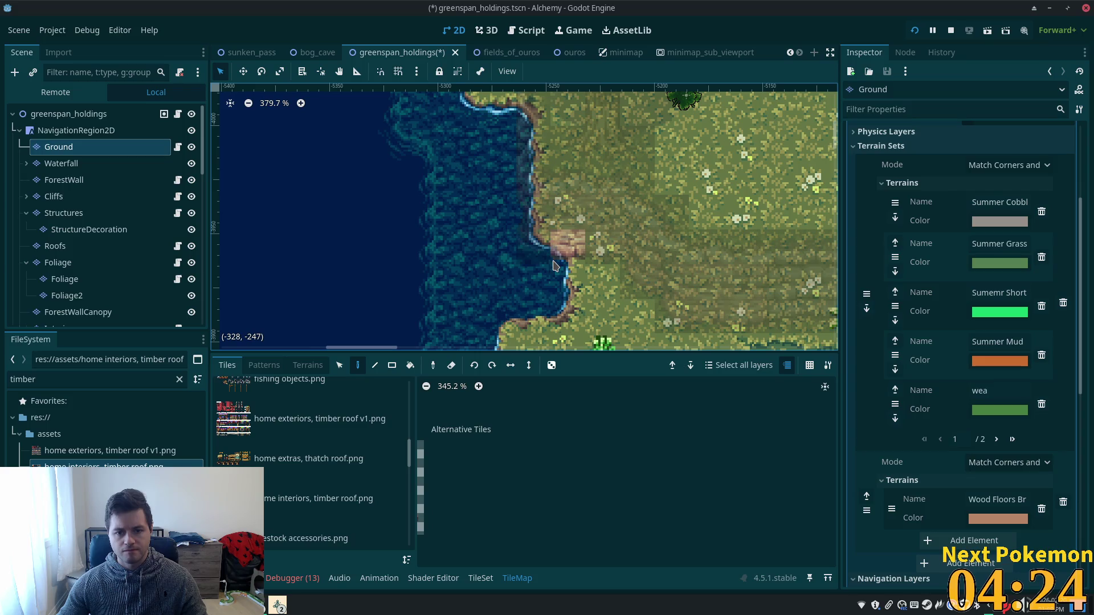
key("s")
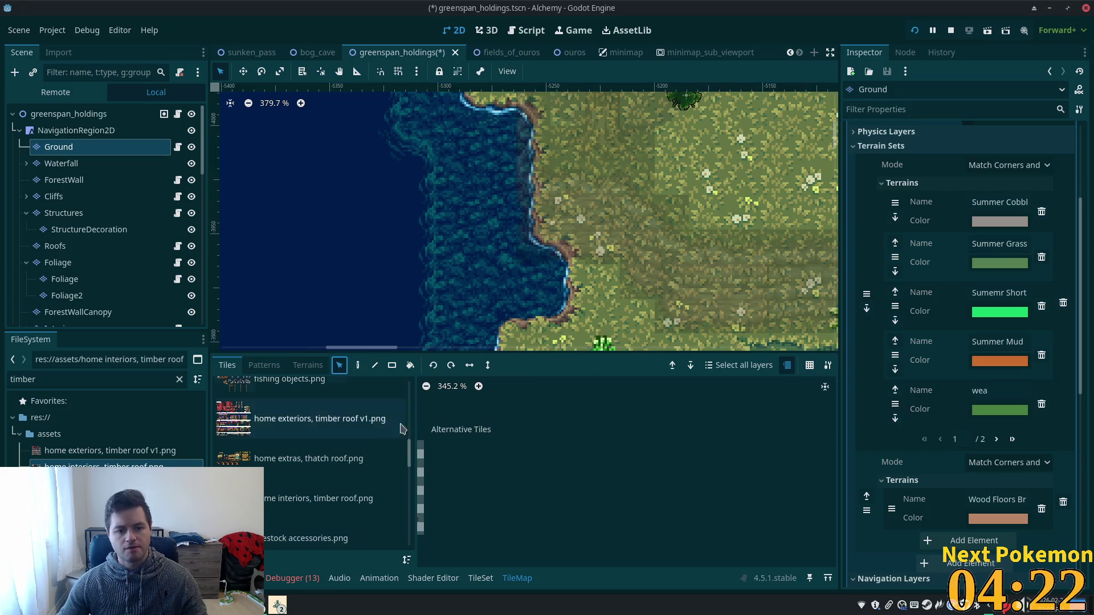
scroll(344, 445, "down", 6)
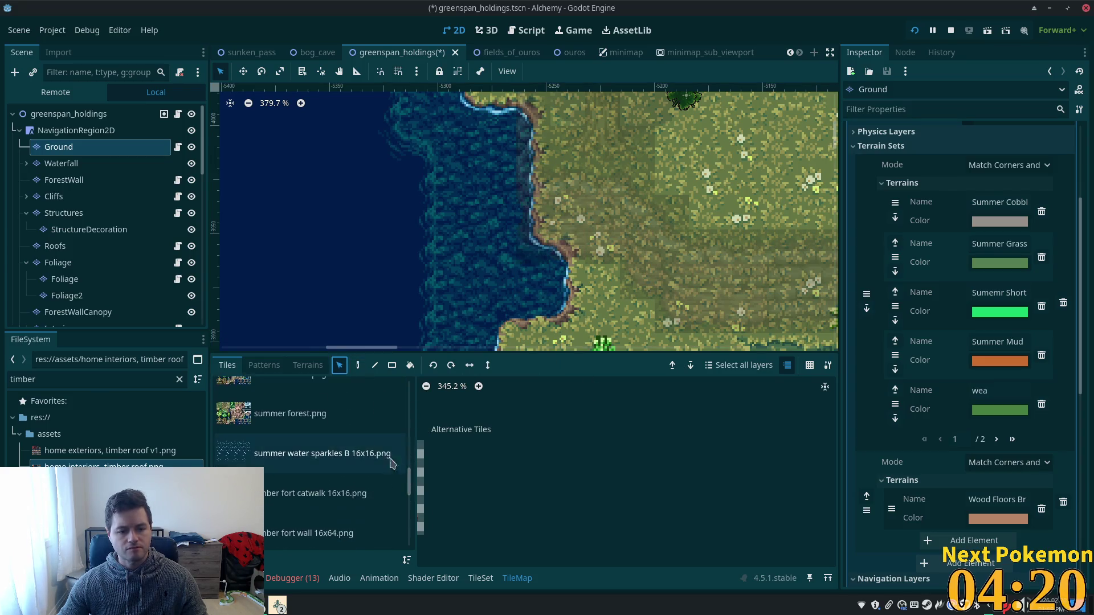
- Load the cliff atlas, pick a cliff tile, and paint a water tile at the cliff base on Cliffs
left_click(333, 382)
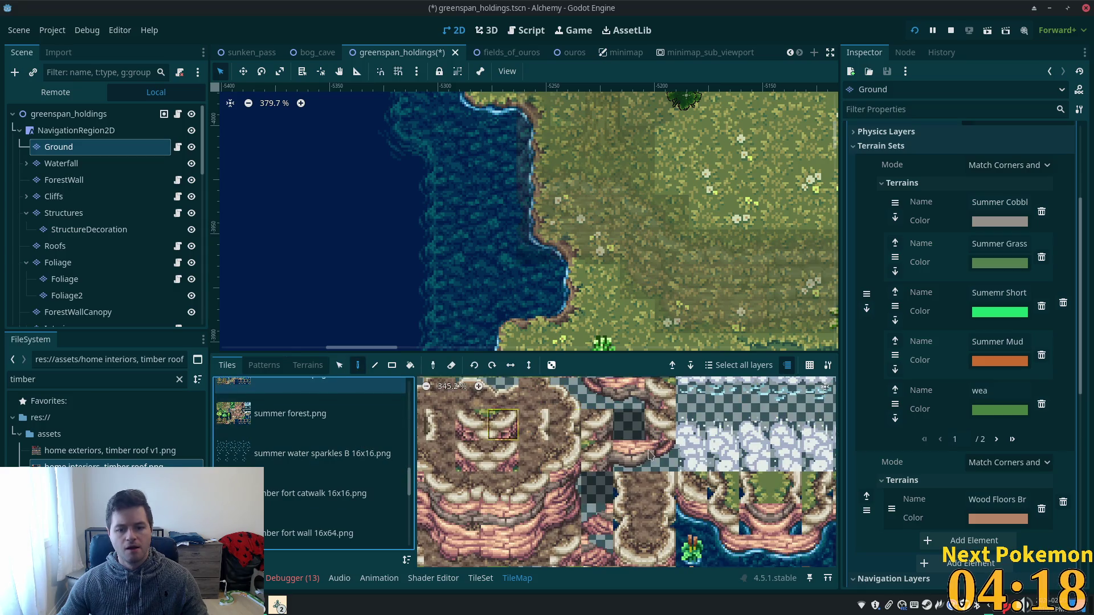
scroll(618, 464, "down", 3)
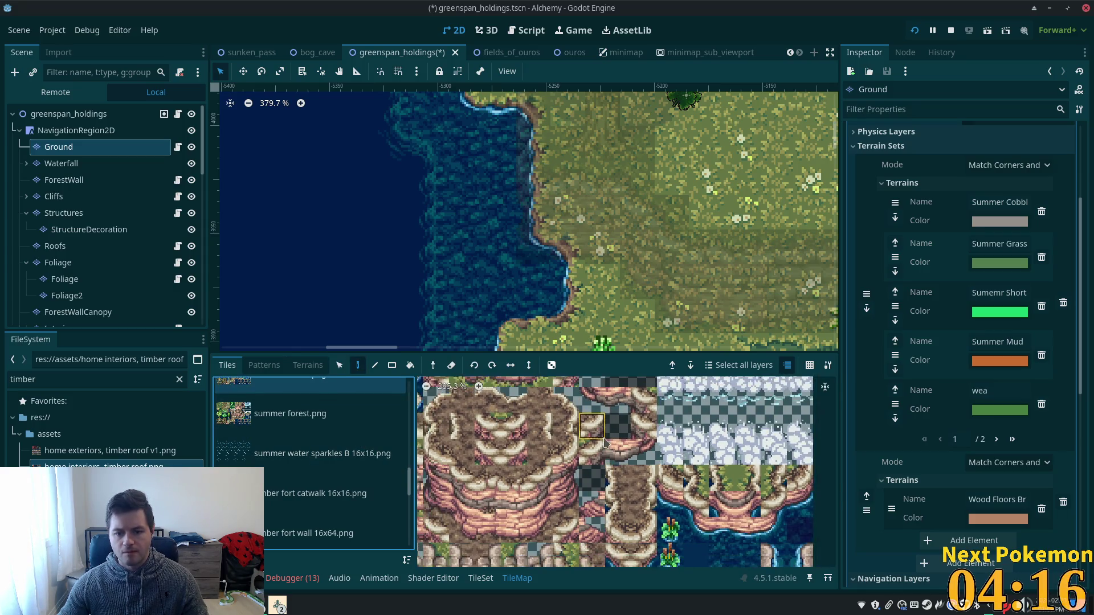
left_click(597, 439)
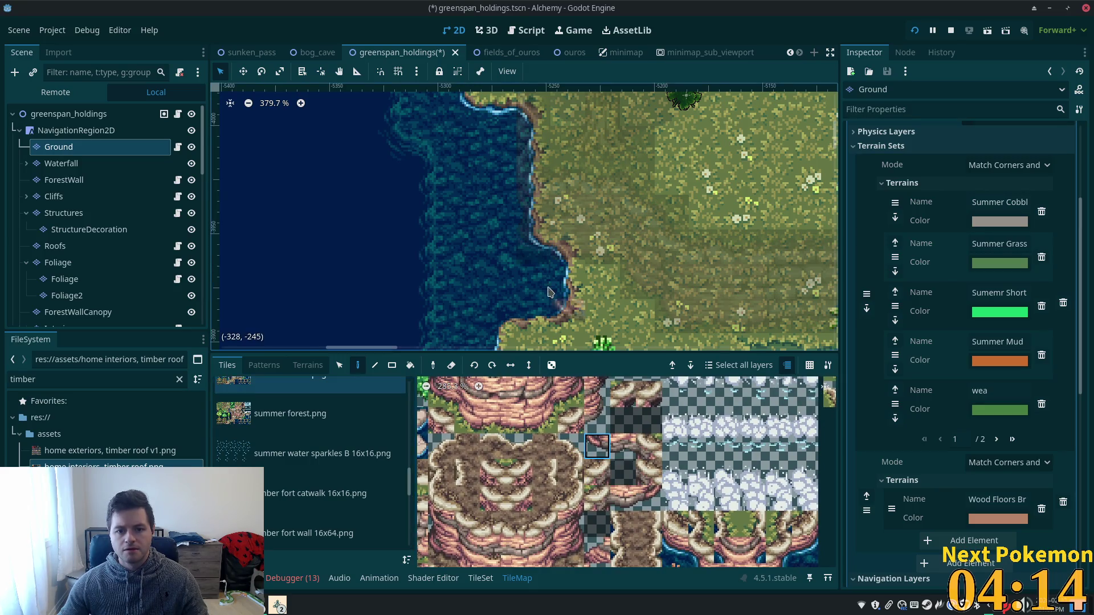
left_click(67, 198)
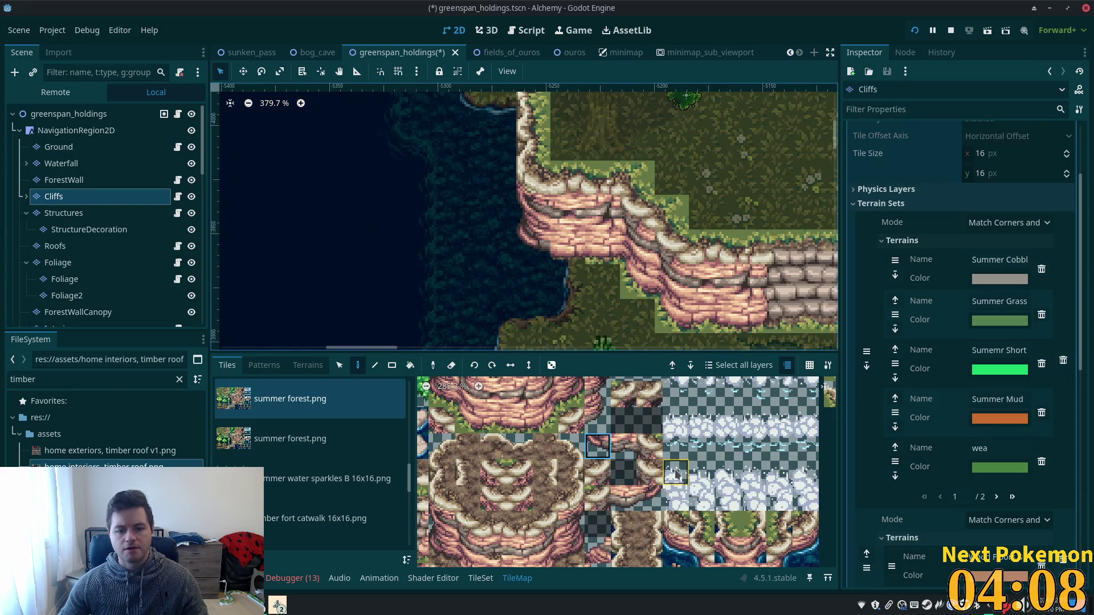
left_click(676, 550)
- Paint another water tile beside the cliff base, then try water-edge and shoreline tiles from the atlas
left_click(533, 247)
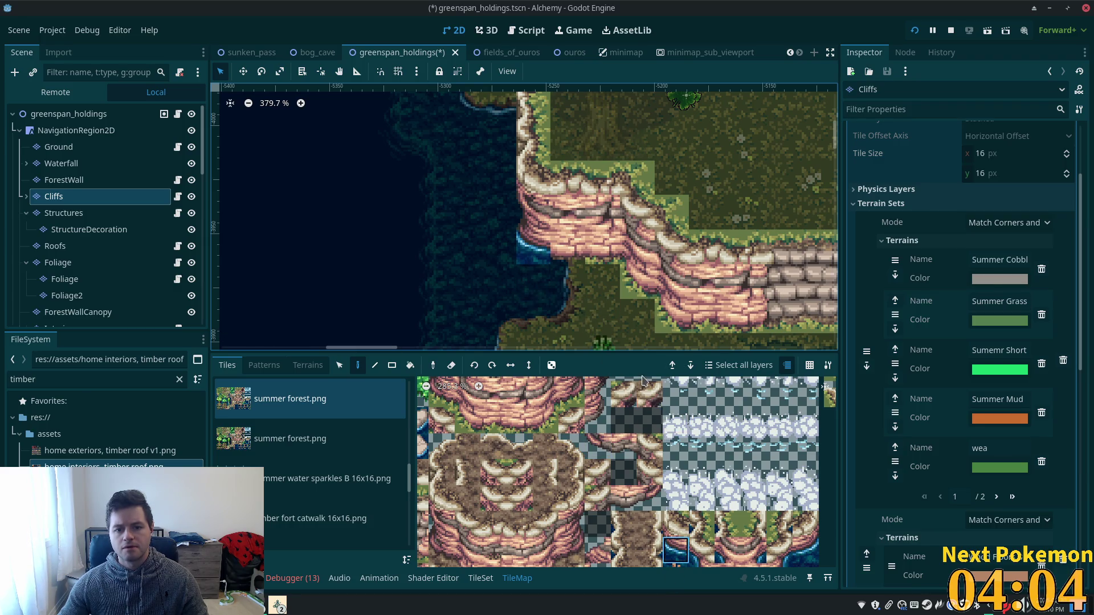
scroll(709, 477, "down", 3)
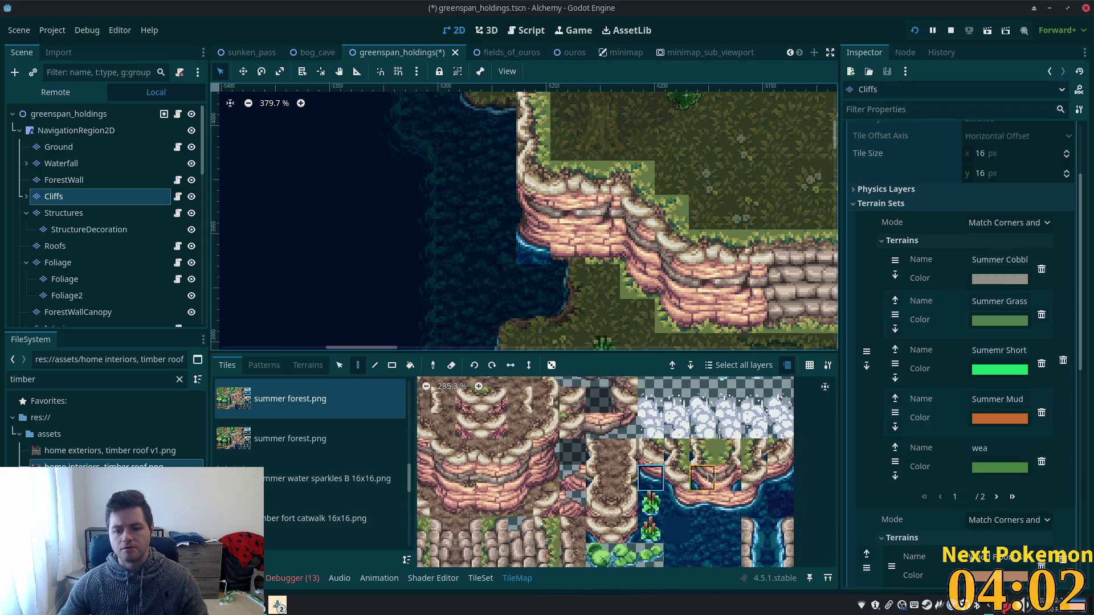
scroll(636, 505, "down", 1)
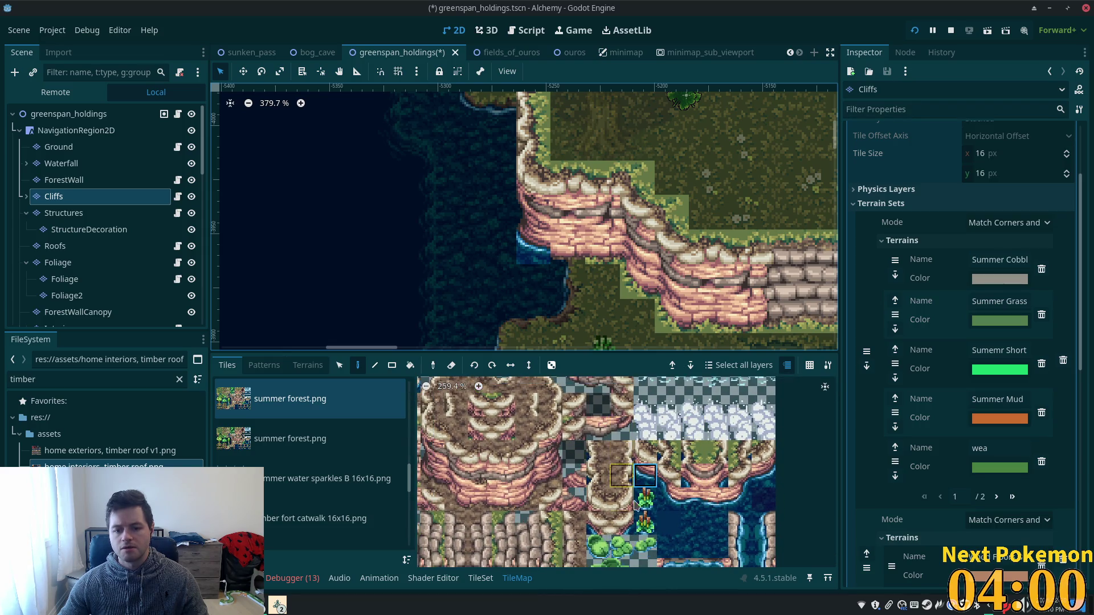
scroll(590, 442, "down", 3)
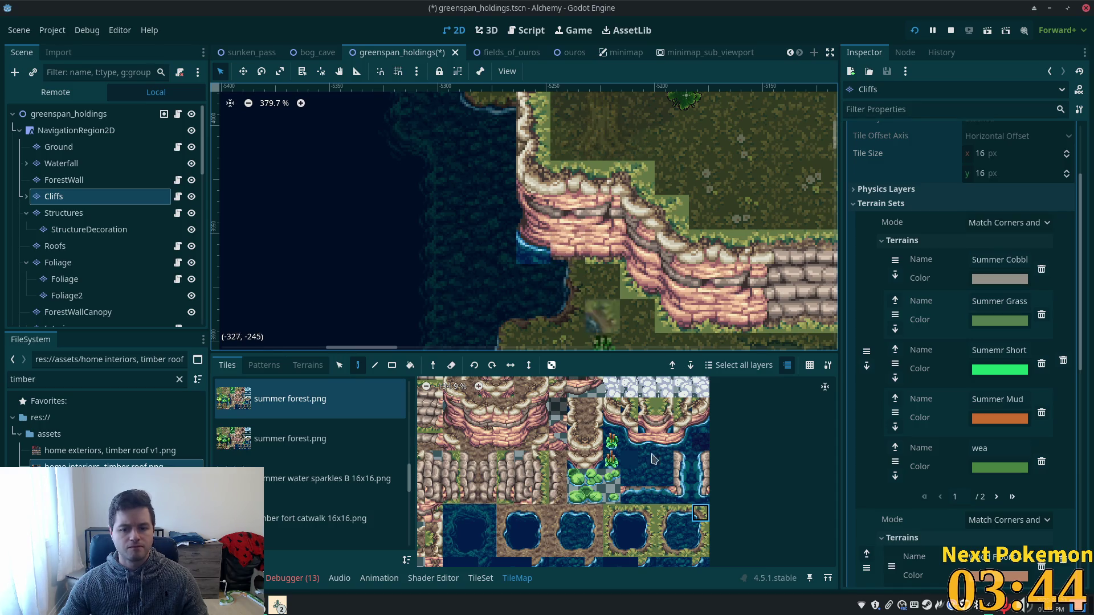
left_click(701, 530)
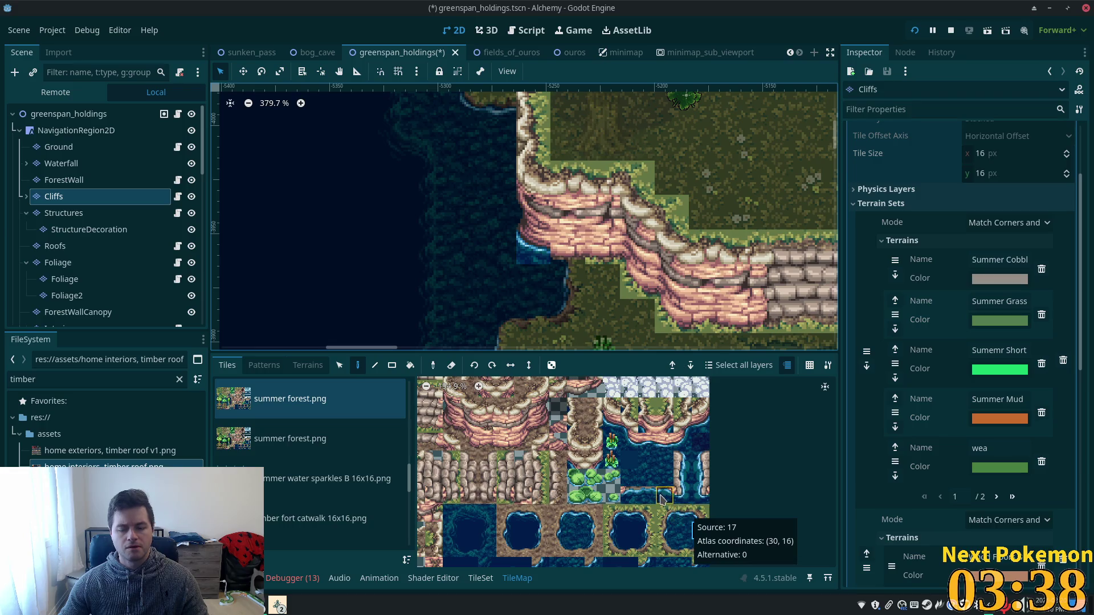
left_click(679, 513)
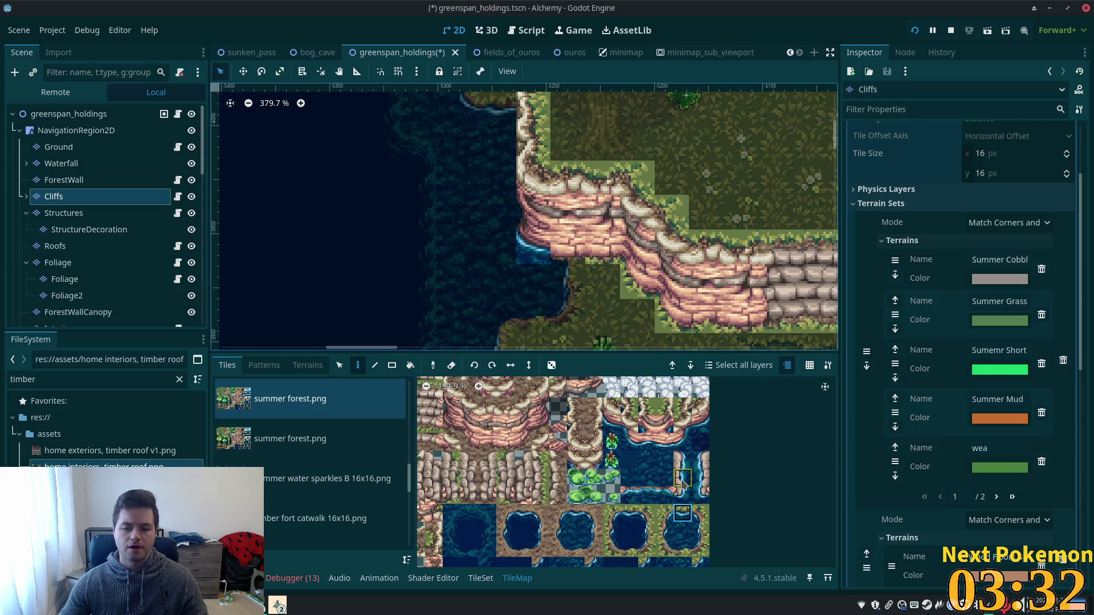
left_click(649, 444)
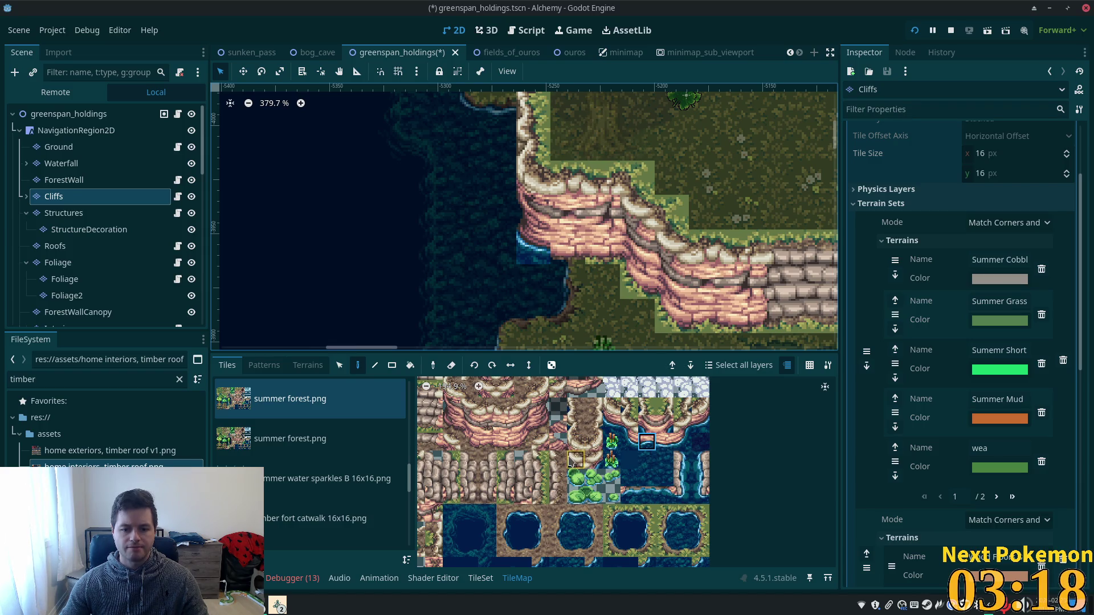
scroll(584, 447, "up", 2)
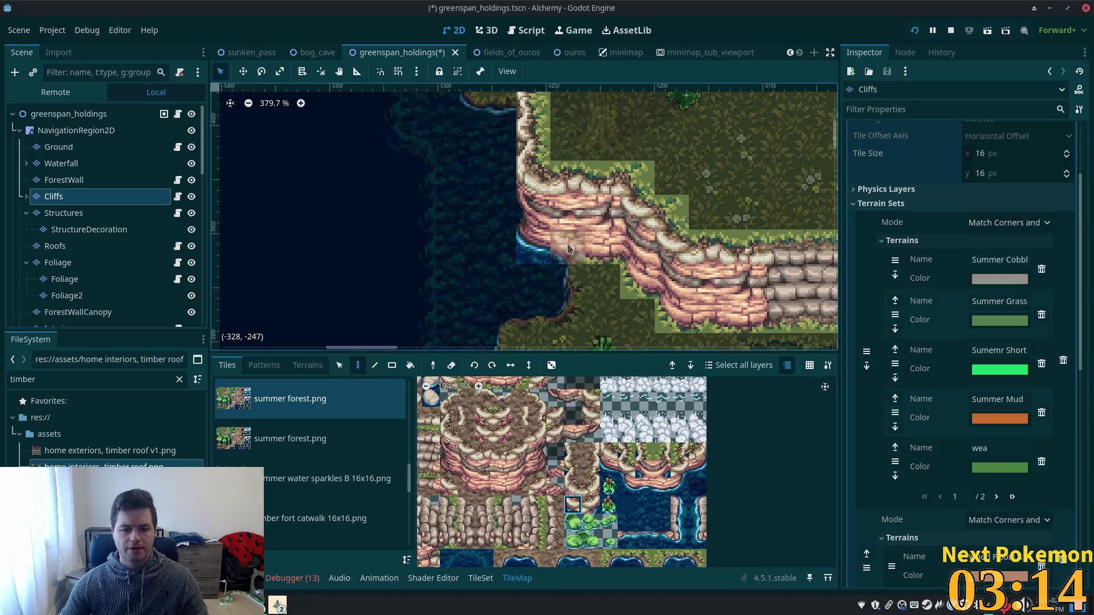
- Find and pick neighbouring cliff tiles in the atlas to cover the blue water corner
scroll(559, 265, "left", 3)
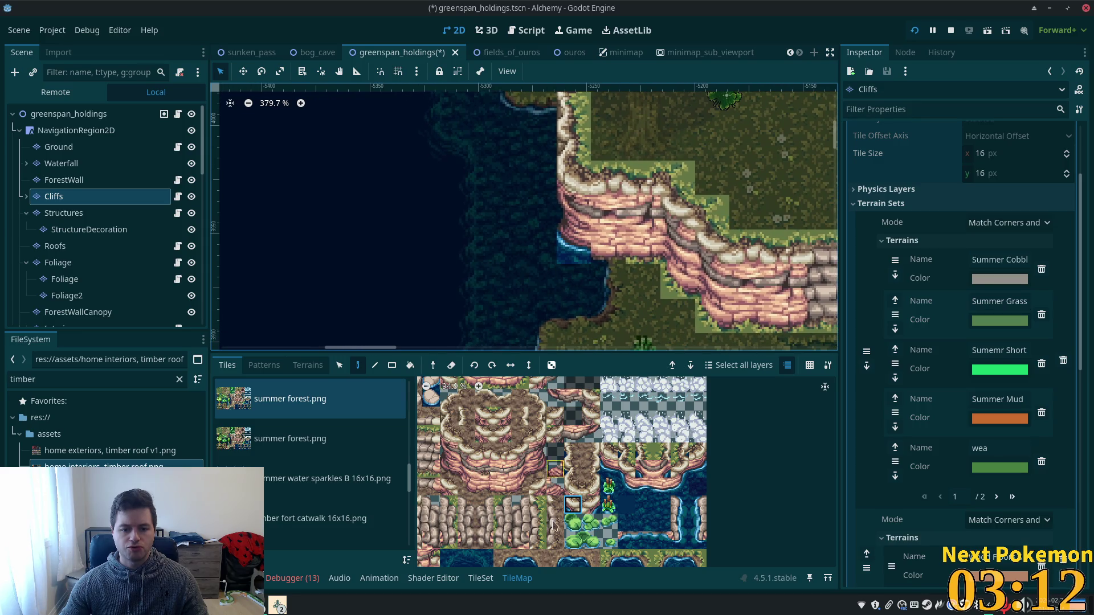
scroll(523, 479, "up", 3)
scroll(547, 433, "up", 5)
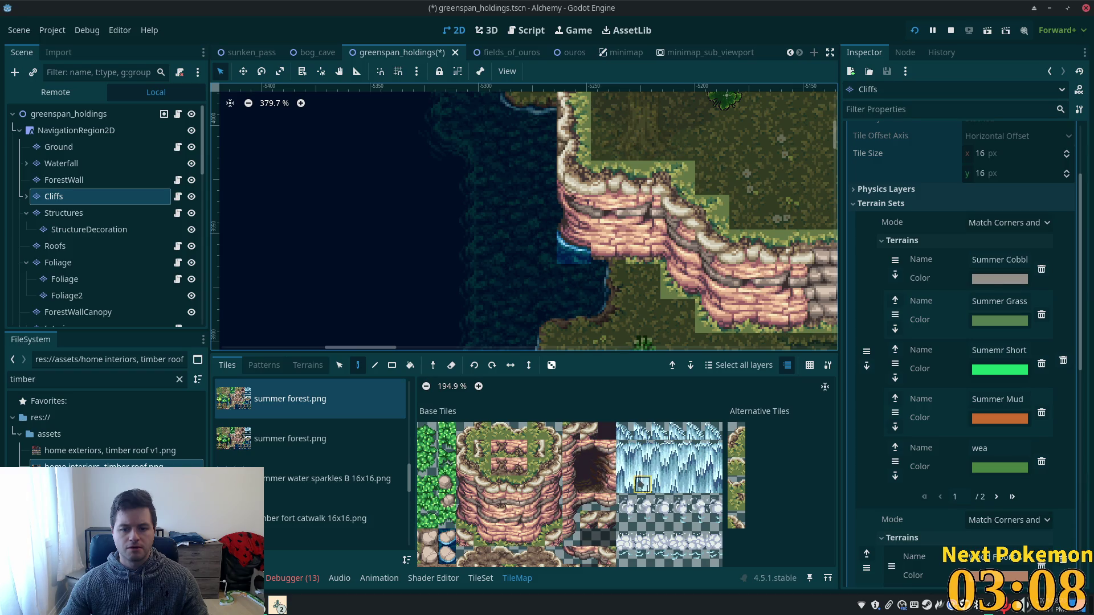
scroll(626, 488, "down", 2)
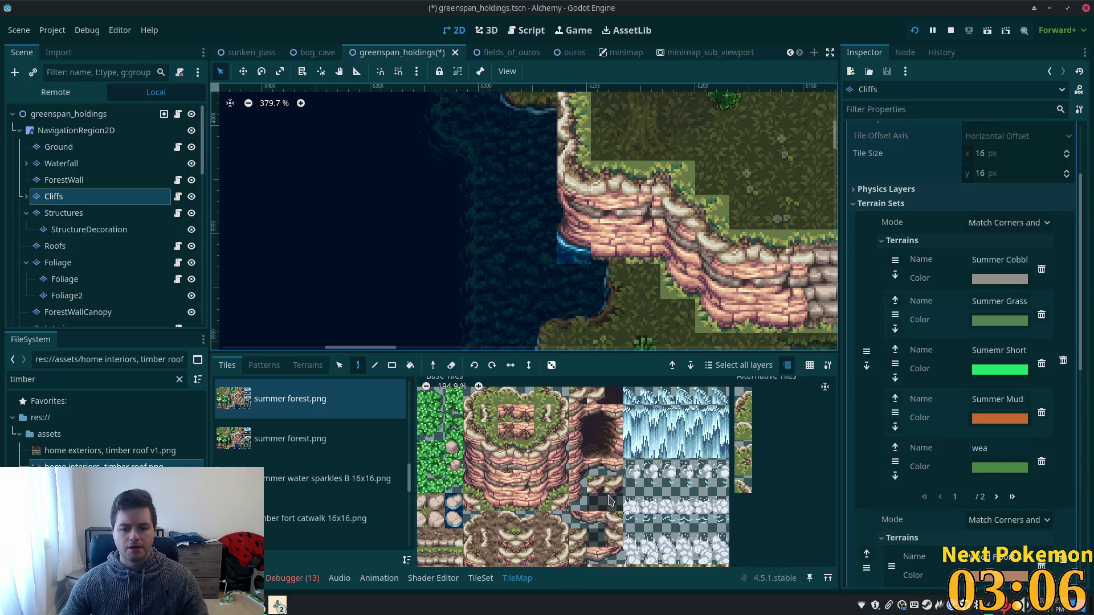
scroll(594, 509, "down", 2)
scroll(605, 530, "up", 4)
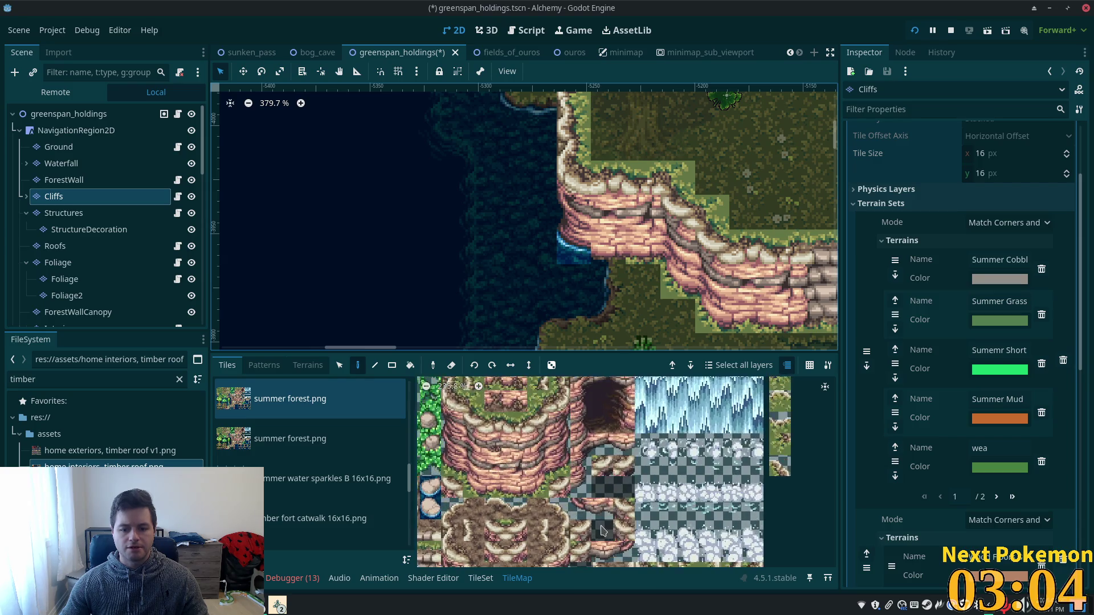
scroll(600, 390, "down", 3)
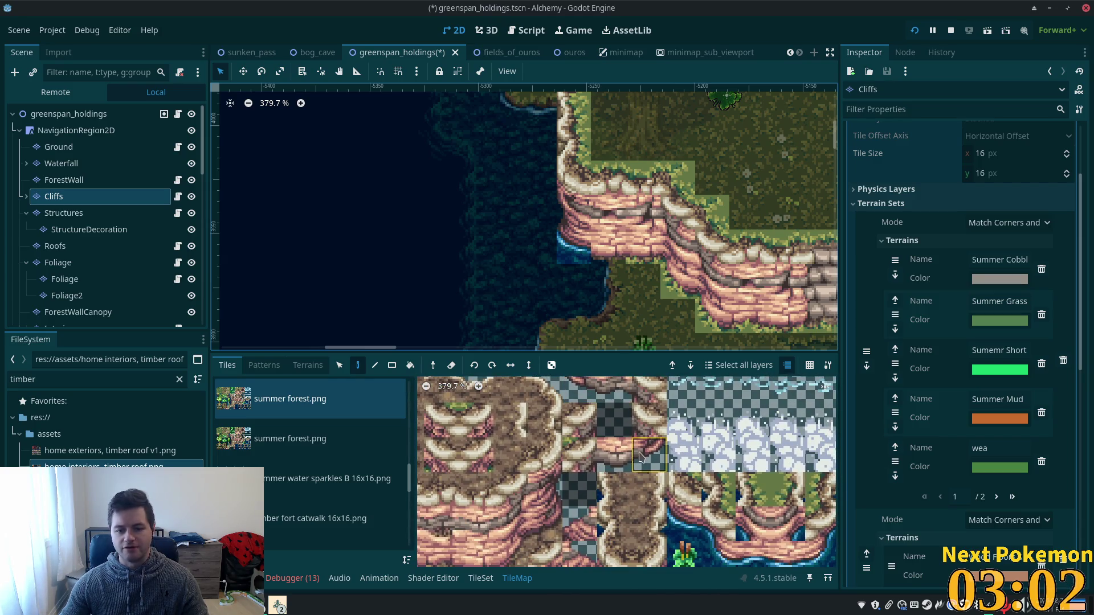
scroll(648, 447, "down", 4)
scroll(598, 513, "right", 2)
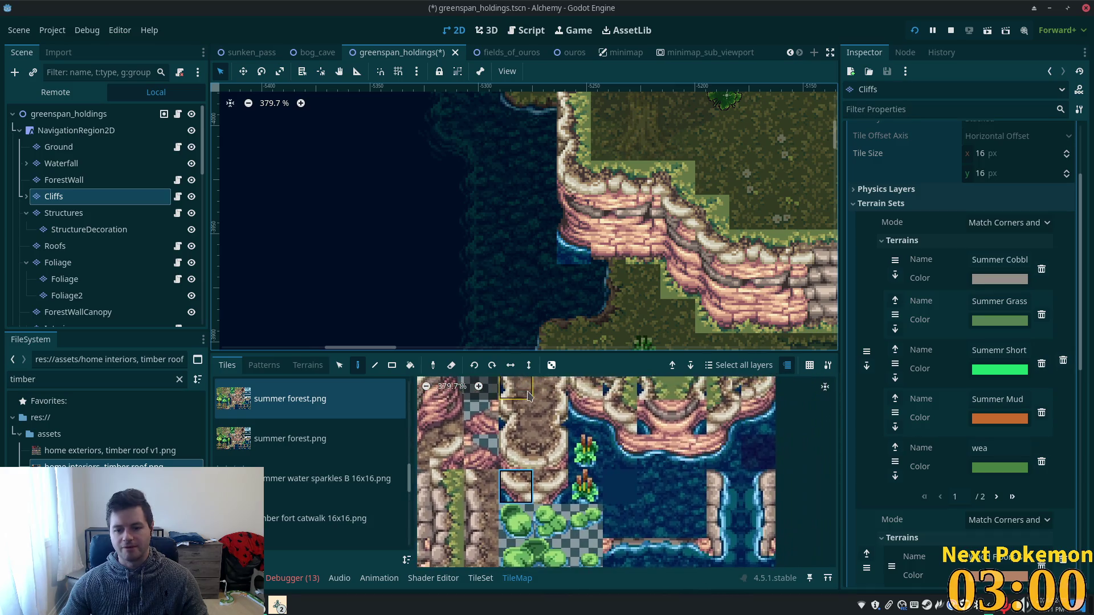
scroll(567, 550, "down", 6)
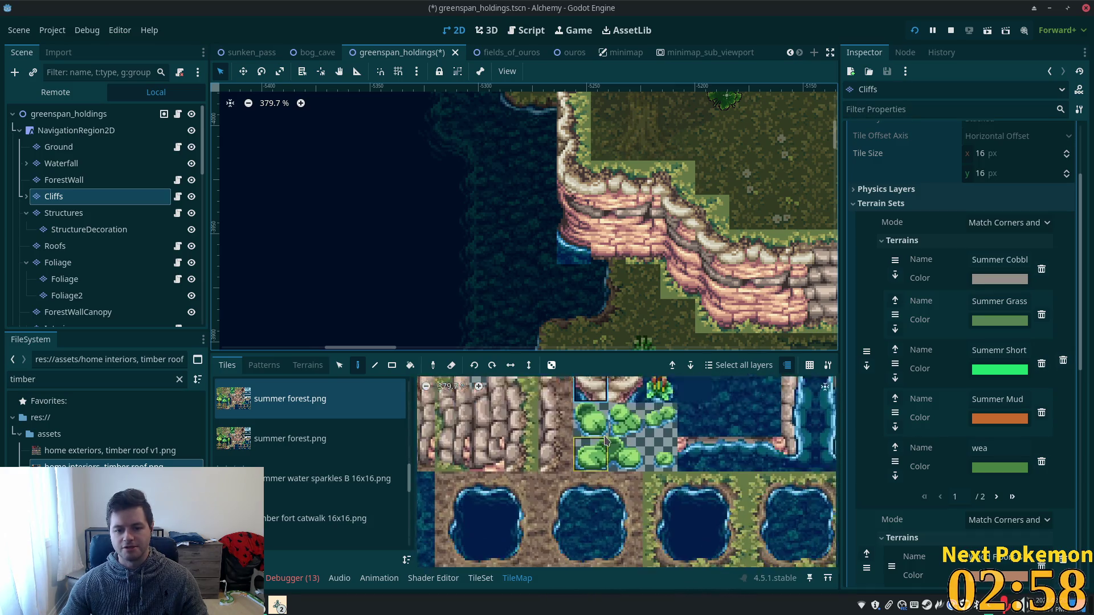
scroll(654, 516, "up", 3)
scroll(627, 484, "down", 3)
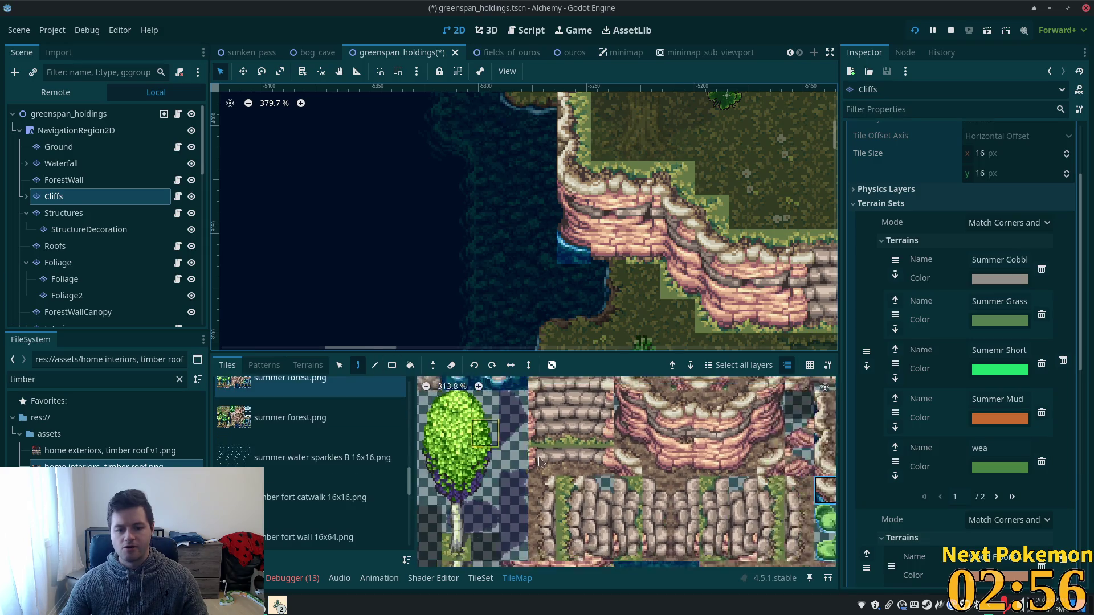
scroll(600, 452, "down", 4)
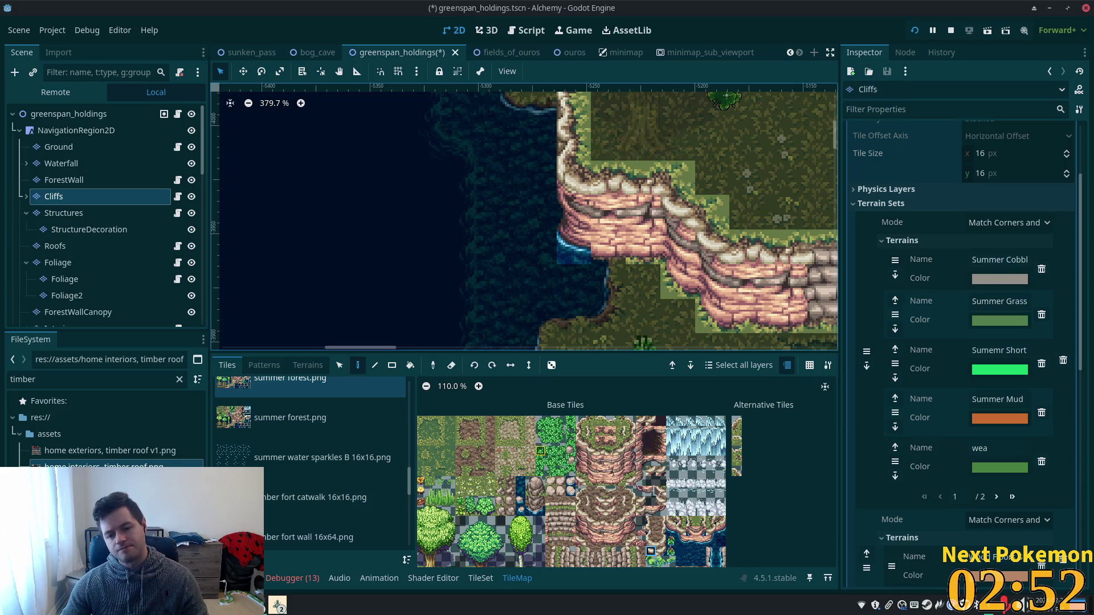
scroll(638, 450, "up", 1)
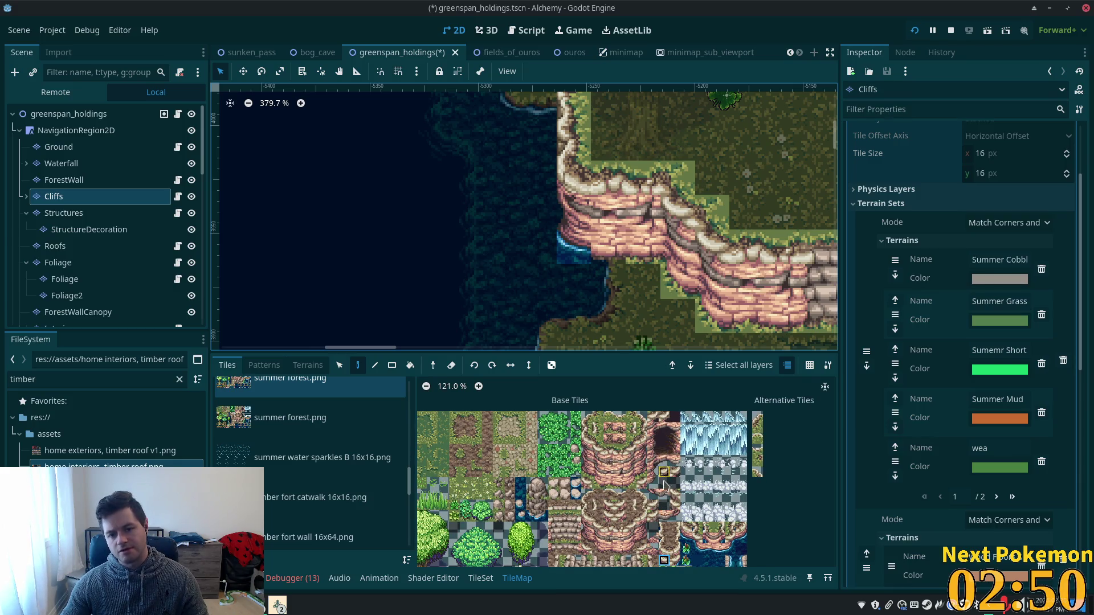
left_click(654, 494)
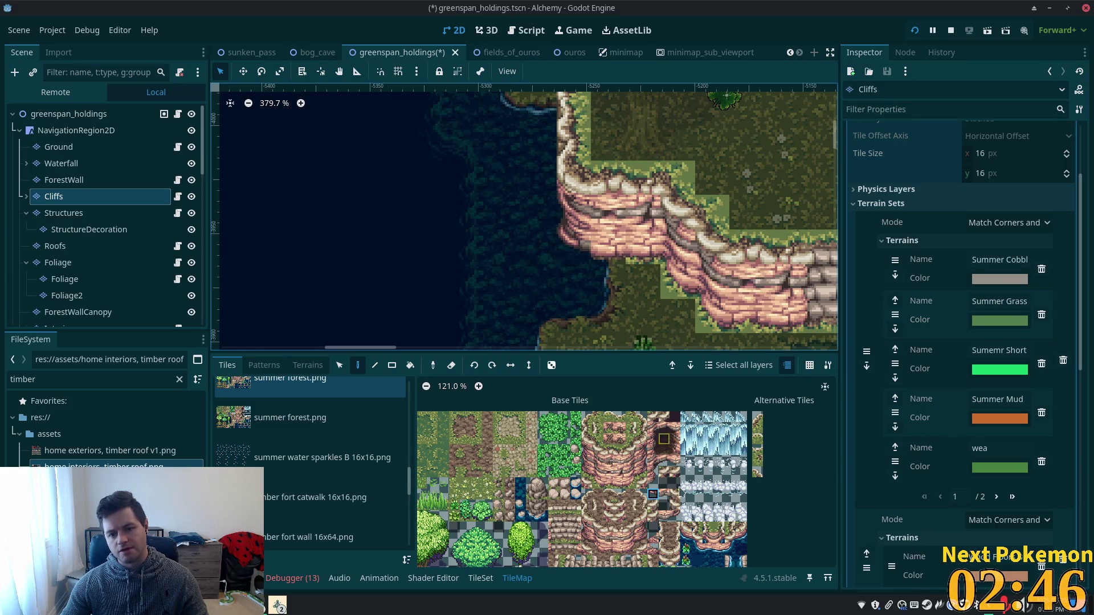
left_click(664, 495)
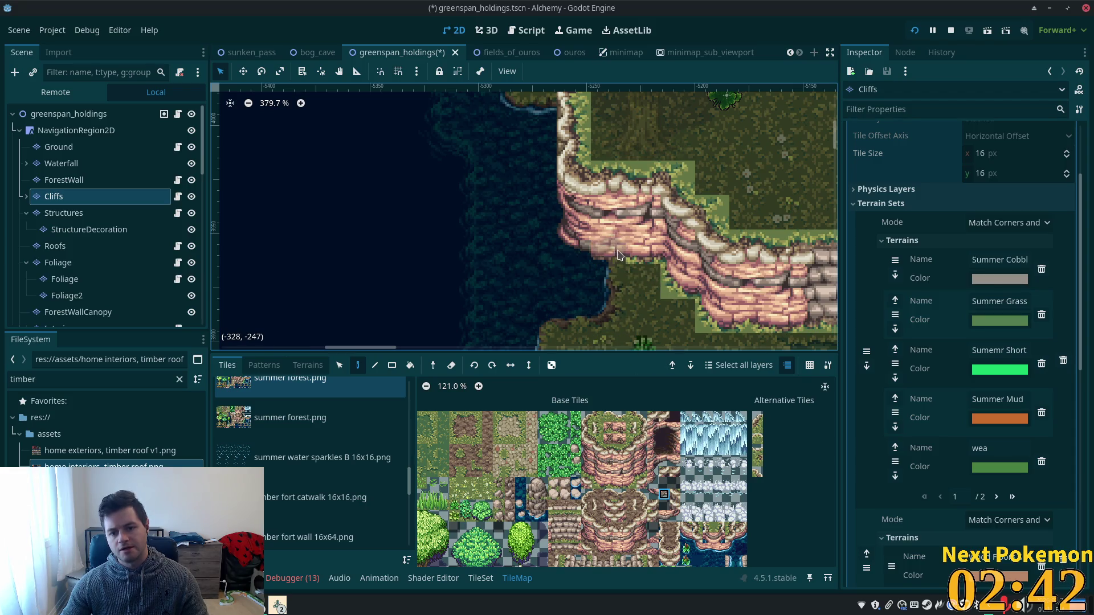
- Select the greenspan_holdings root node to leave tile editing
scroll(678, 507, "up", 3)
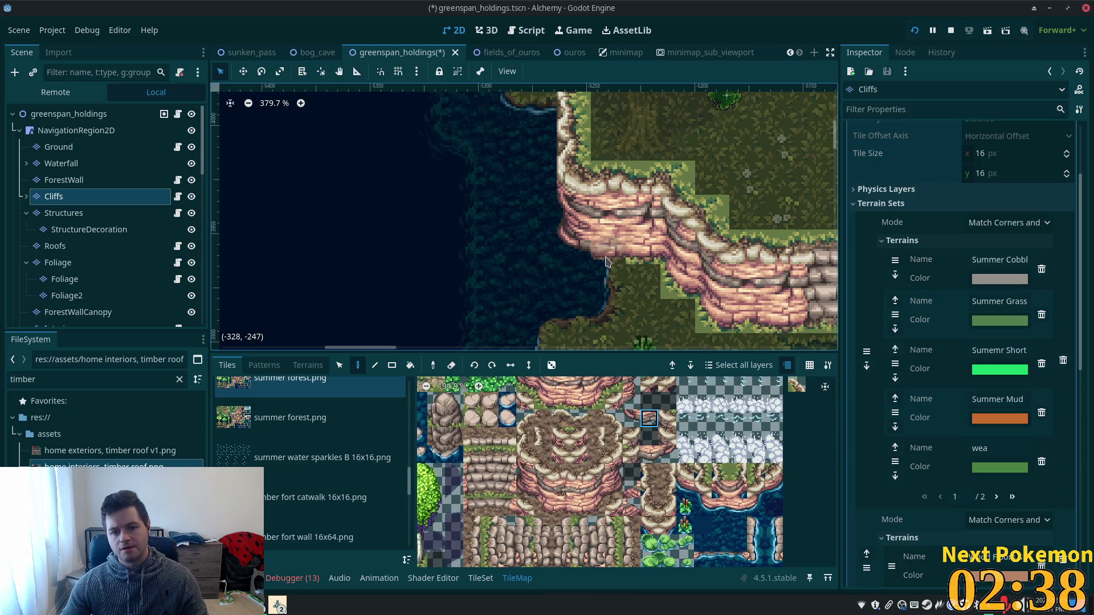
left_click(69, 114)
scroll(399, 294, "down", 4)
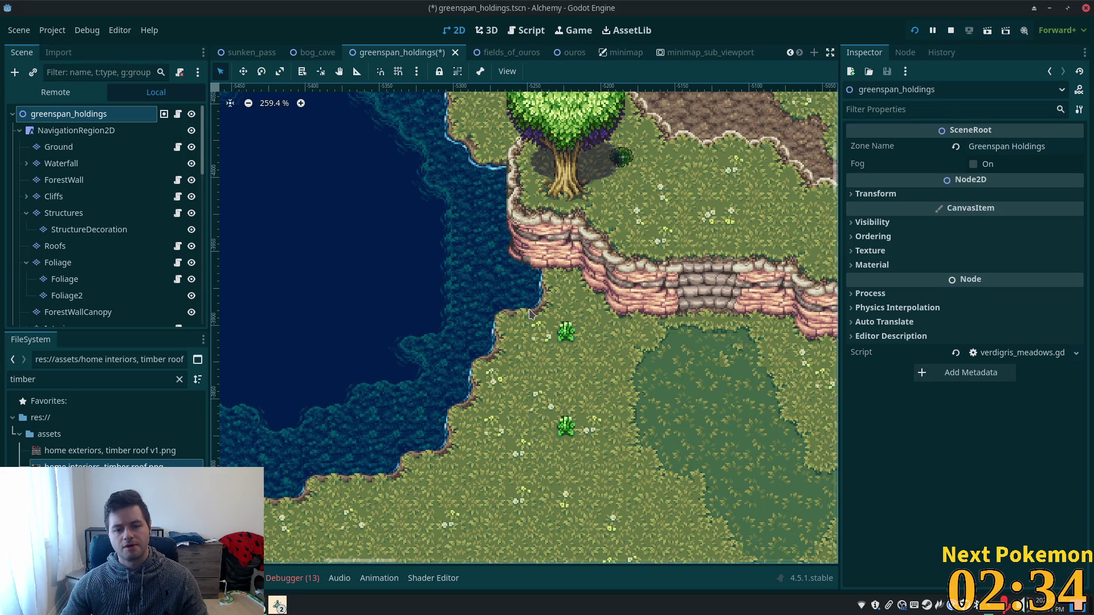
- Zoom over the pond to inspect the shoreline, reselect Cliffs, then zoom out to the whole map
scroll(529, 313, "up", 4)
scroll(529, 313, "down", 5)
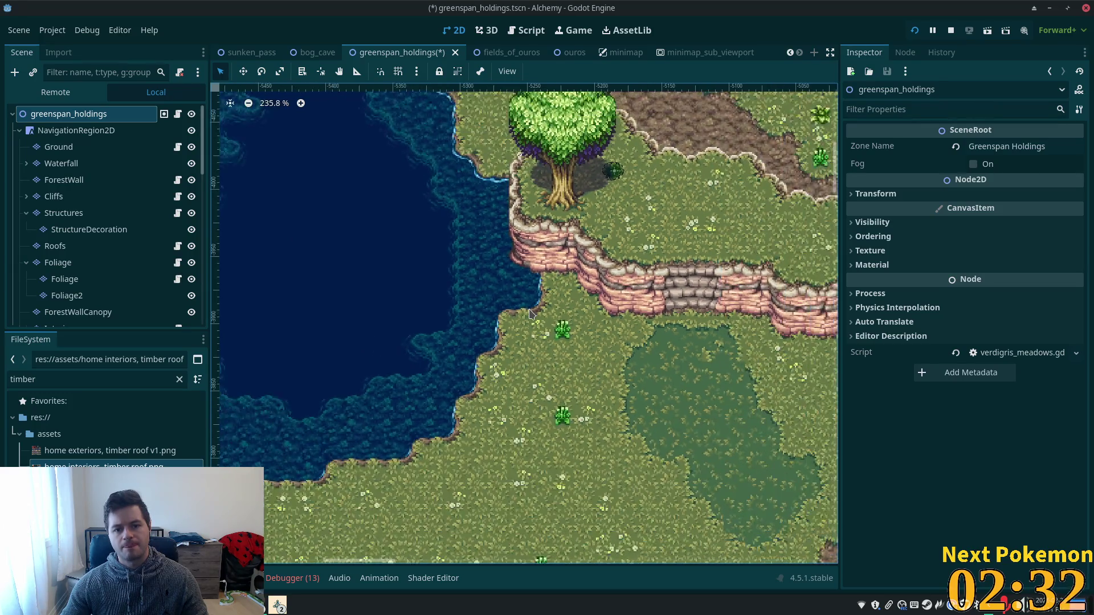
scroll(529, 313, "down", 5)
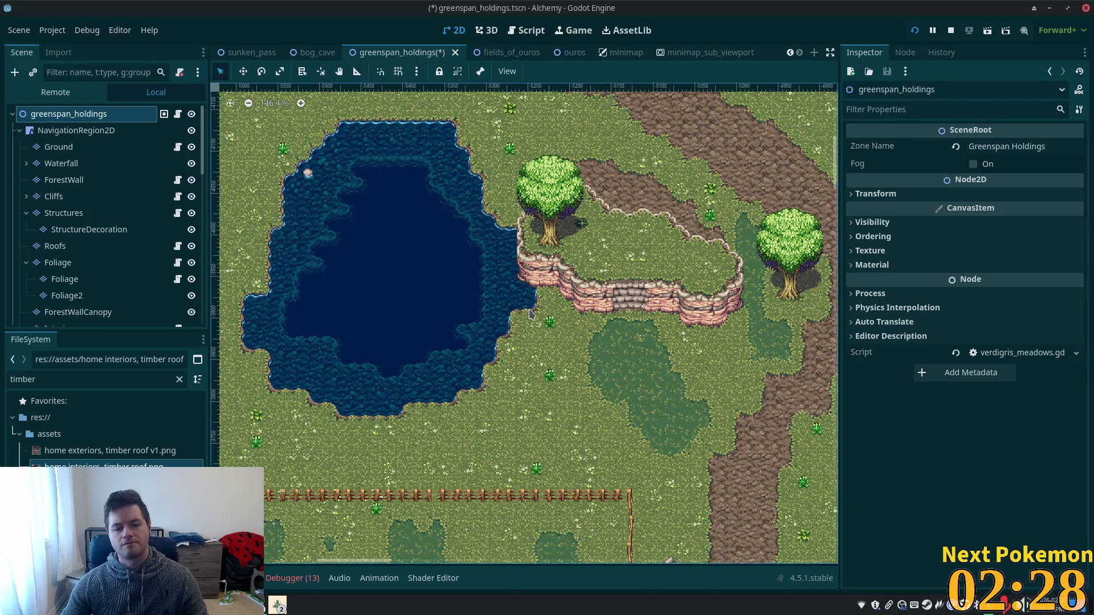
scroll(536, 308, "up", 13)
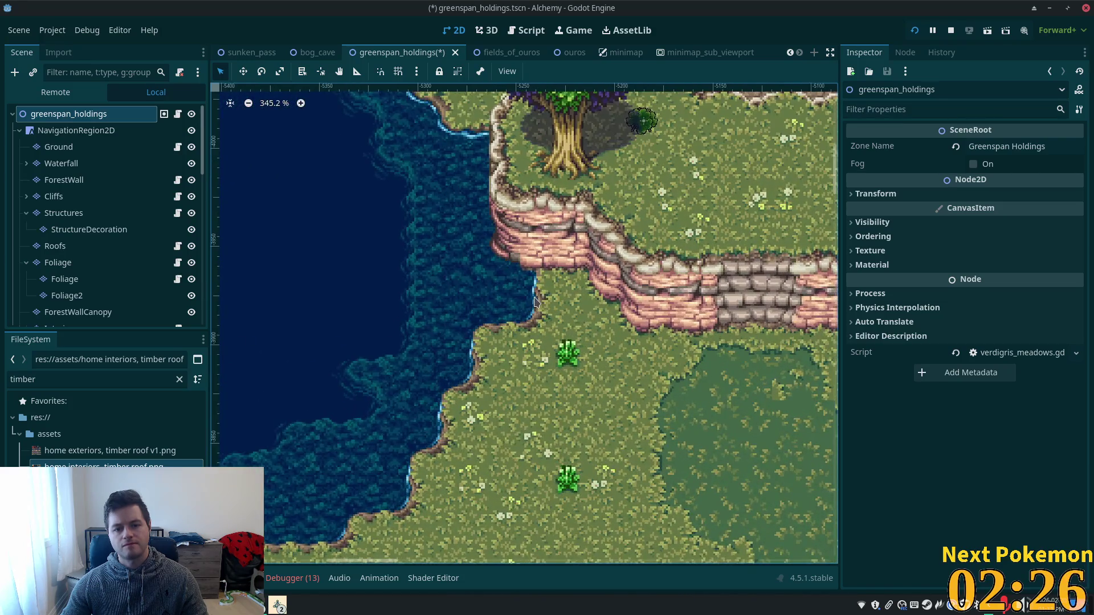
scroll(535, 288, "down", 1)
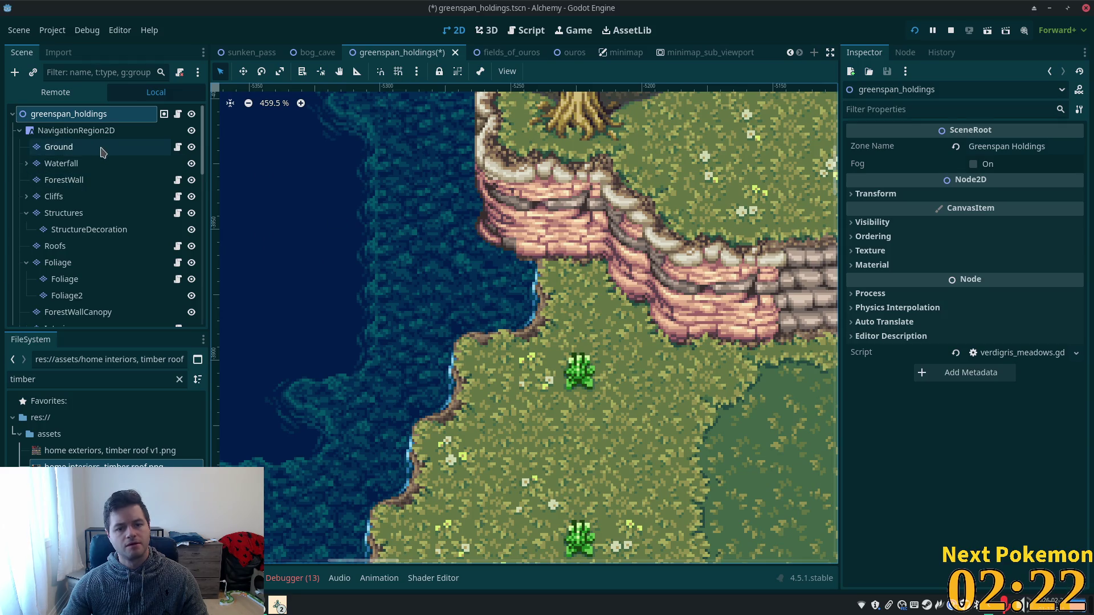
left_click(104, 196)
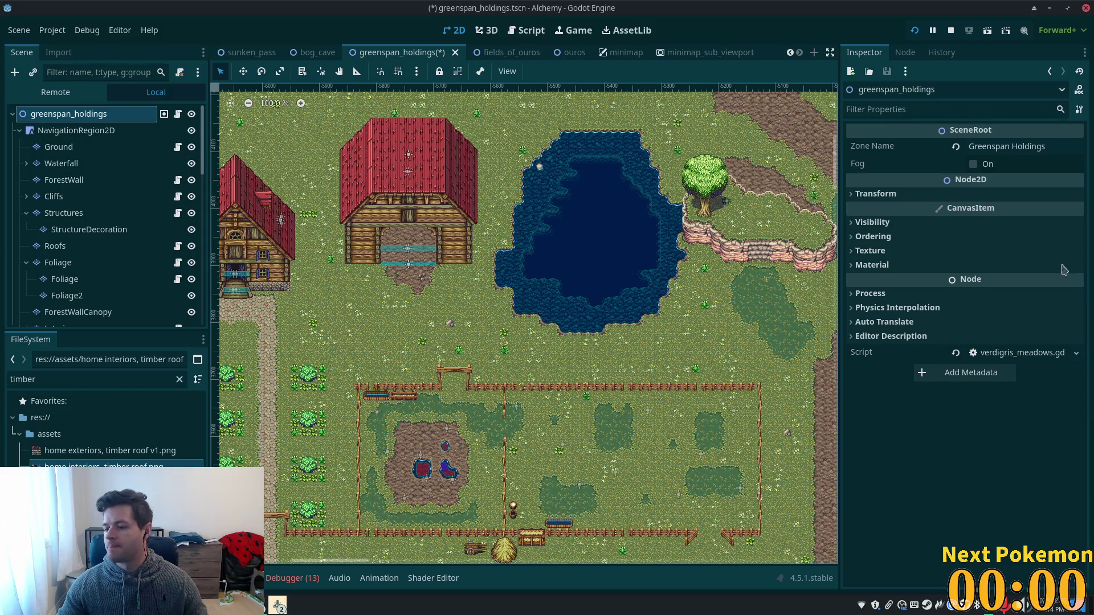
scroll(762, 269, "up", 1)
scroll(794, 258, "up", 3)
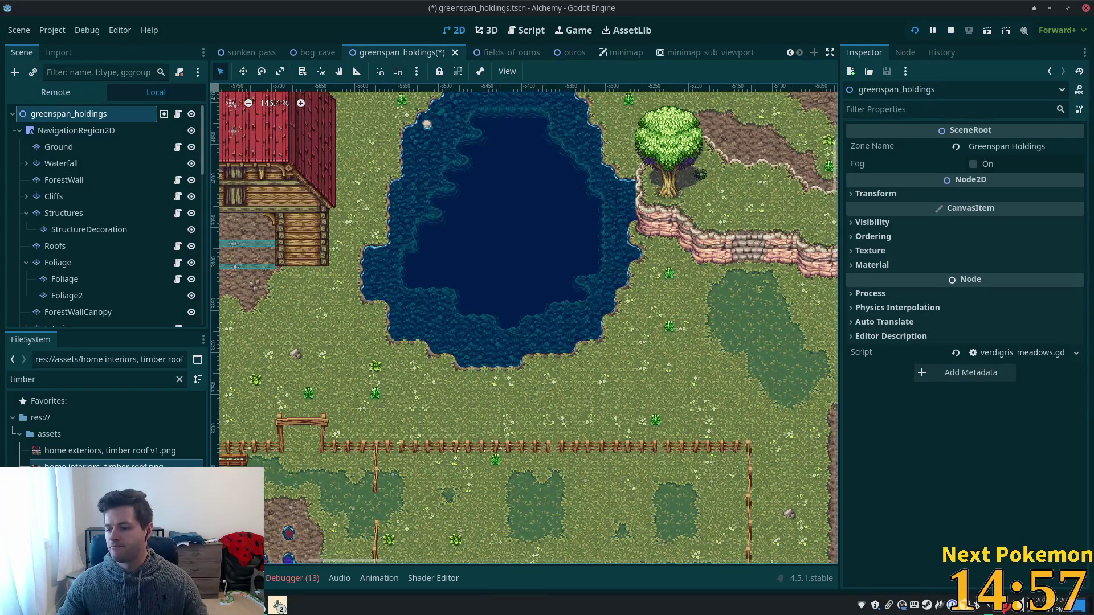